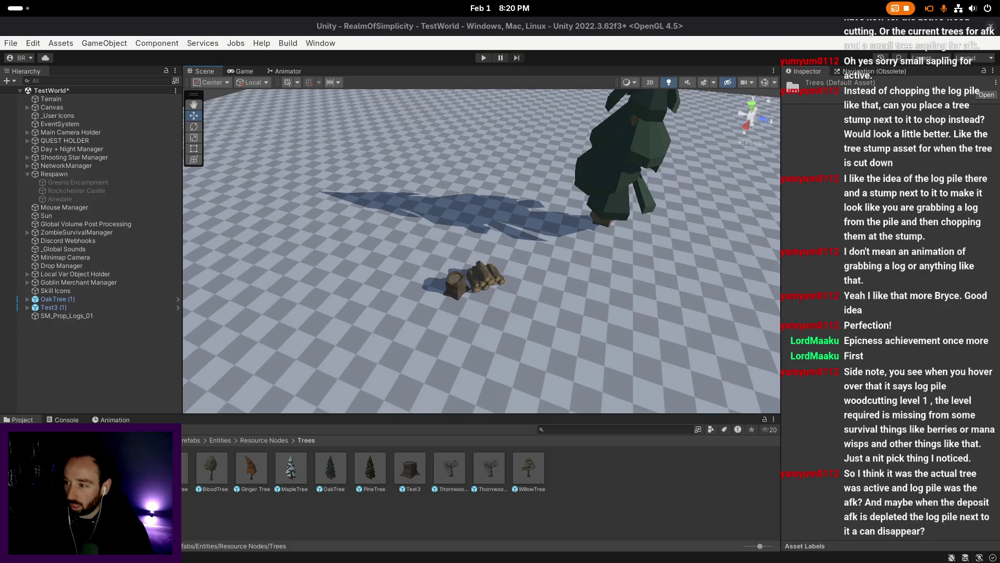
- Drag the Male prefab from Prefabs/Entities/Players into the scene beside the log pile
{"action": "left_click", "coordinate": [354, 352]}
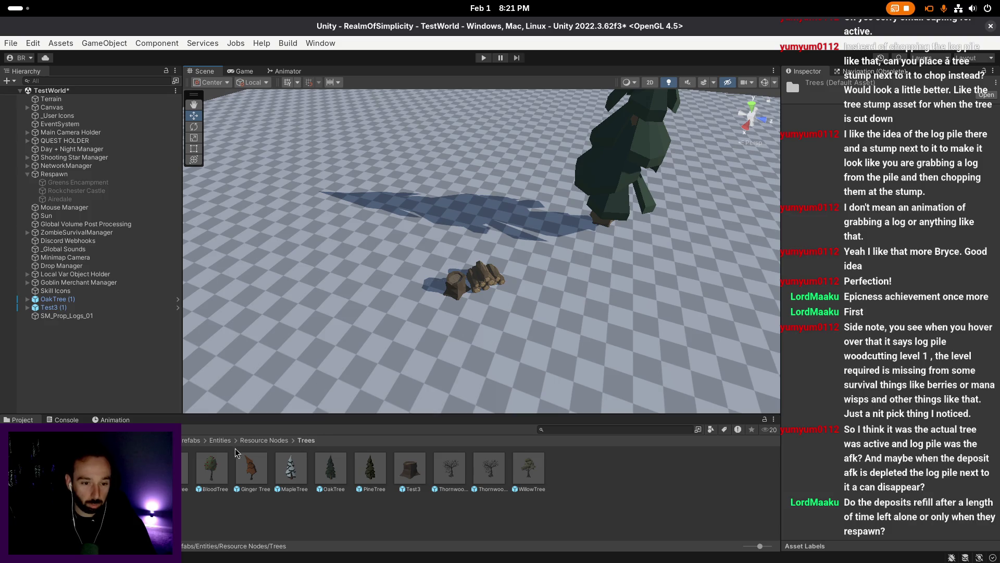
{"action": "left_click", "coordinate": [220, 440]}
{"action": "double_click", "coordinate": [291, 469]}
{"action": "left_click_drag", "start_coordinate": [292, 468], "coordinate": [415, 344]}
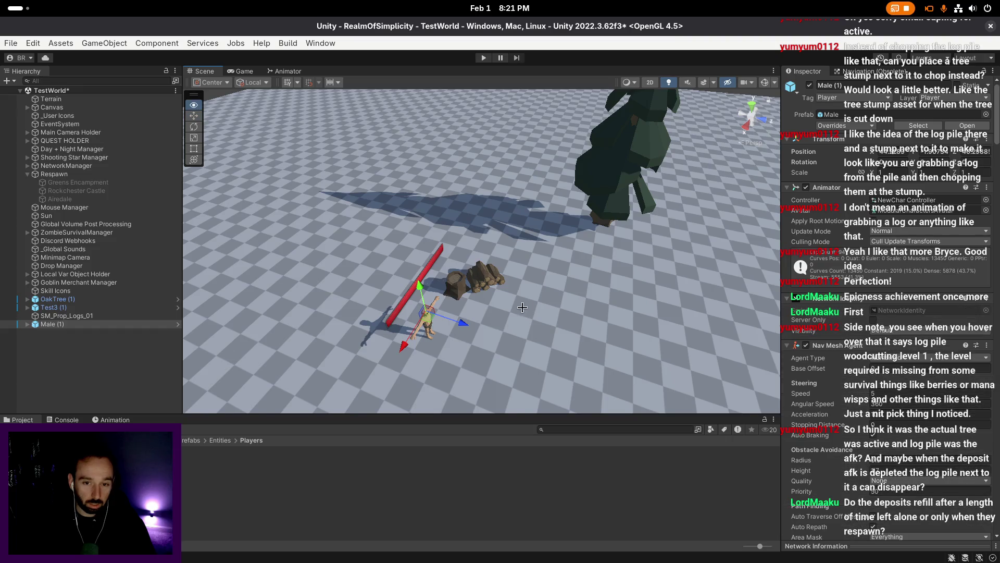
{"action": "scroll", "coordinate": [485, 311], "scroll_direction": "down", "scroll_amount": 2}
{"action": "key", "text": "s"}
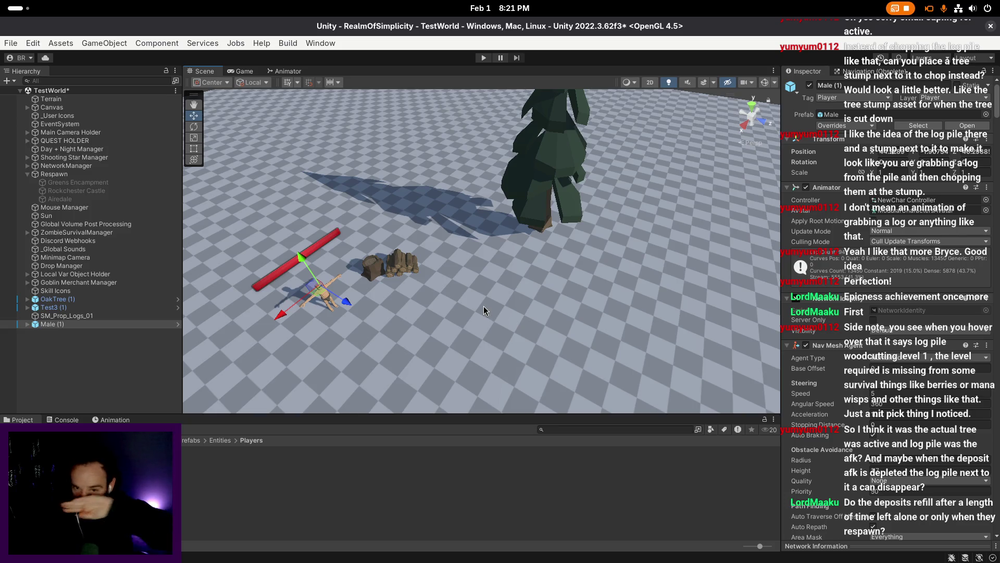
{"action": "scroll", "coordinate": [483, 305], "scroll_direction": "down", "scroll_amount": 1}
{"action": "key", "text": "a"}
{"action": "key", "text": "s"}
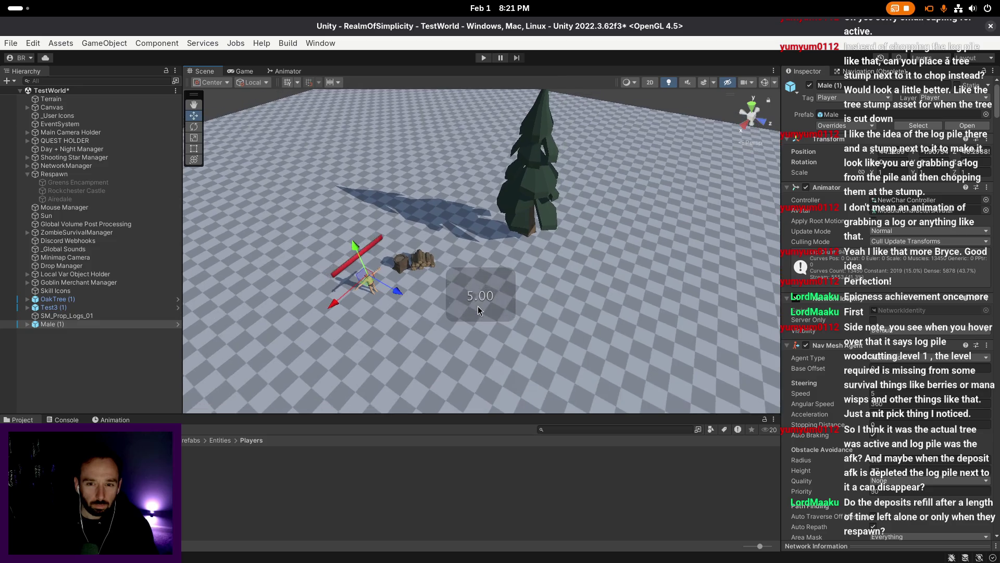
- Duplicate OakTree (1) and move the OakTree (2) copy next to the log pile
{"action": "left_click", "coordinate": [147, 349]}
{"action": "left_click", "coordinate": [80, 299]}
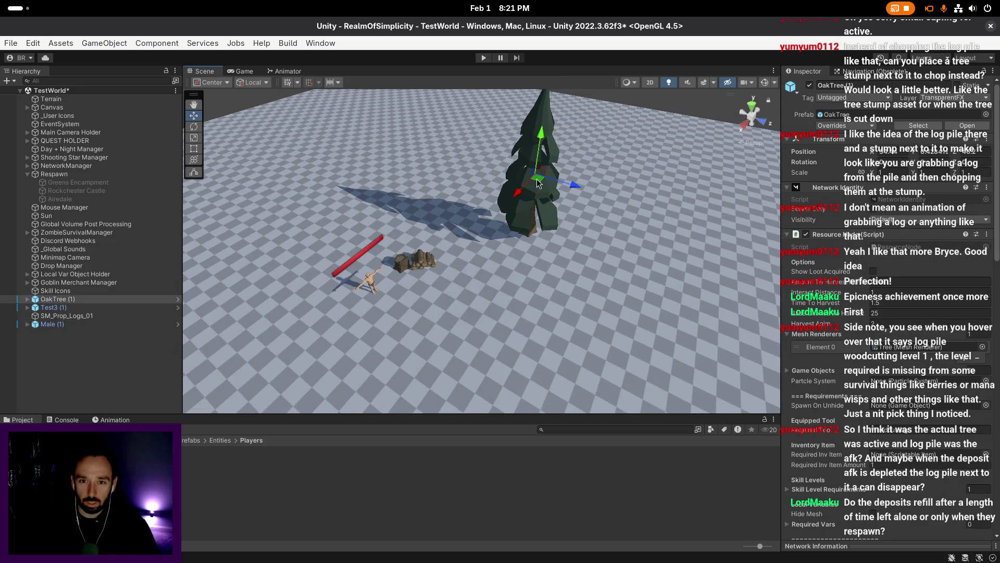
{"action": "key", "text": "ctrl+d"}
{"action": "left_click_drag", "start_coordinate": [526, 184], "coordinate": [465, 258]}
{"action": "key", "text": "r"}
{"action": "key", "text": "w"}
- Shrink the OakTree (2) copy to about 0.63 scale and sink it lower into the ground
{"action": "left_click", "coordinate": [26, 308]}
{"action": "left_click", "coordinate": [77, 315]}
{"action": "left_click", "coordinate": [81, 324]}
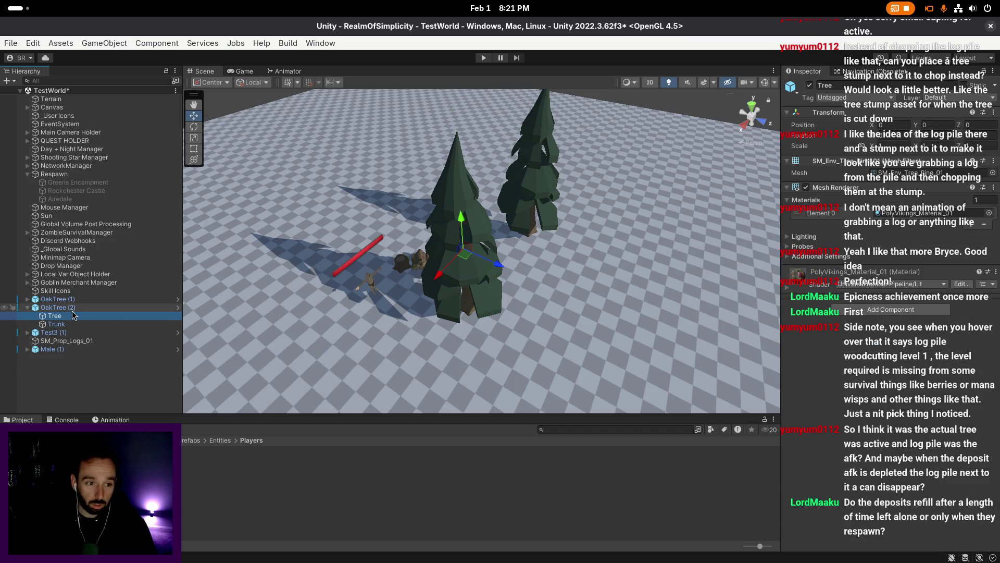
{"action": "left_click", "coordinate": [457, 261]}
{"action": "key", "text": "r"}
{"action": "left_click_drag", "start_coordinate": [460, 254], "coordinate": [451, 266]}
{"action": "key", "text": "w"}
{"action": "scroll", "coordinate": [482, 250], "scroll_direction": "up", "scroll_amount": 5}
{"action": "left_click_drag", "start_coordinate": [568, 162], "coordinate": [568, 219]}
- Look around the trees and log pile, then delete the OakTree (2) copy
{"action": "left_click_drag", "start_coordinate": [513, 234], "coordinate": [408, 182]}
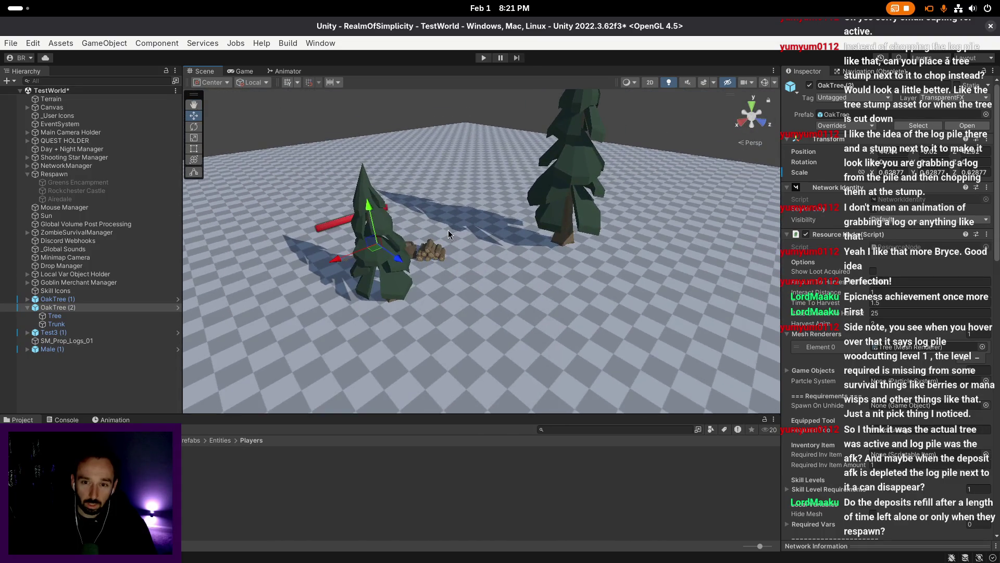
{"action": "scroll", "coordinate": [449, 231], "scroll_direction": "up", "scroll_amount": 6}
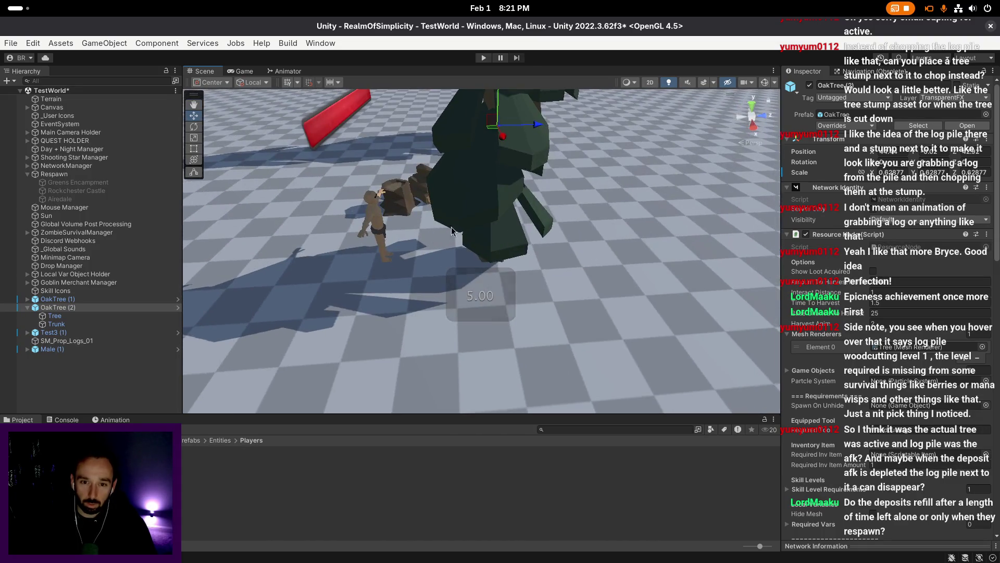
{"action": "scroll", "coordinate": [452, 231], "scroll_direction": "down", "scroll_amount": 5}
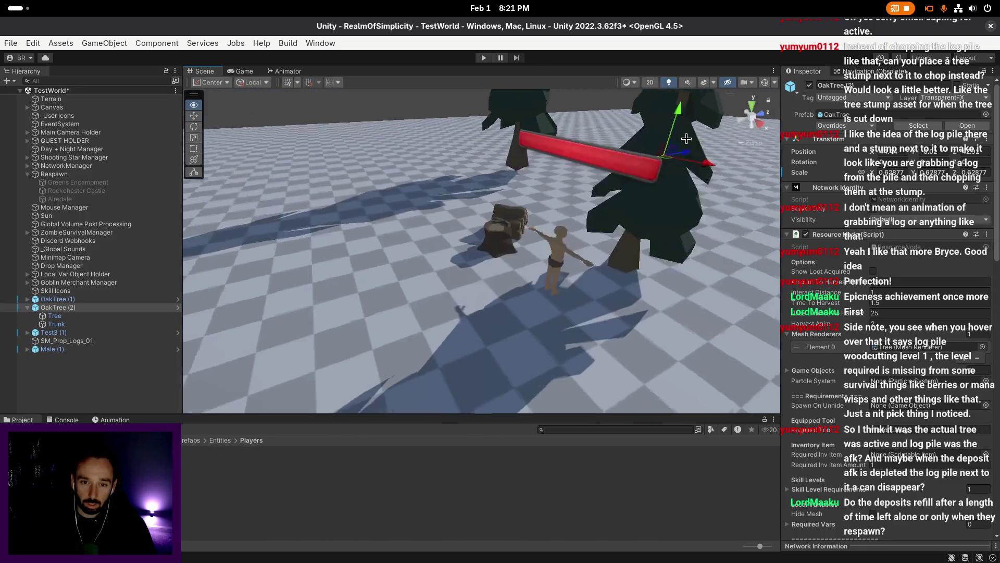
{"action": "mouse_move", "coordinate": [436, 217]}
{"action": "left_mouse_down"}
{"action": "mouse_move", "coordinate": [402, 192]}
{"action": "mouse_move", "coordinate": [587, 202]}
{"action": "left_mouse_up"}
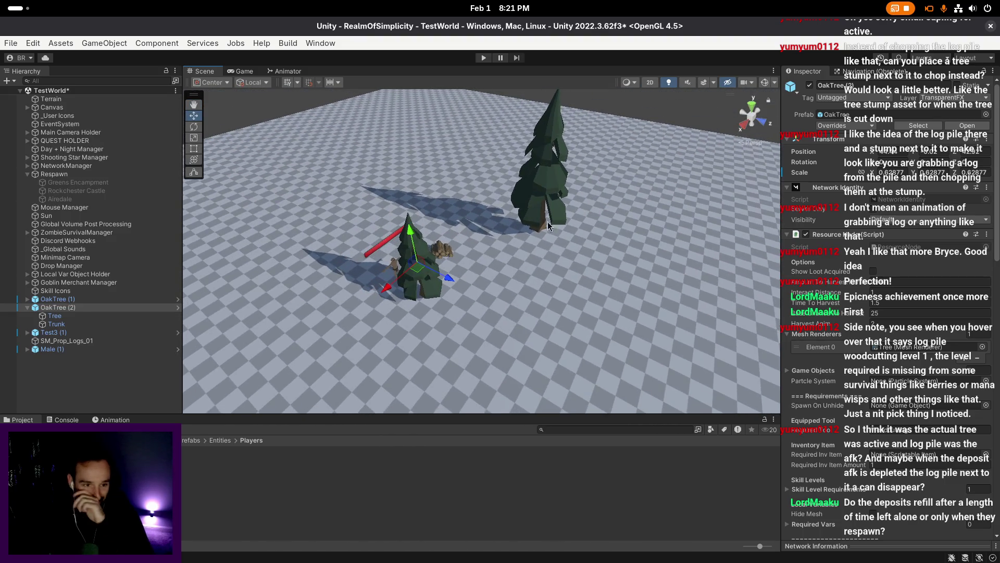
{"action": "left_click", "coordinate": [115, 307]}
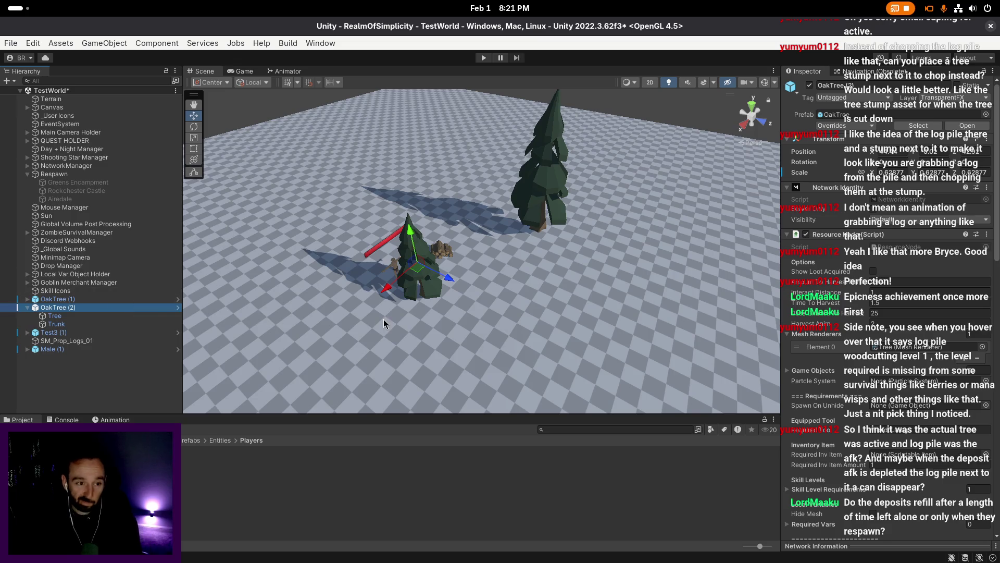
{"action": "key", "text": "Delete"}
{"action": "scroll", "coordinate": [590, 290], "scroll_direction": "up", "scroll_amount": 2}
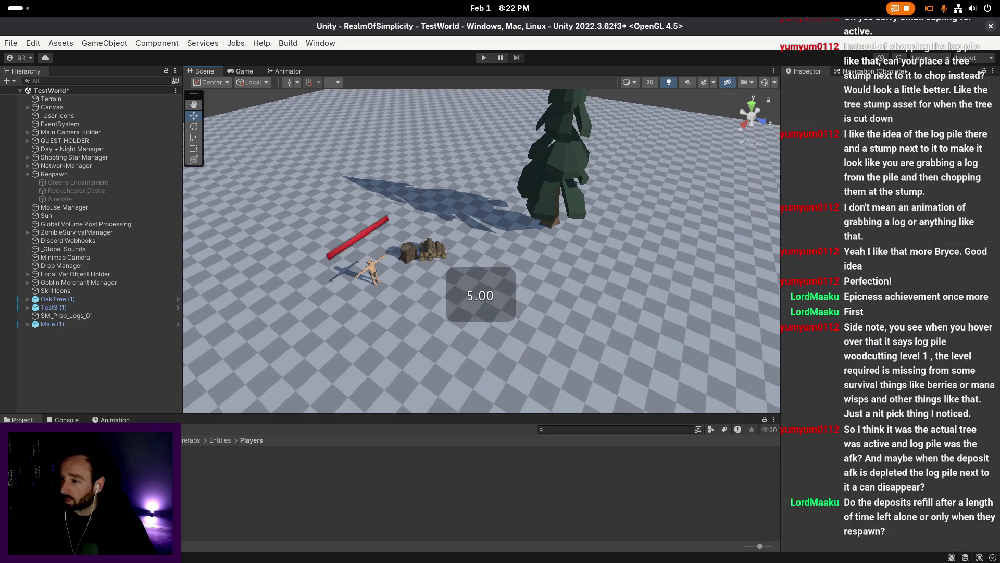
- Save the TestWorld scene with the Male player standing beside the stump and log pile
{"action": "key", "text": "ctrl+s"}
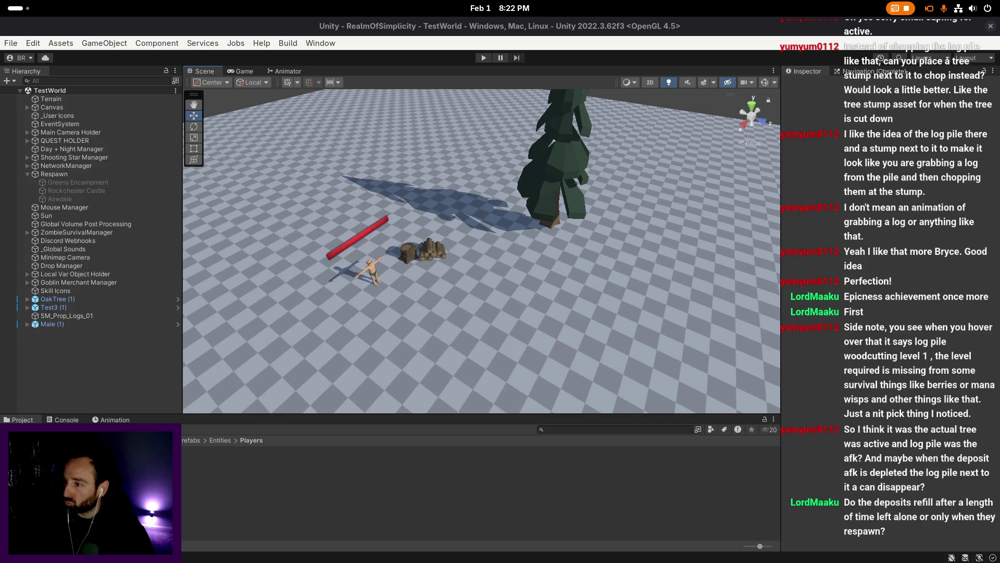
{"action": "scroll", "coordinate": [434, 308], "scroll_direction": "up", "scroll_amount": 2}
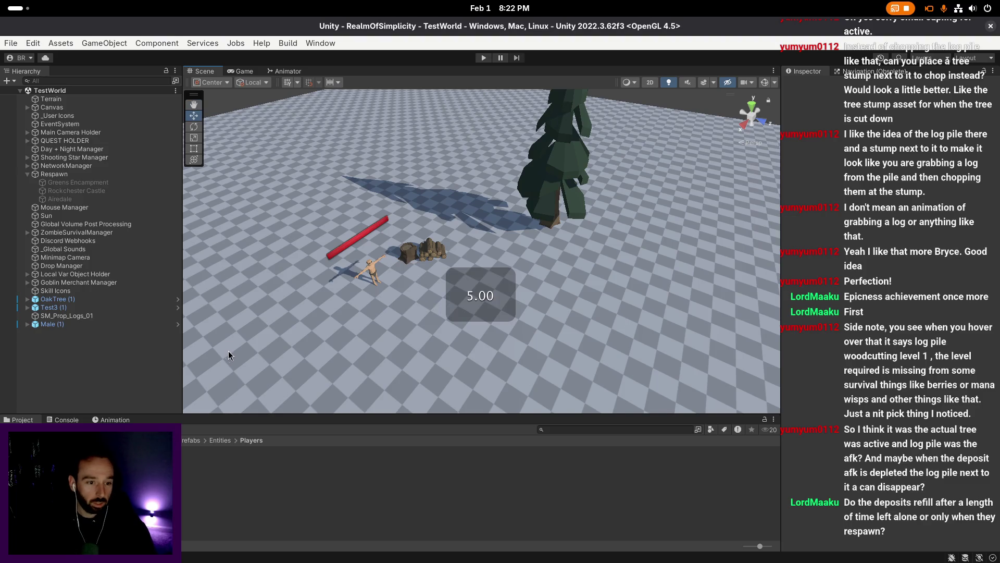
- Delete Male (1) from the scene and locate the OakTree and Test3 prefabs in the project
{"action": "left_click", "coordinate": [83, 323]}
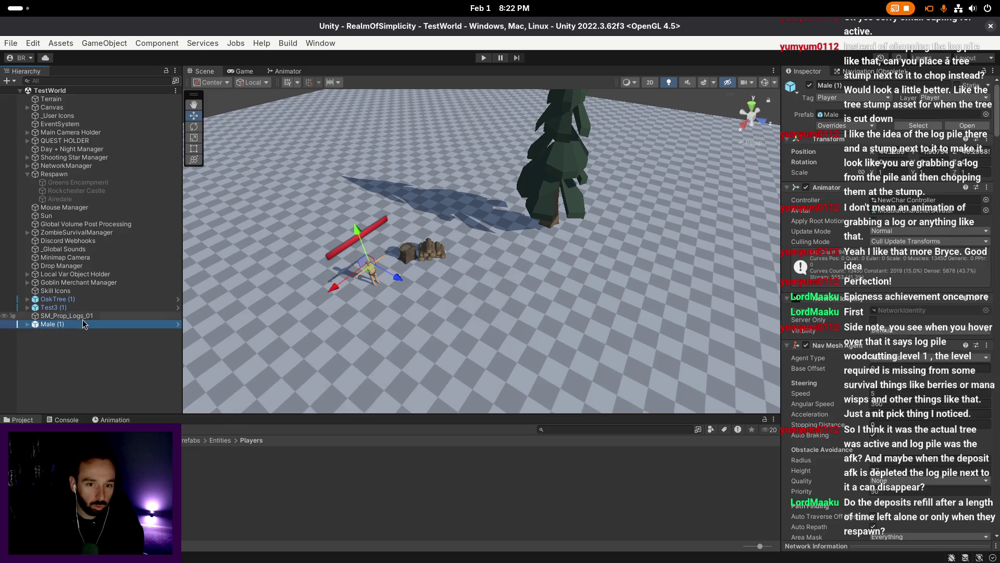
{"action": "key", "text": "Delete"}
{"action": "left_click", "coordinate": [547, 198]}
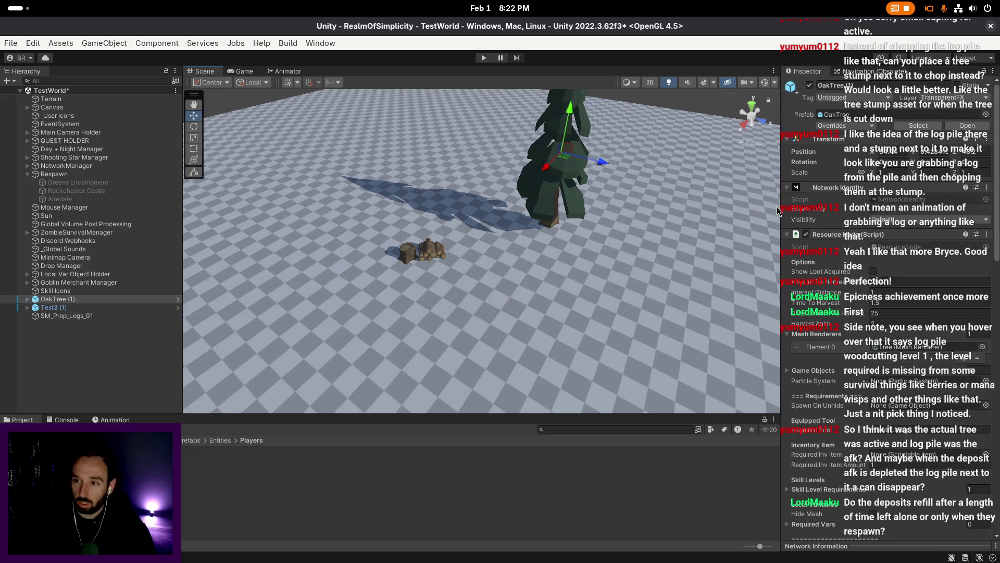
{"action": "left_click", "coordinate": [918, 125]}
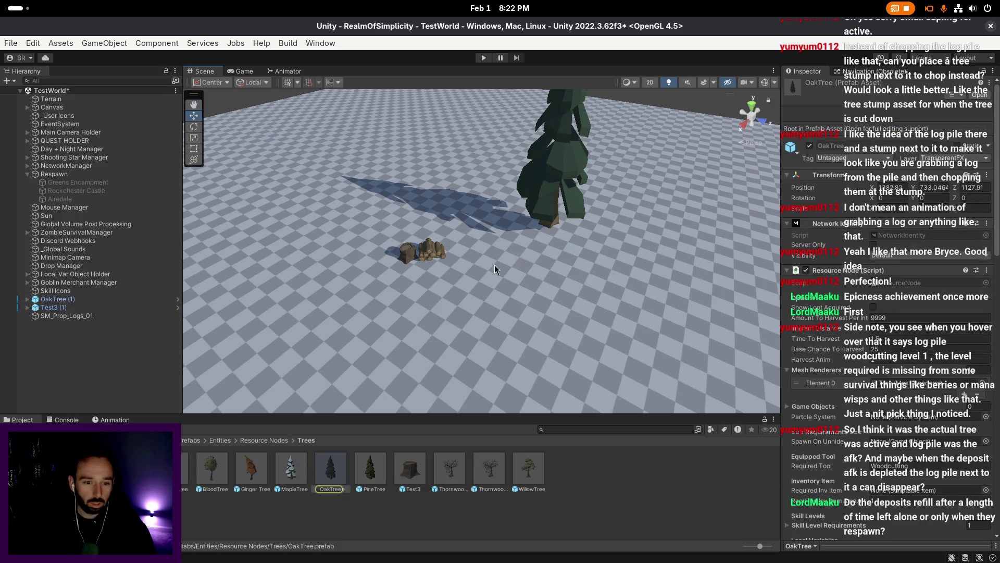
{"action": "left_click", "coordinate": [91, 300]}
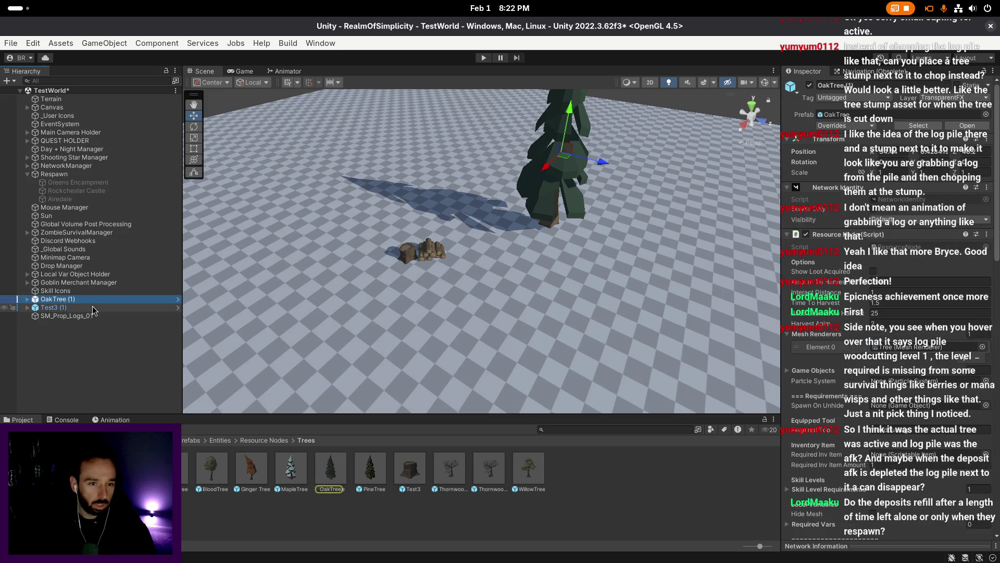
{"action": "left_click", "coordinate": [93, 308]}
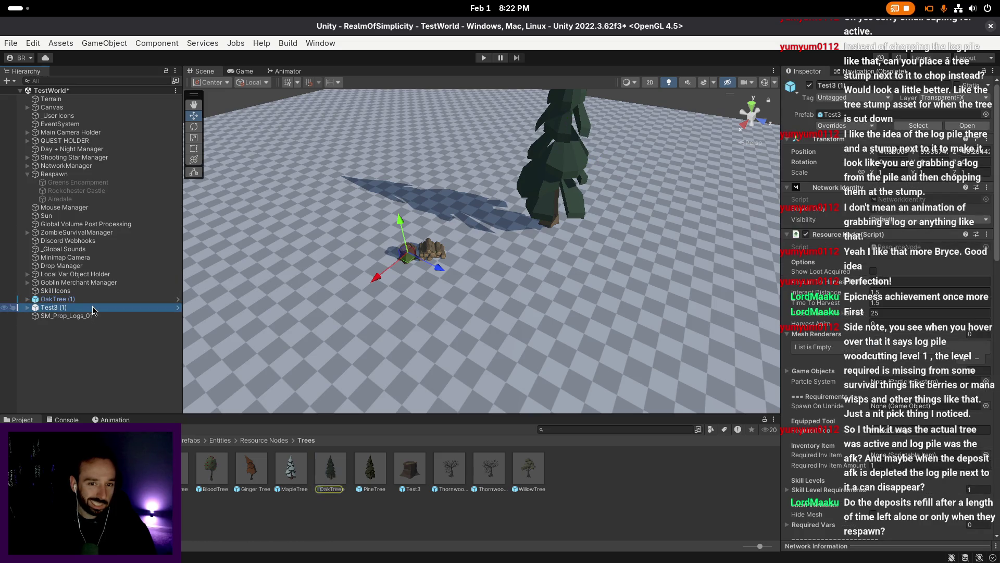
{"action": "left_click", "coordinate": [909, 125]}
- Create a new folder named afk inside the Trees prefab folder
{"action": "right_click", "coordinate": [658, 477]}
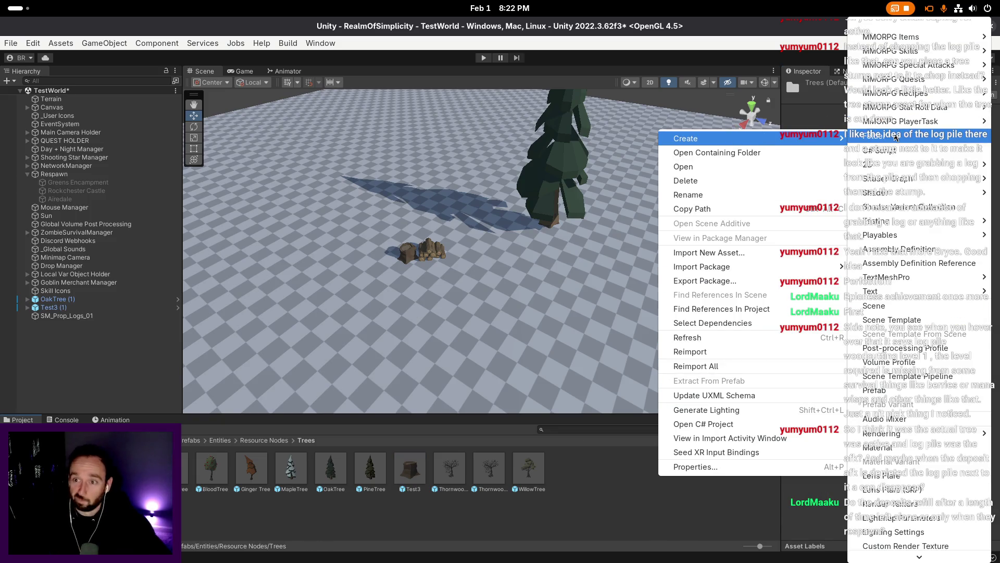
{"action": "left_click", "coordinate": [749, 186]}
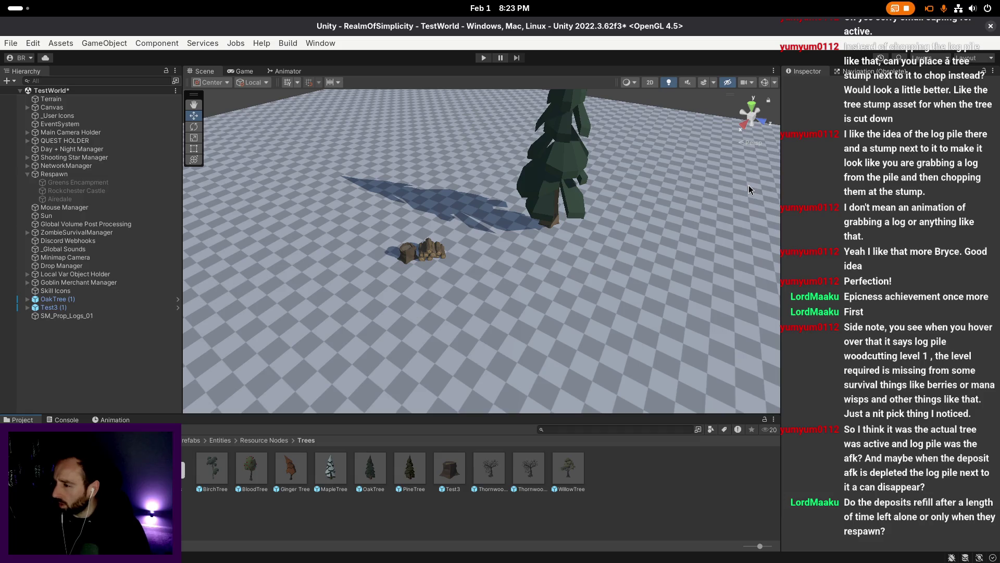
{"action": "key", "text": "Return"}
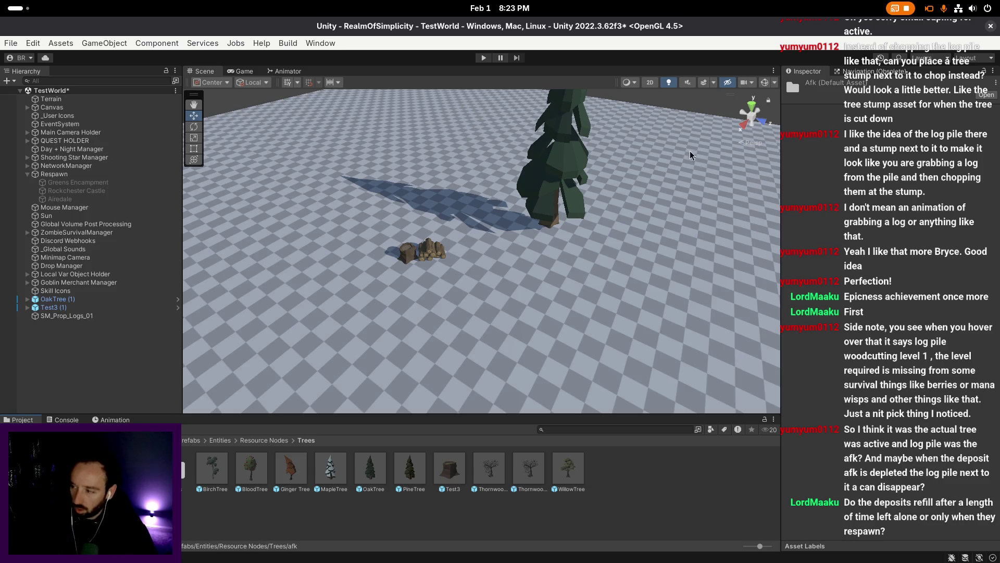
{"action": "scroll", "coordinate": [505, 211], "scroll_direction": "up", "scroll_amount": 2}
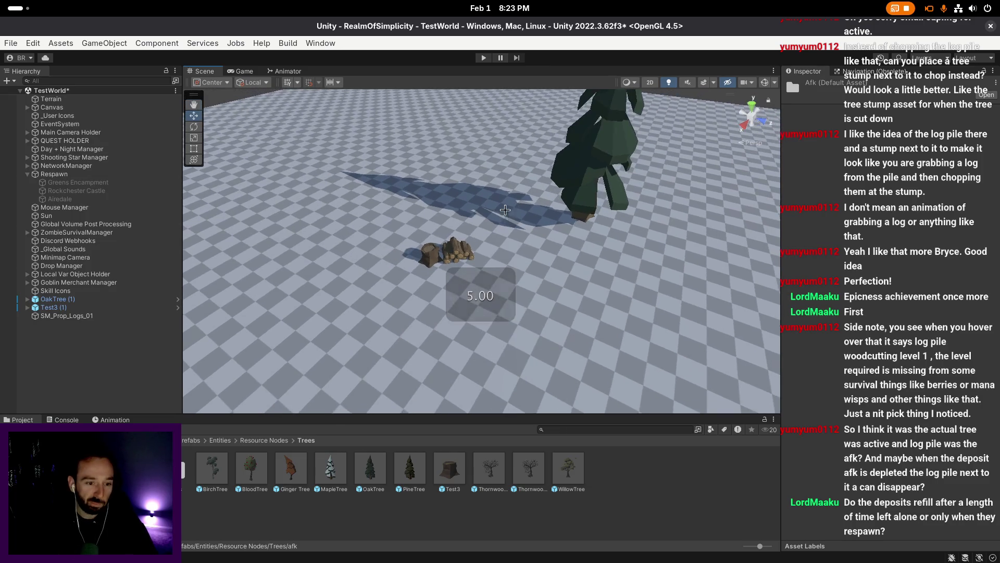
{"action": "left_click", "coordinate": [106, 307]}
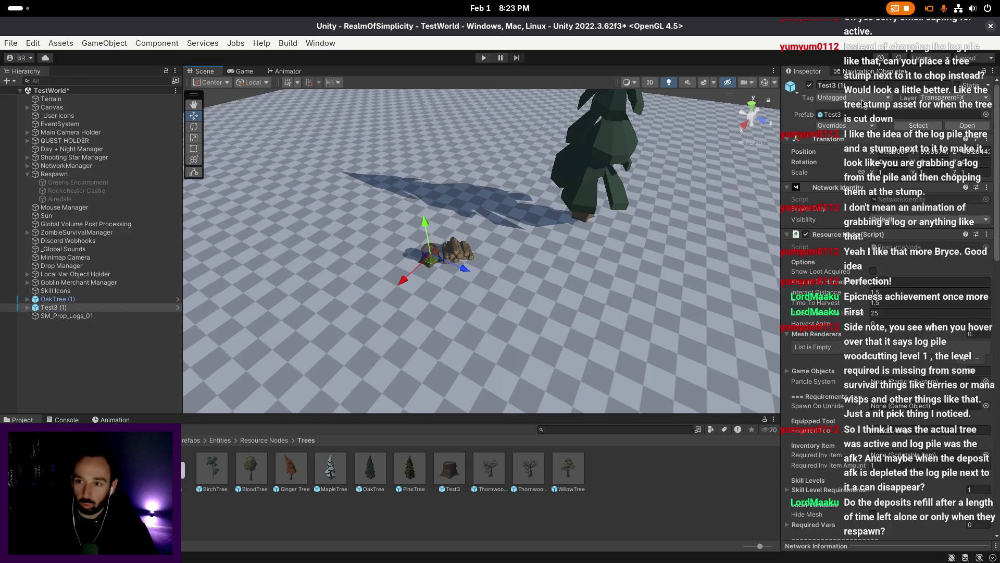
{"action": "left_click", "coordinate": [967, 125]}
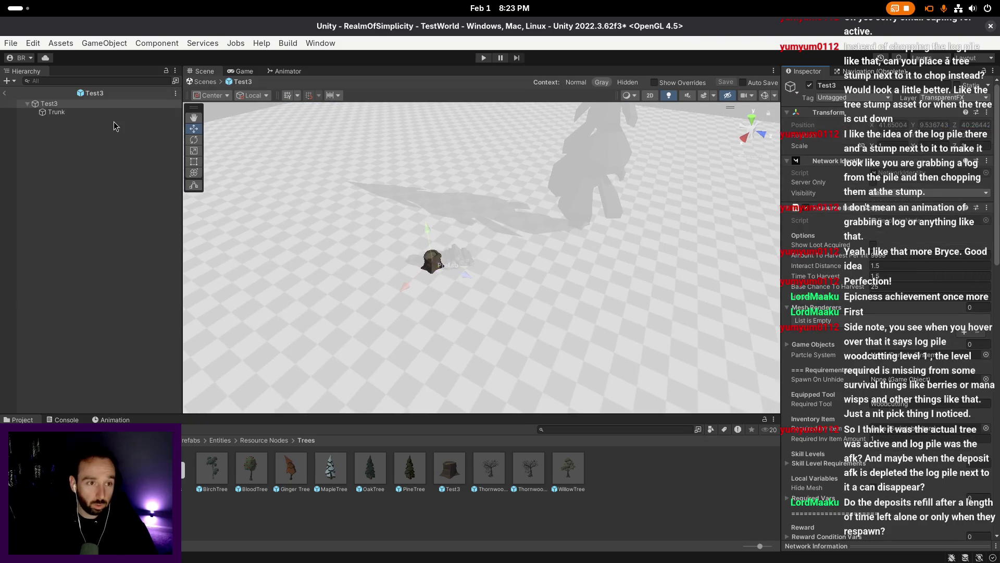
{"action": "left_click", "coordinate": [114, 113]}
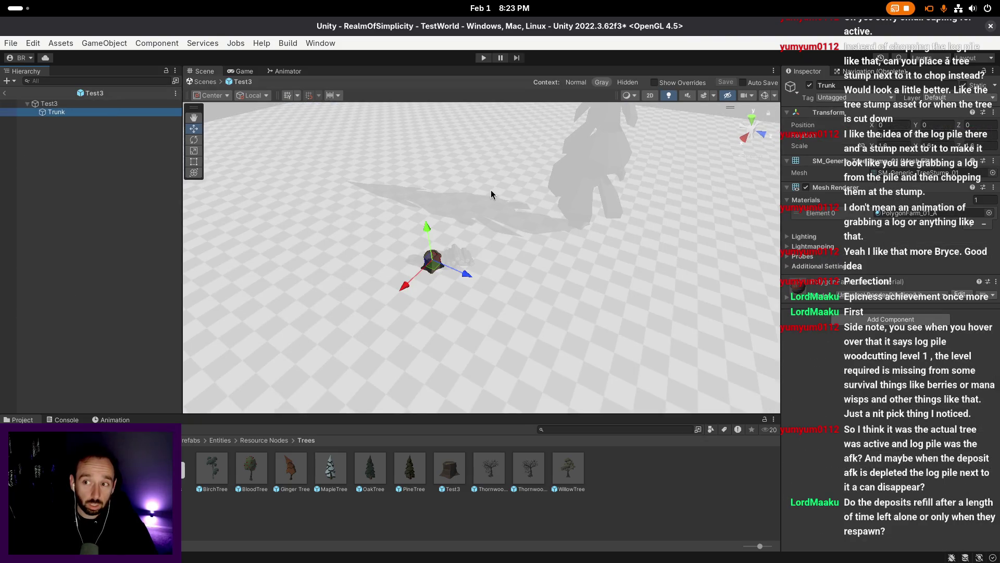
{"action": "scroll", "coordinate": [487, 194], "scroll_direction": "up", "scroll_amount": 3}
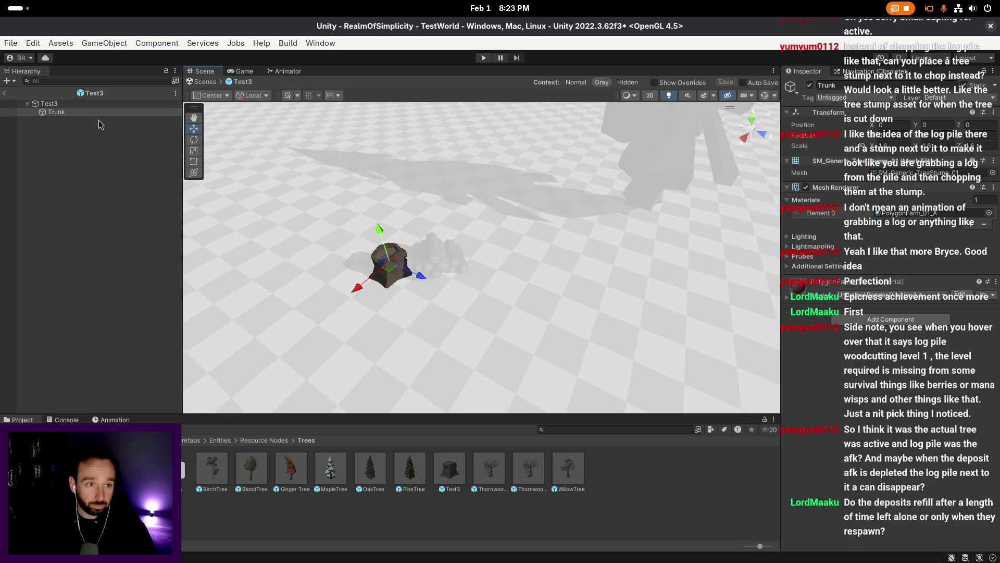
{"action": "left_click", "coordinate": [102, 106]}
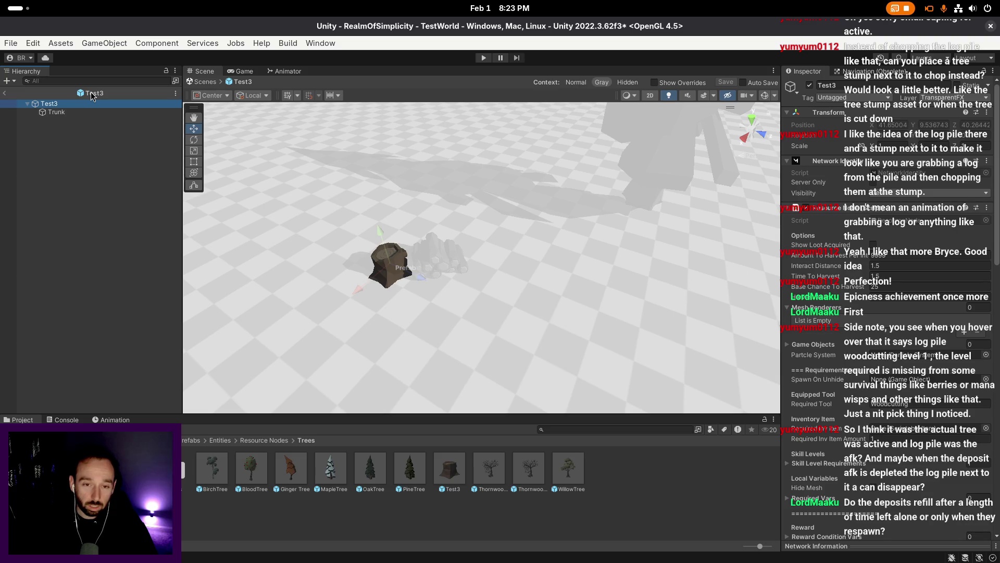
{"action": "left_click", "coordinate": [93, 96]}
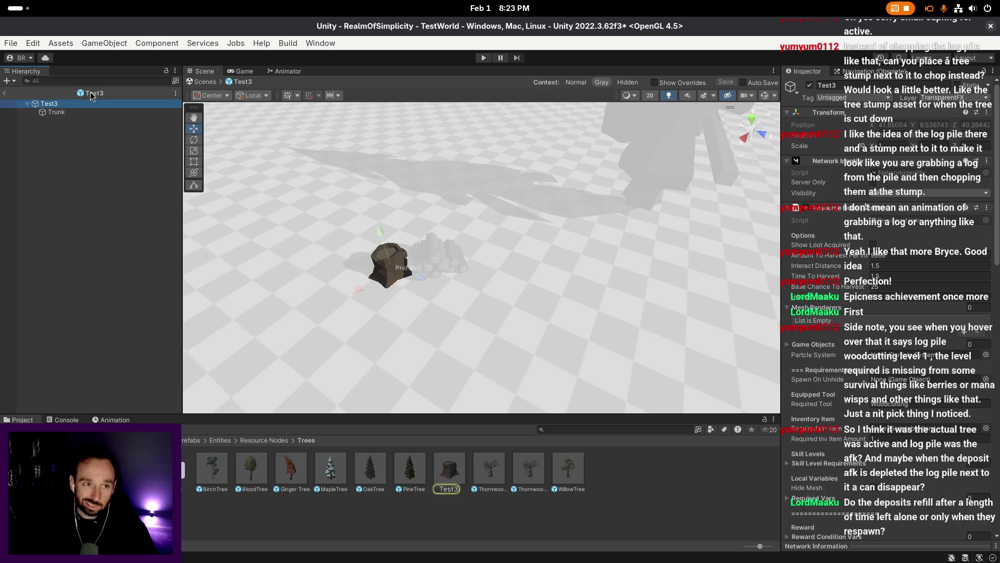
{"action": "left_click", "coordinate": [5, 94]}
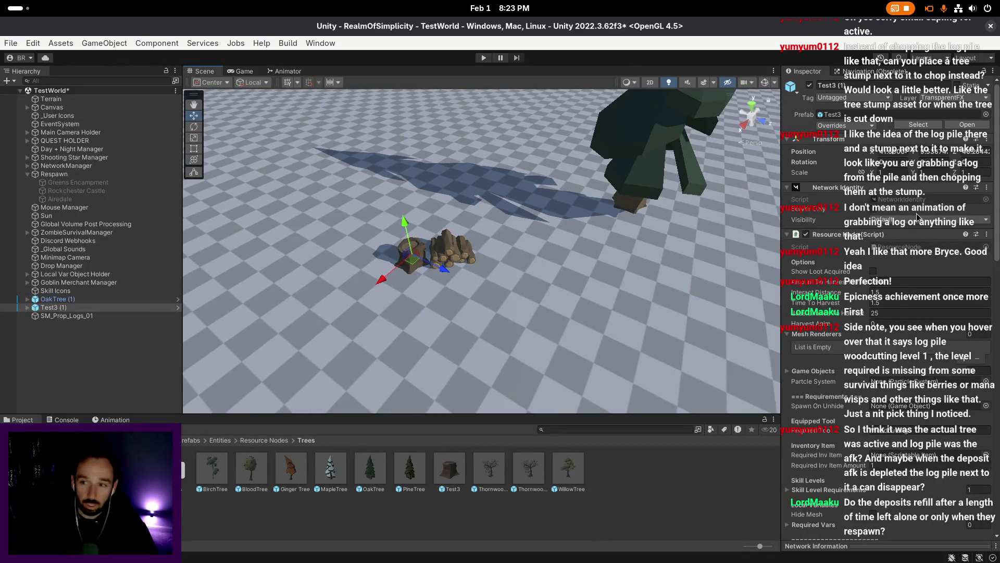
- Mark the SM_Prop_Logs_01 log pile as Static
{"action": "left_click", "coordinate": [73, 307]}
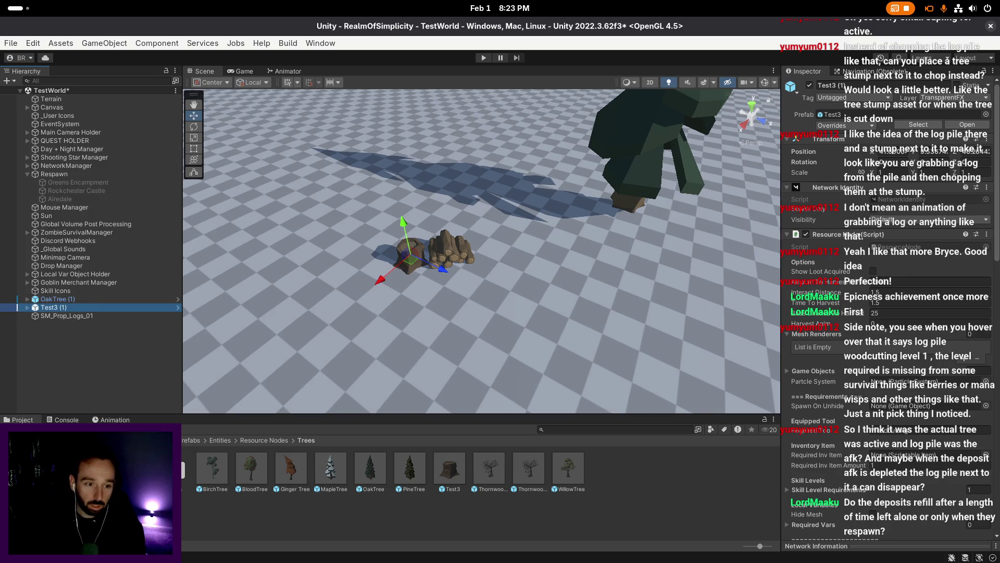
{"action": "left_click", "coordinate": [82, 391]}
{"action": "left_click", "coordinate": [93, 315]}
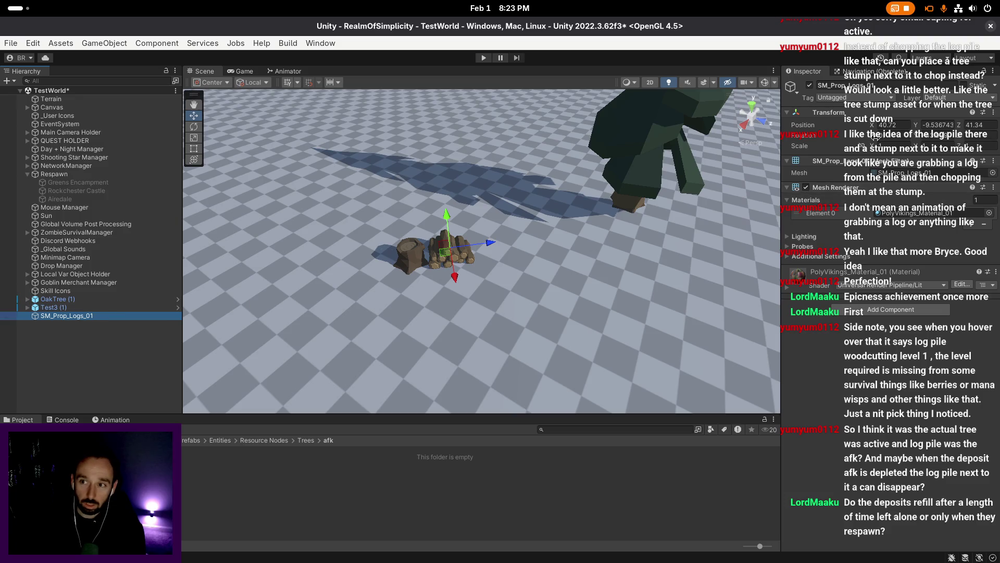
{"action": "left_click", "coordinate": [969, 89]}
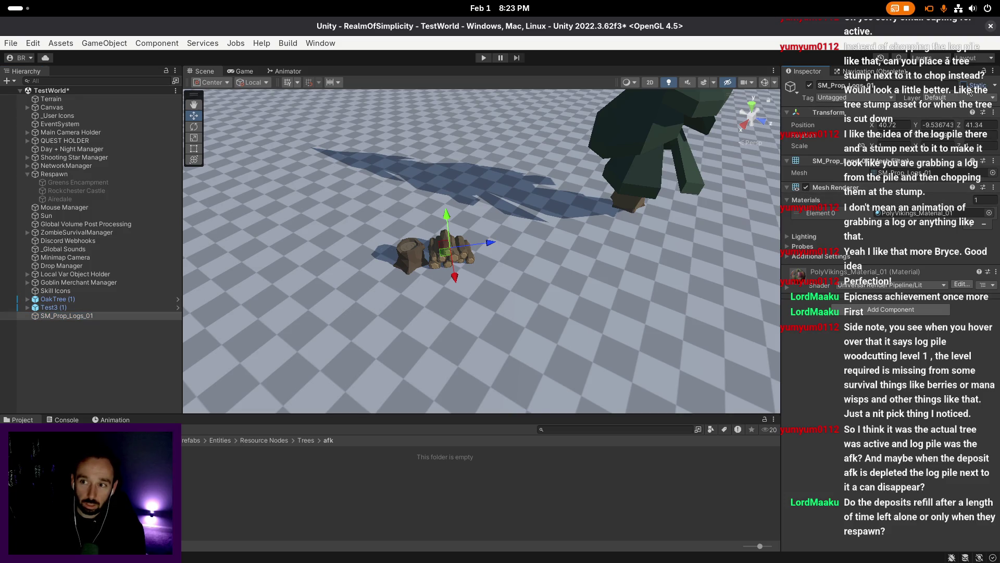
{"action": "left_click", "coordinate": [968, 88]}
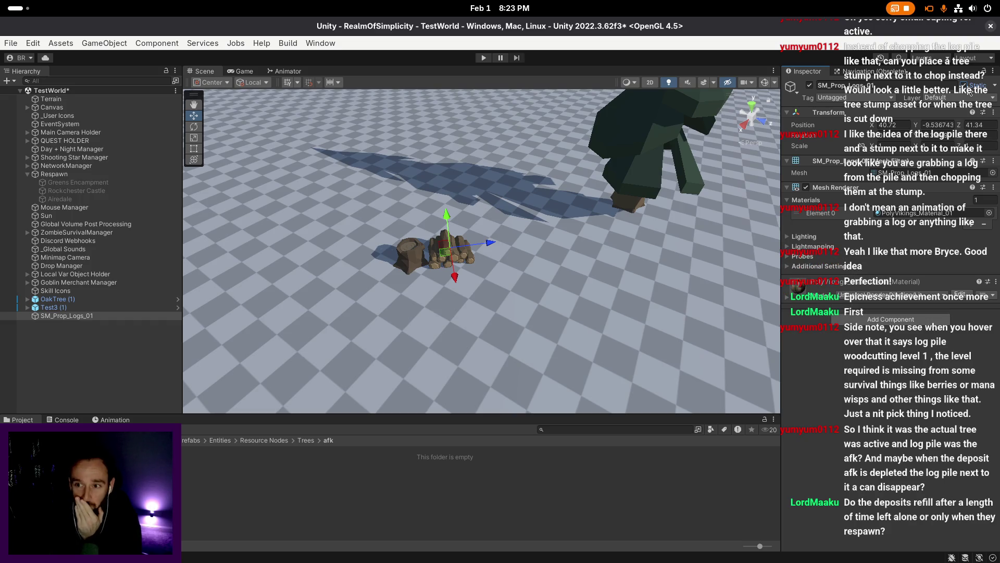
{"action": "scroll", "coordinate": [603, 270], "scroll_direction": "up", "scroll_amount": 1}
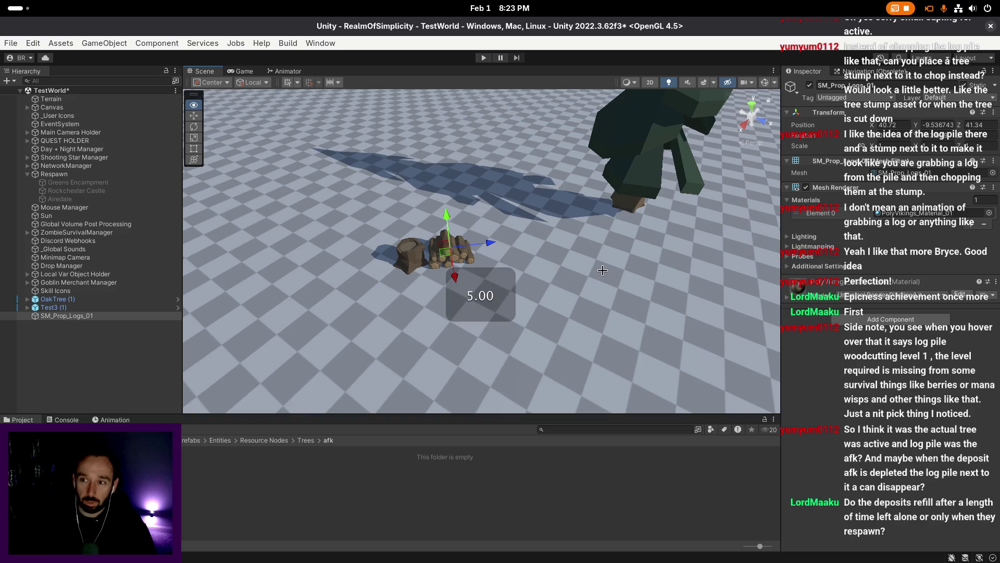
- Drag the log pile into Trees/afk to make a prefab, then remove it from the scene
{"action": "left_click", "coordinate": [96, 316]}
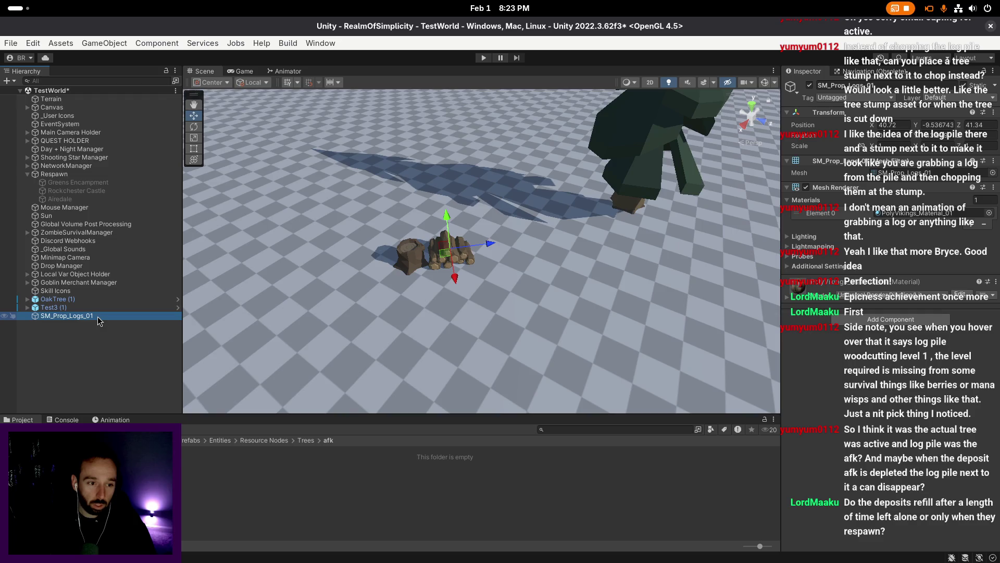
{"action": "right_click", "coordinate": [98, 320]}
{"action": "mouse_move", "coordinate": [177, 172]}
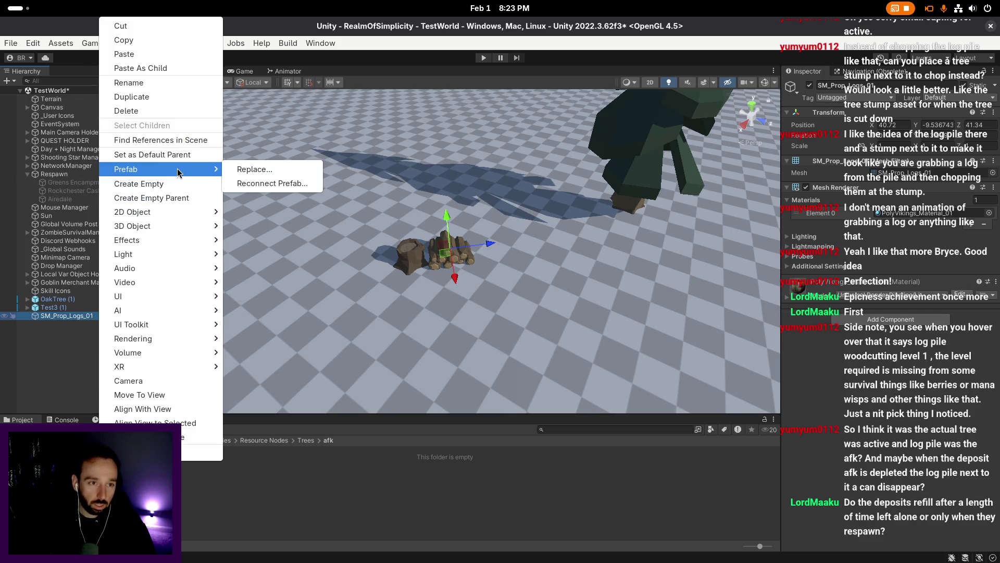
{"action": "left_click", "coordinate": [81, 319]}
{"action": "left_click_drag", "start_coordinate": [81, 318], "coordinate": [208, 500]}
{"action": "key", "text": "Delete"}
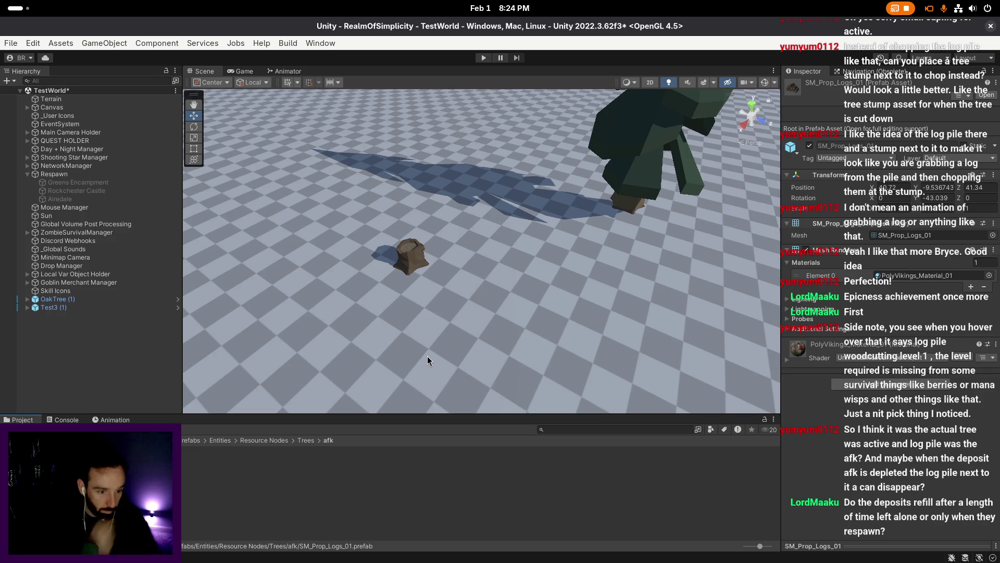
{"action": "key", "text": "ctrl+z"}
{"action": "key", "text": "alt"}
- Delete the Test3 (1) stump from the scene and select its Test3 prefab in Trees
{"action": "left_click", "coordinate": [49, 307]}
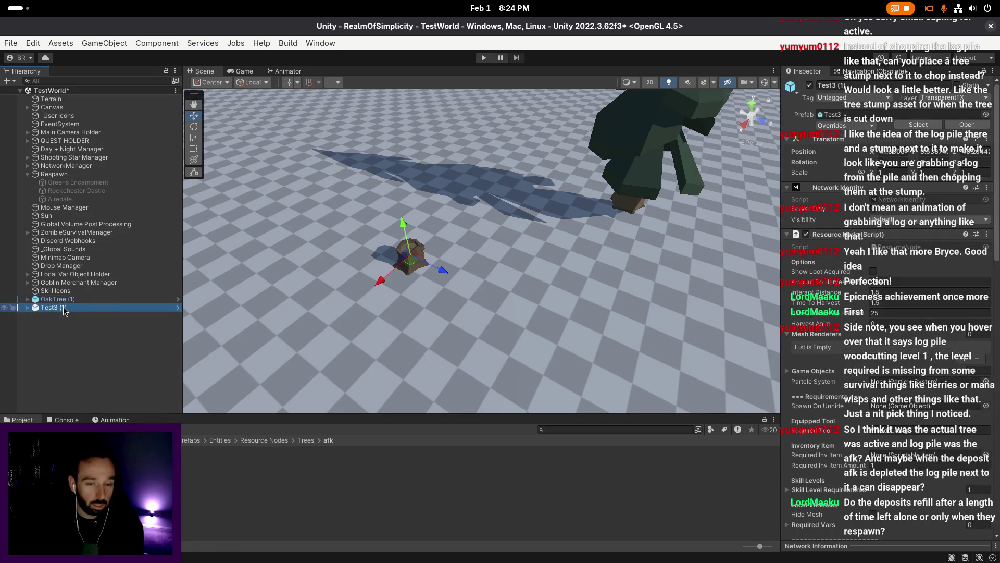
{"action": "left_click", "coordinate": [919, 124]}
{"action": "left_click", "coordinate": [50, 306]}
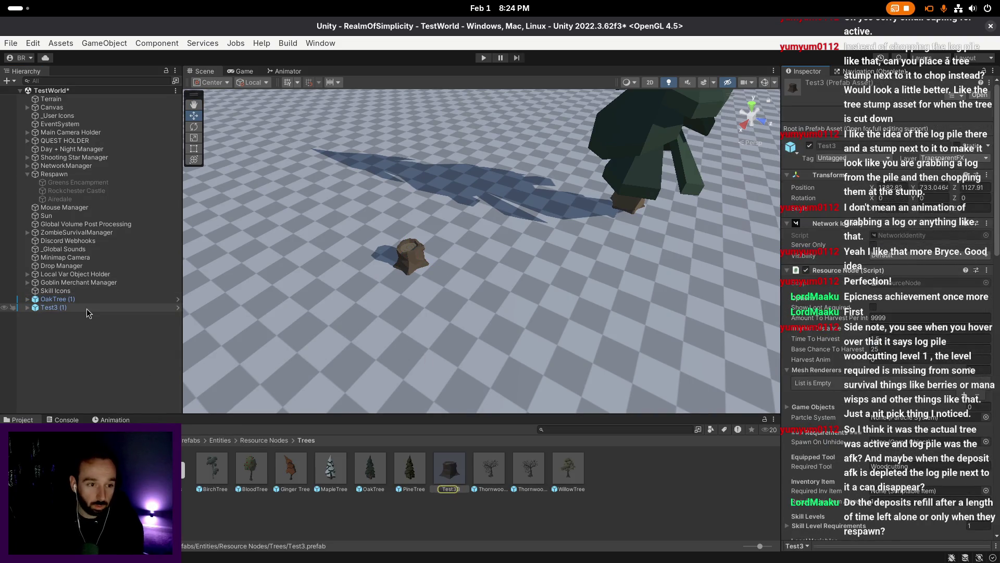
{"action": "key", "text": "Delete"}
{"action": "left_click", "coordinate": [450, 469]}
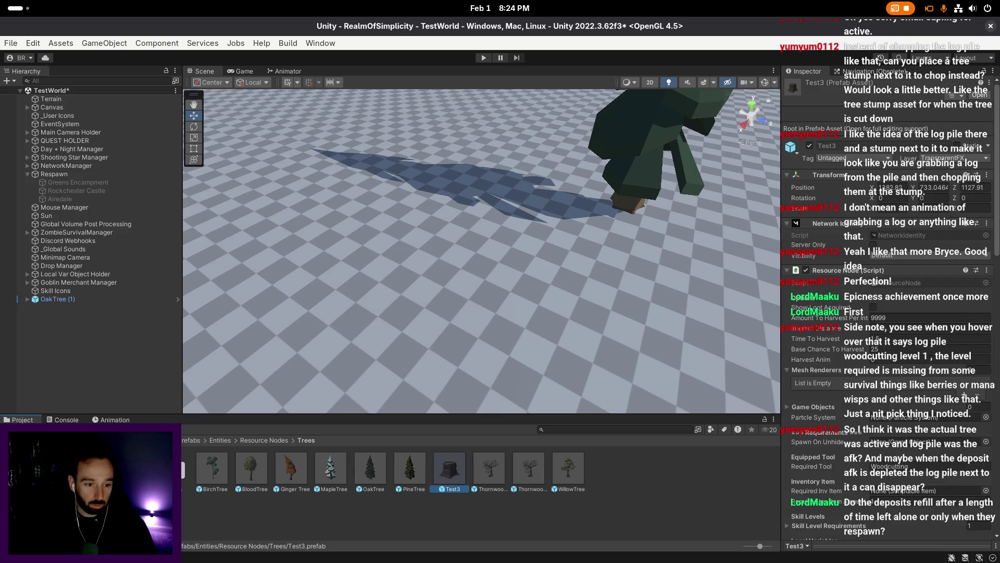
- Move the Test3 prefab into the afk folder and rename it OakPile
{"action": "left_click_drag", "start_coordinate": [450, 469], "coordinate": [190, 471]}
{"action": "double_click", "coordinate": [190, 471]}
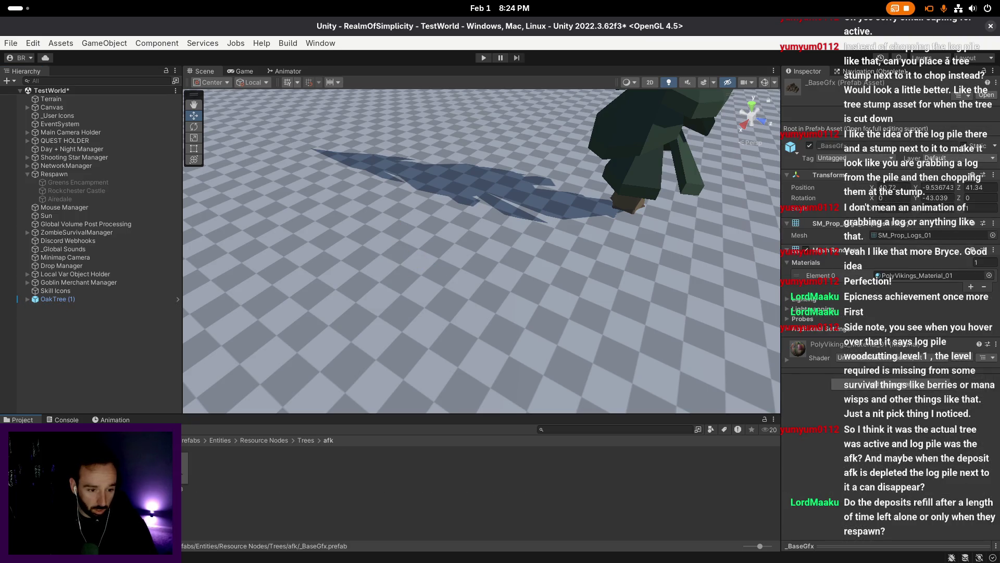
{"action": "key", "text": "F2"}
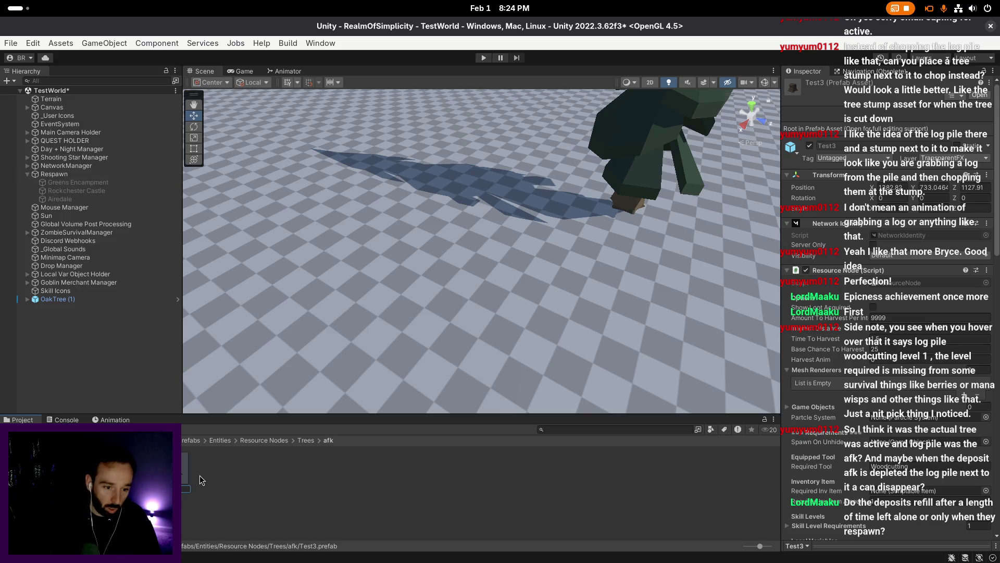
{"action": "type", "text": "Oak-Pile"}
{"action": "key", "text": "Return"}
{"action": "key", "text": "BackSpace"}
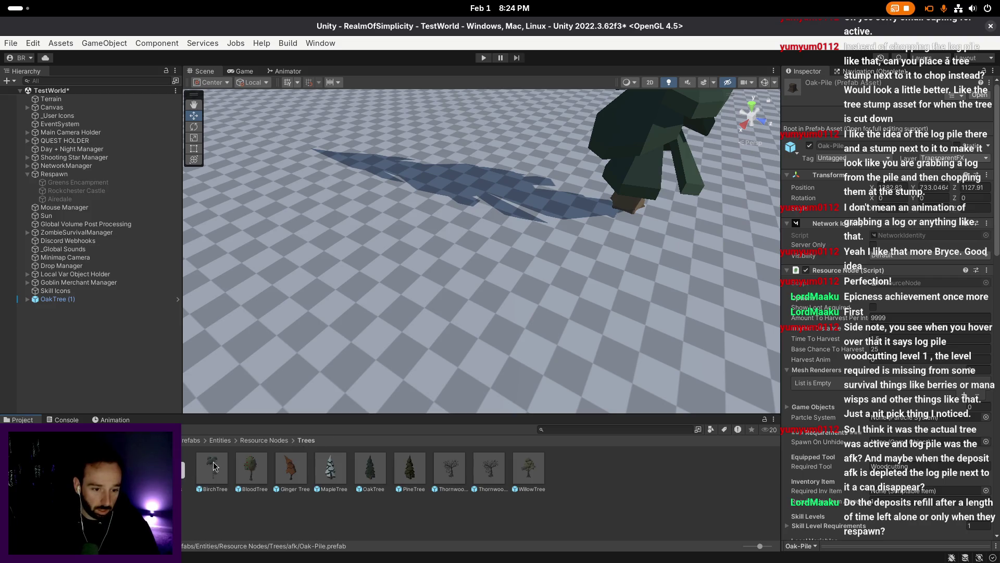
{"action": "double_click", "coordinate": [186, 489]}
{"action": "left_click", "coordinate": [187, 490]}
{"action": "type", "text": "OakPile"}
{"action": "key", "text": "Return"}
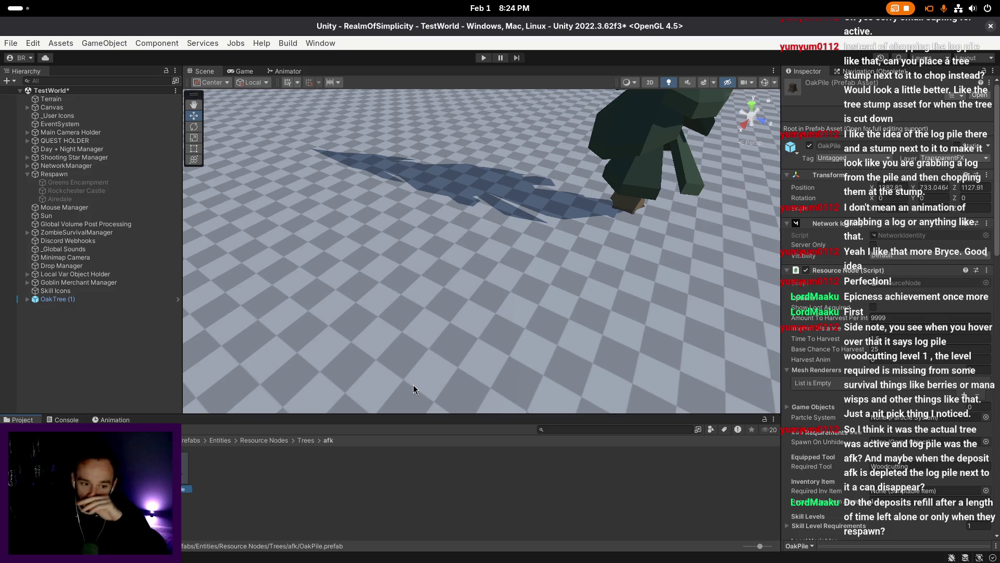
- Open OakPile in Prefab Mode and save it
{"action": "double_click", "coordinate": [185, 467]}
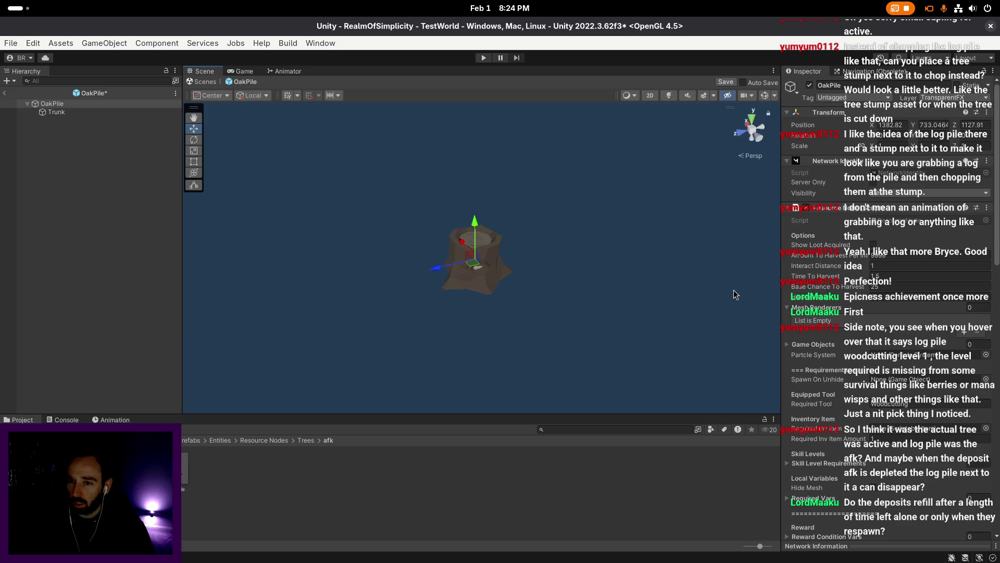
{"action": "scroll", "coordinate": [734, 290], "scroll_direction": "up", "scroll_amount": 2}
{"action": "left_click", "coordinate": [726, 82]}
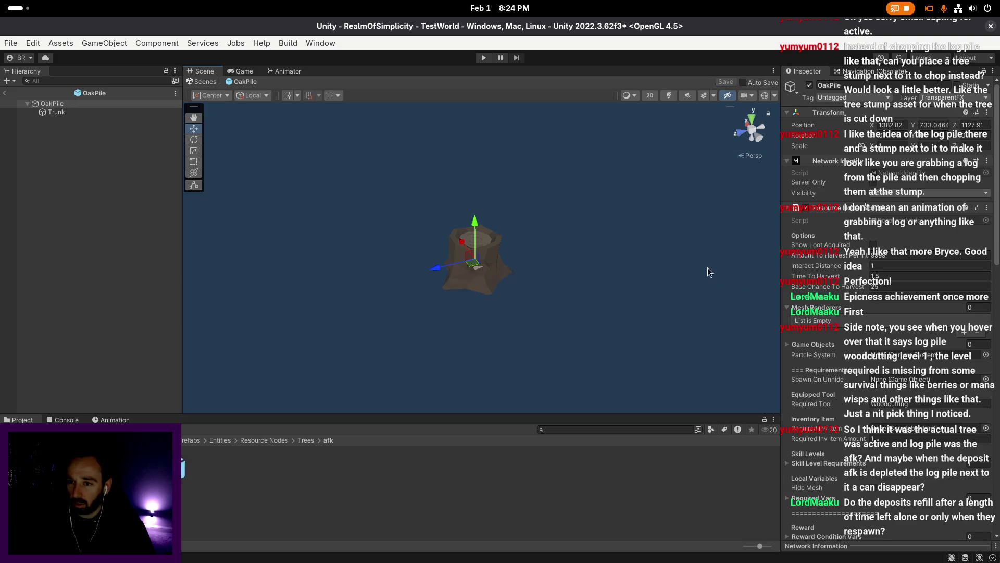
{"action": "scroll", "coordinate": [861, 298], "scroll_direction": "down", "scroll_amount": 3}
{"action": "scroll", "coordinate": [862, 288], "scroll_direction": "down", "scroll_amount": 3}
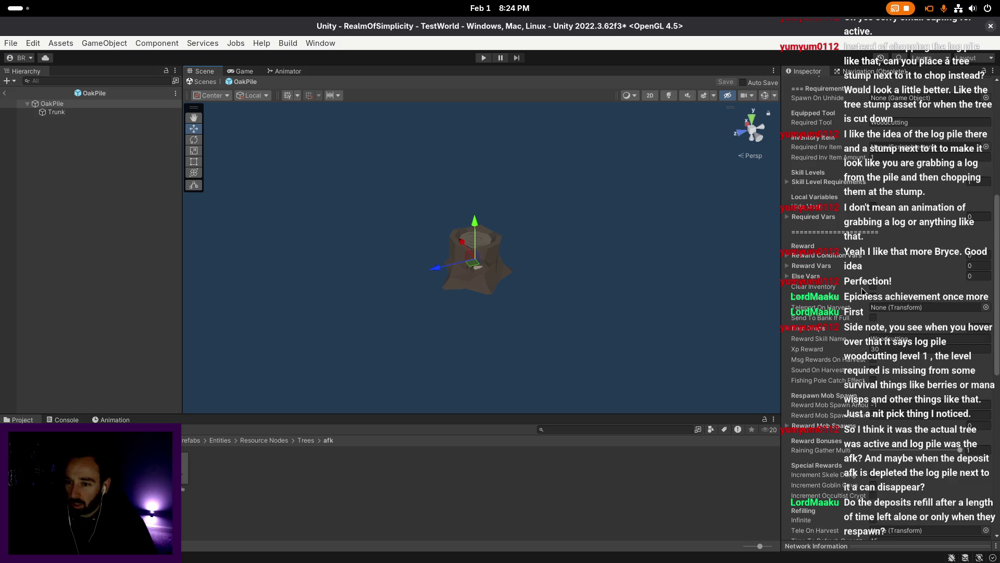
- Set OakPile's Max Quantity to 160 and save the prefab
{"action": "scroll", "coordinate": [861, 288], "scroll_direction": "down", "scroll_amount": 3}
{"action": "scroll", "coordinate": [898, 255], "scroll_direction": "down", "scroll_amount": 3}
{"action": "scroll", "coordinate": [898, 254], "scroll_direction": "down", "scroll_amount": 3}
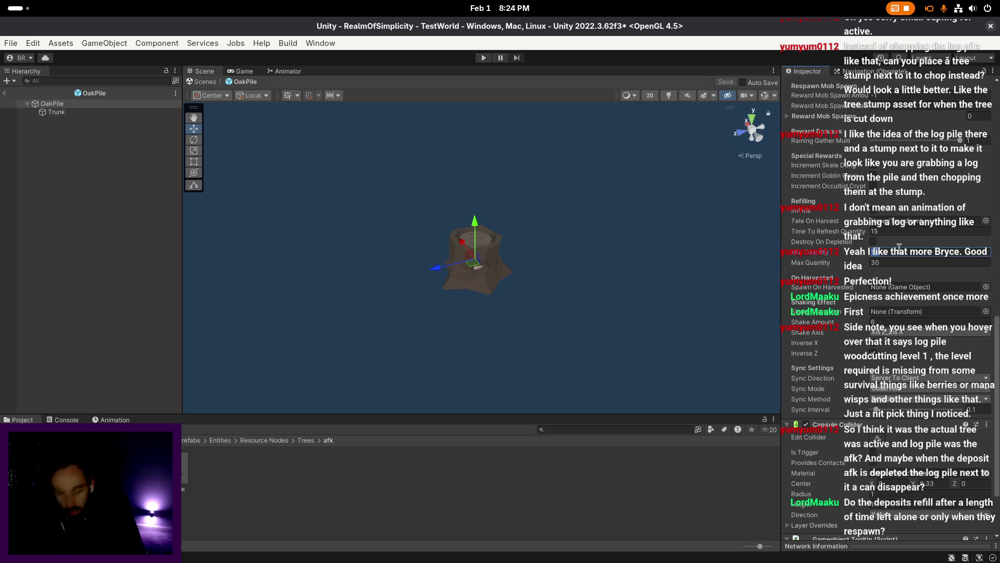
{"action": "left_click", "coordinate": [900, 262]}
{"action": "type", "text": "160"}
{"action": "key", "text": "ctrl+s"}
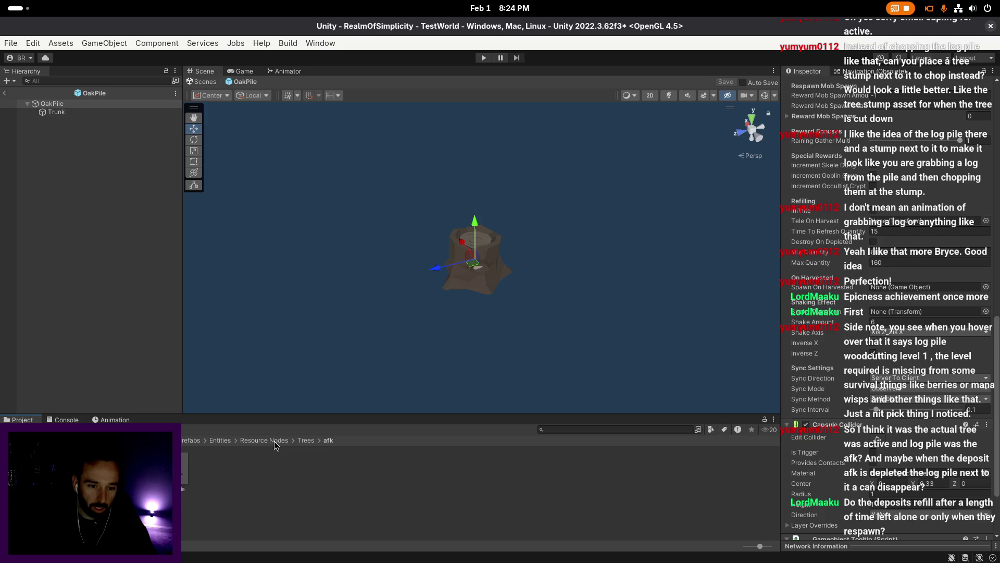
- Compare against Copper Node's settings in Ores, then review OakPile's quantity and refresh fields and save
{"action": "left_click", "coordinate": [274, 441]}
{"action": "double_click", "coordinate": [330, 469]}
{"action": "left_click", "coordinate": [256, 469]}
{"action": "scroll", "coordinate": [890, 321], "scroll_direction": "down", "scroll_amount": 10}
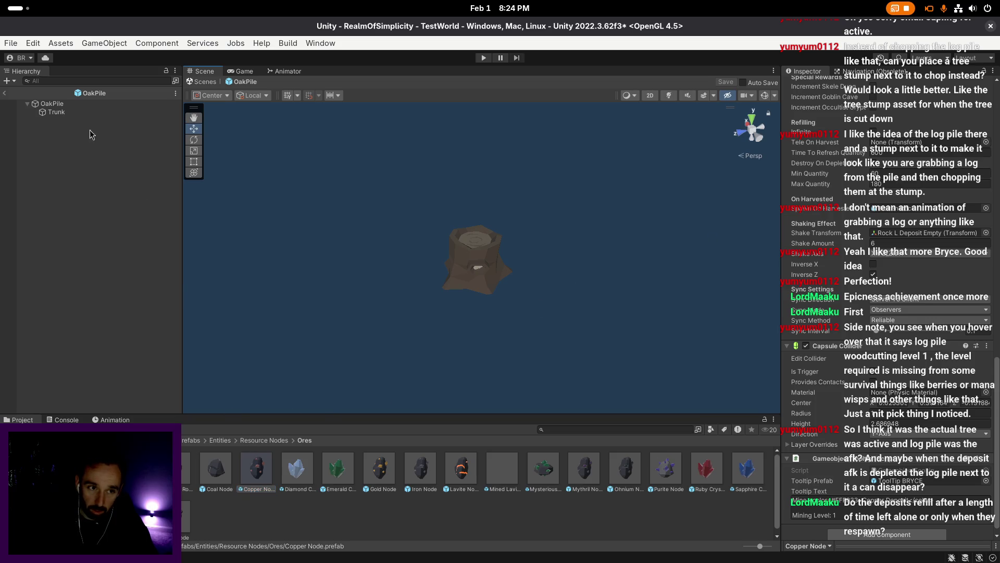
{"action": "left_click", "coordinate": [89, 104]}
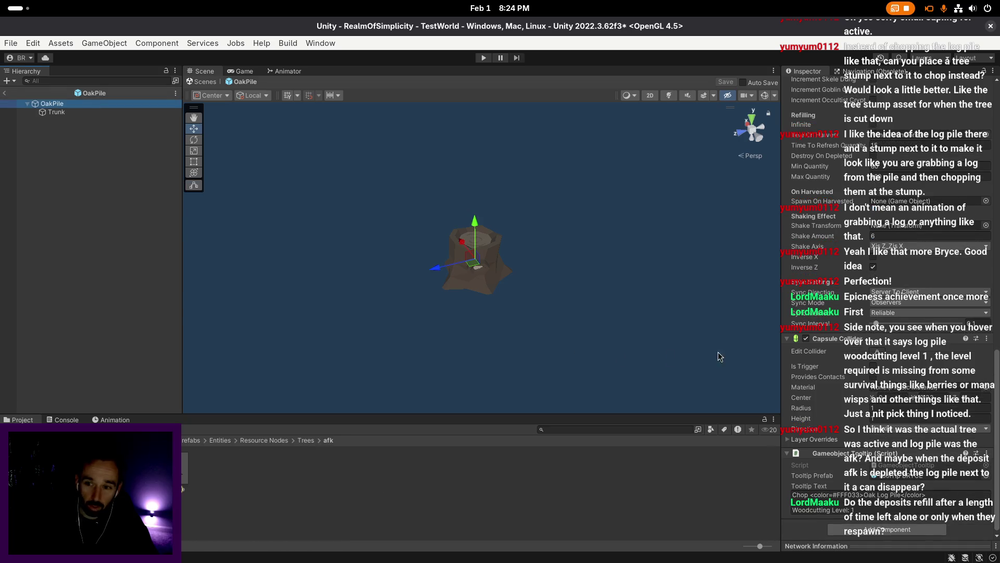
{"action": "left_click", "coordinate": [899, 167]}
{"action": "key", "text": "Tab"}
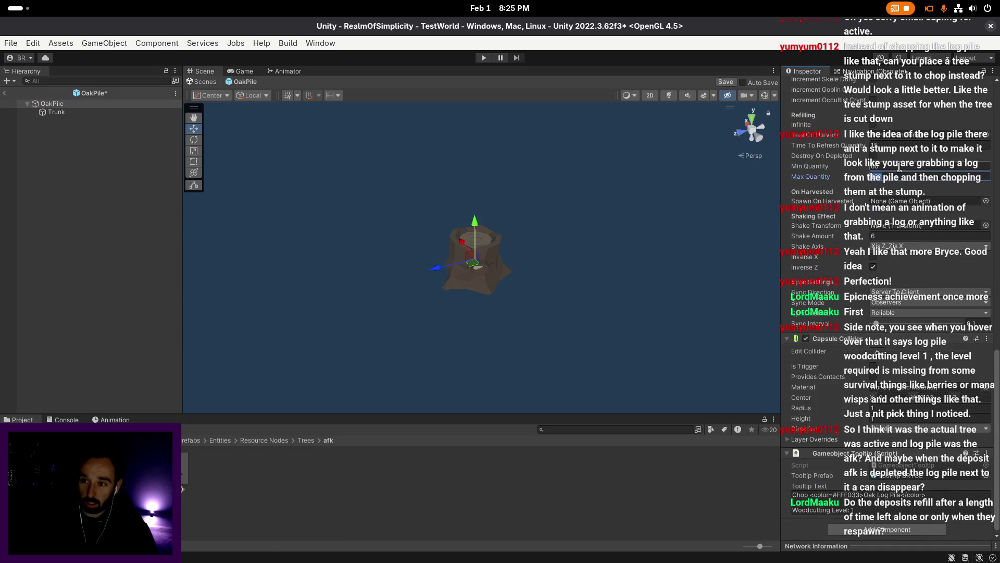
{"action": "key", "text": "shift+Tab"}
{"action": "key", "text": "shift+Tab"}
{"action": "key", "text": "shift+Tab"}
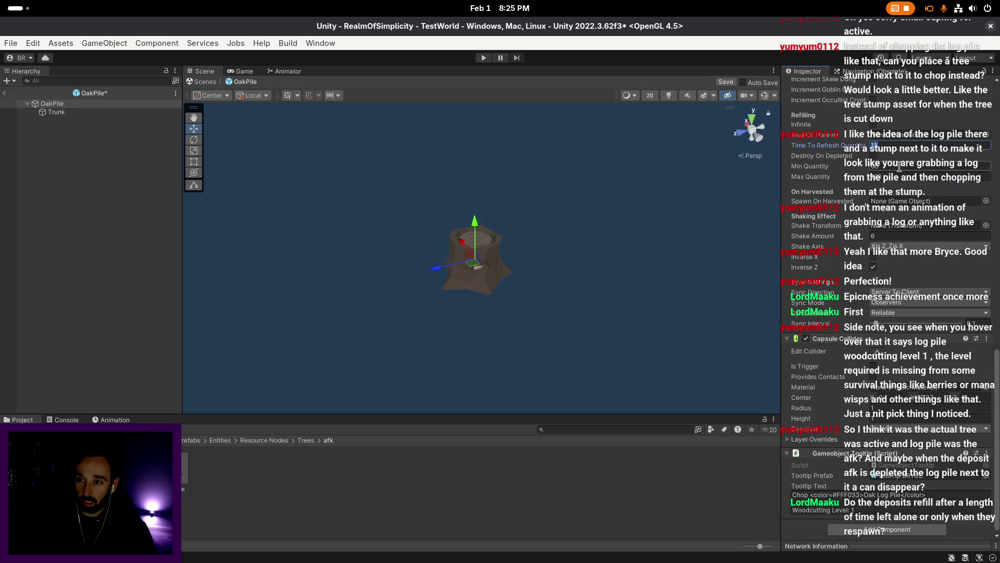
{"action": "key", "text": "ctrl+s"}
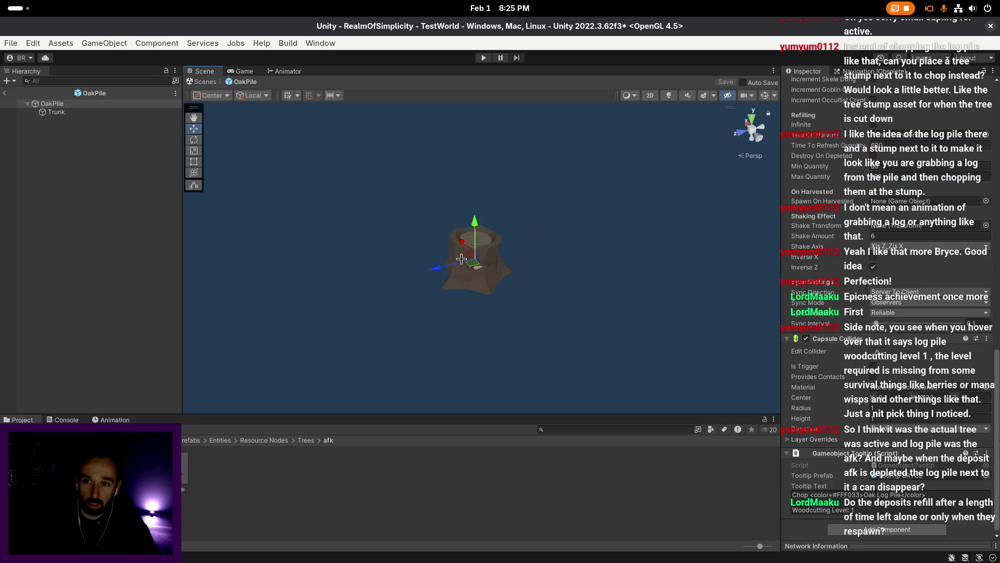
- Recheck Copper Node's refill settings, then exit Prefab Mode back to TestWorld
{"action": "left_click", "coordinate": [273, 440]}
{"action": "double_click", "coordinate": [339, 469]}
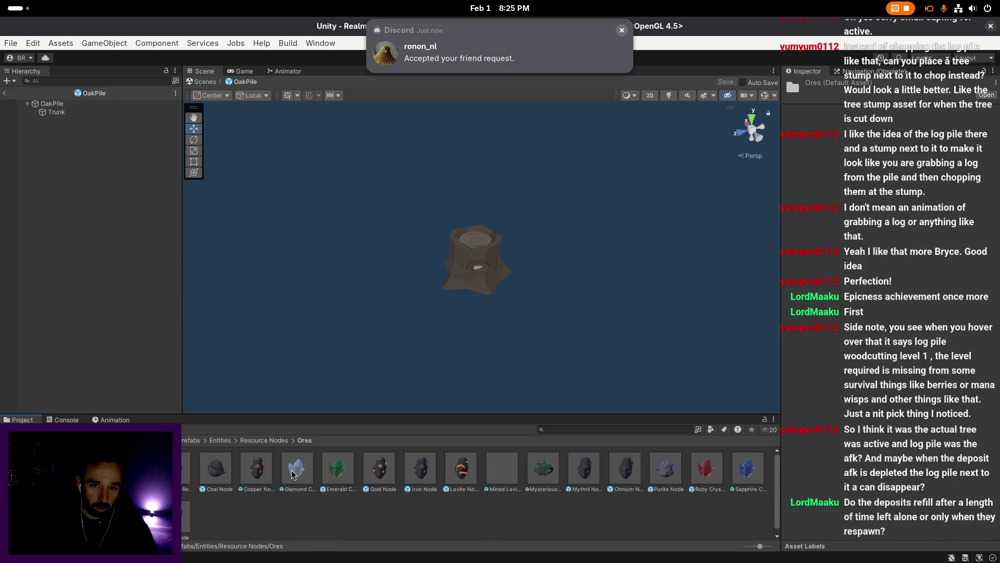
{"action": "left_click", "coordinate": [264, 474]}
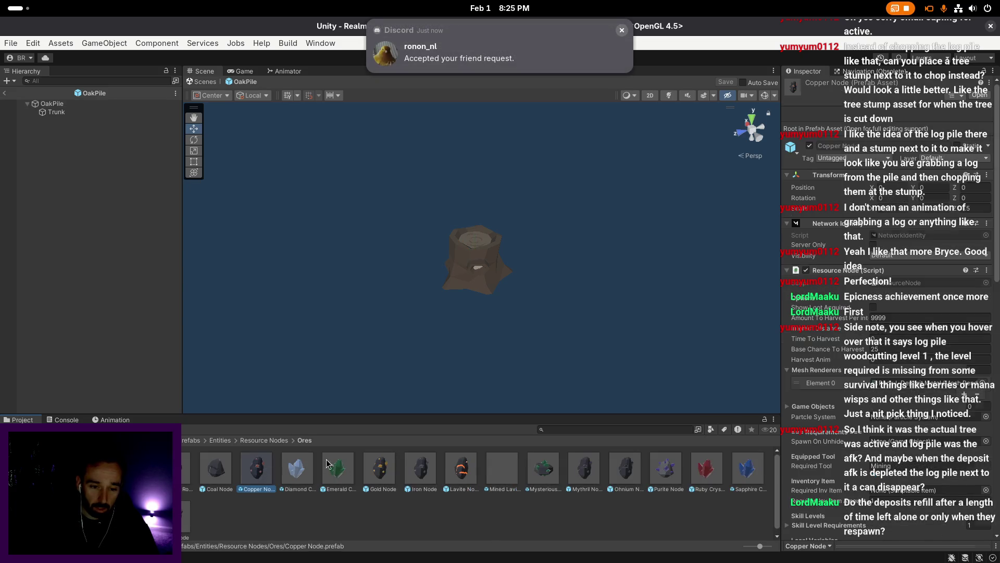
{"action": "scroll", "coordinate": [891, 244], "scroll_direction": "down", "scroll_amount": 5}
{"action": "scroll", "coordinate": [891, 245], "scroll_direction": "down", "scroll_amount": 10}
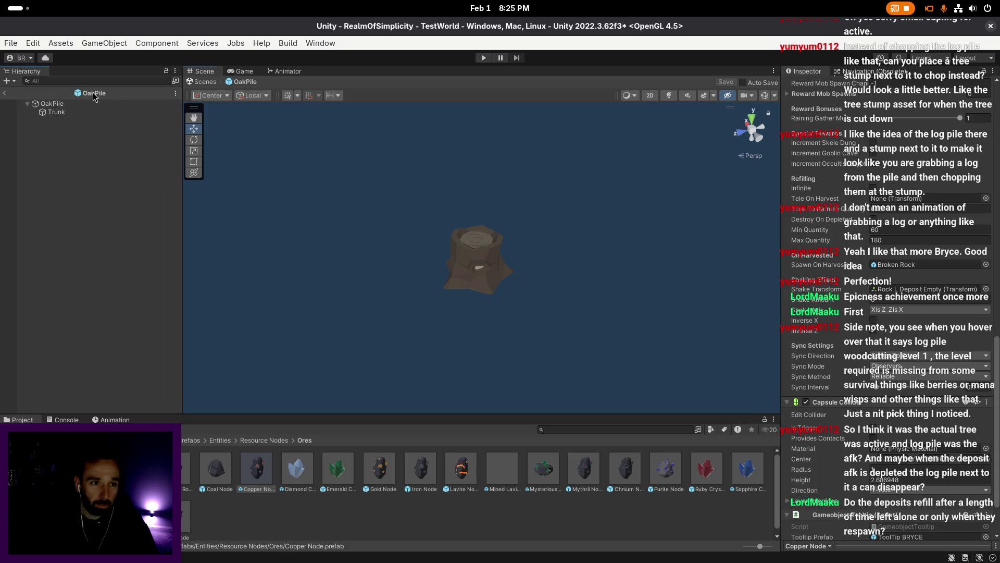
{"action": "left_click", "coordinate": [4, 92]}
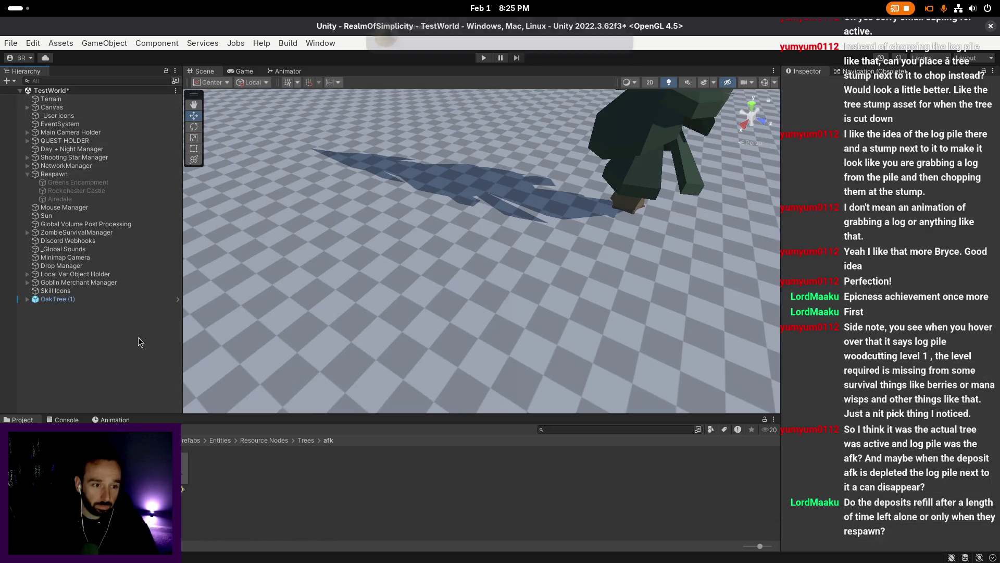
- Set the OakPile prefab's Time To Harvest to 1.5 and ping its ResourceNode script
{"action": "scroll", "coordinate": [309, 253], "scroll_direction": "up", "scroll_amount": 2}
{"action": "left_click", "coordinate": [621, 29]}
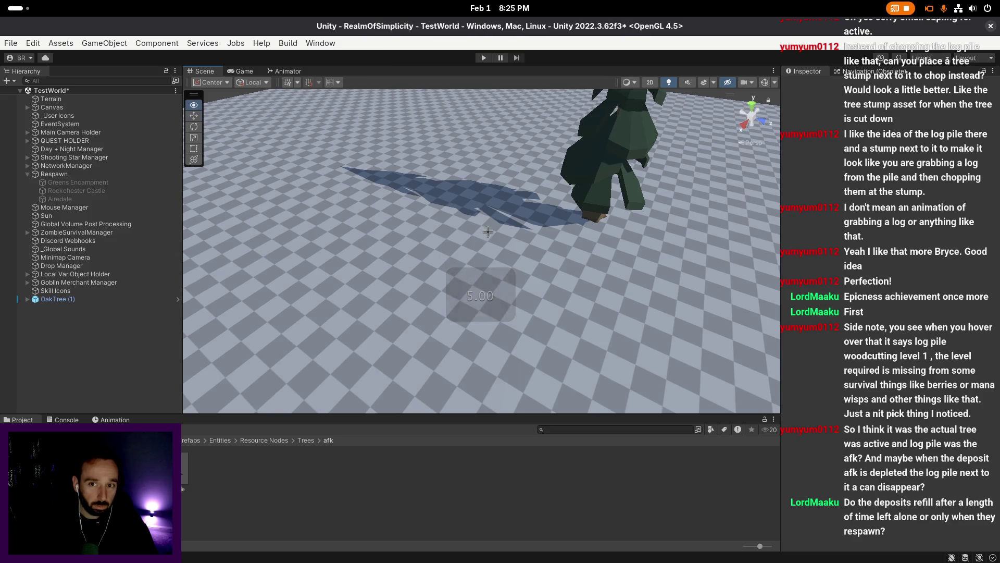
{"action": "left_click", "coordinate": [185, 472]}
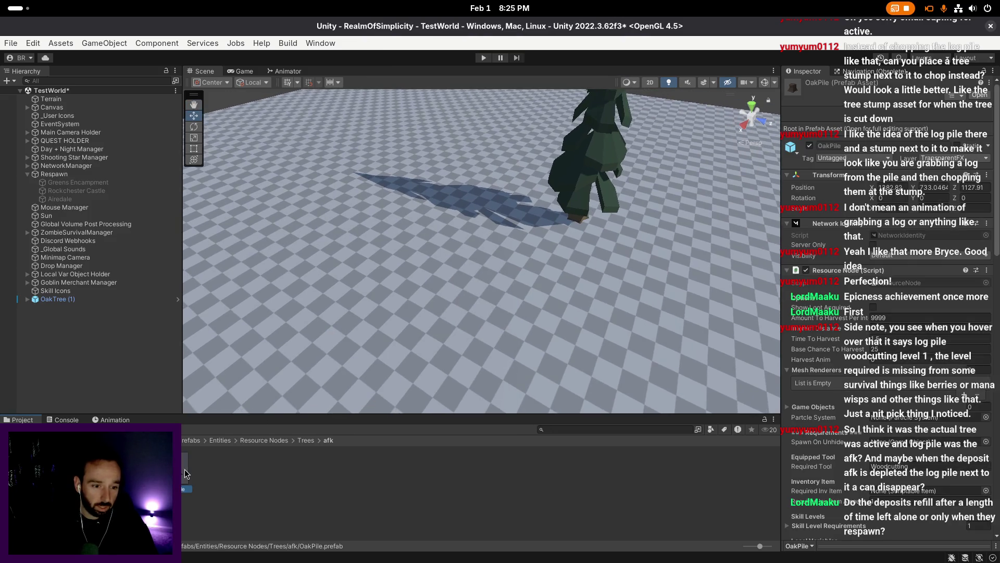
{"action": "scroll", "coordinate": [911, 312], "scroll_direction": "down", "scroll_amount": 4}
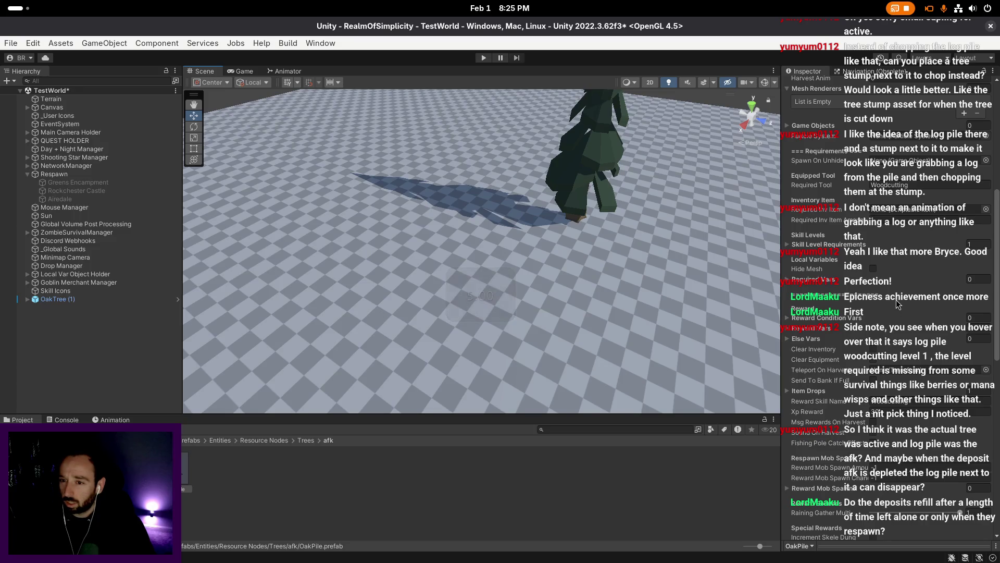
{"action": "scroll", "coordinate": [896, 299], "scroll_direction": "down", "scroll_amount": 3}
{"action": "scroll", "coordinate": [890, 245], "scroll_direction": "up", "scroll_amount": 2}
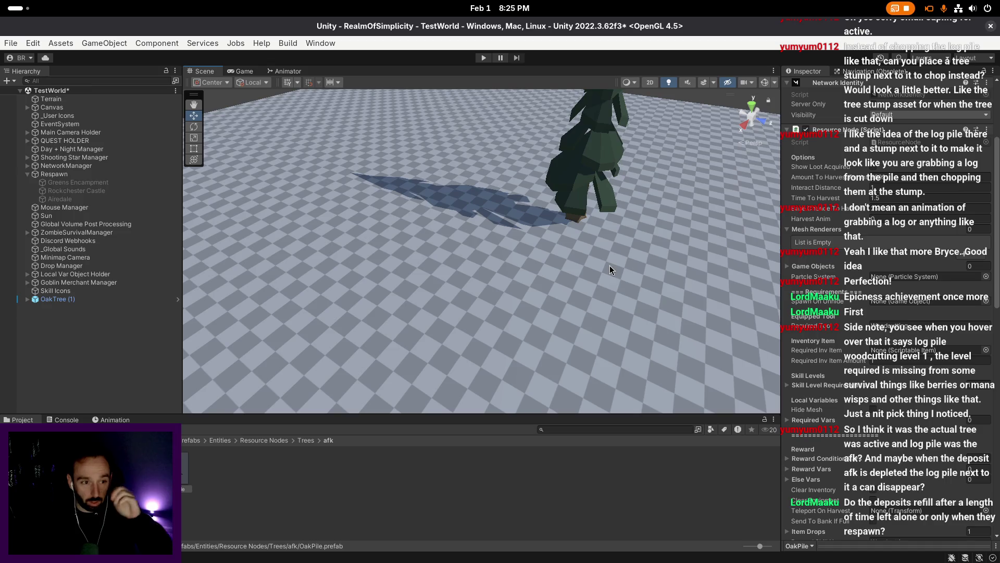
{"action": "scroll", "coordinate": [607, 263], "scroll_direction": "up", "scroll_amount": 2}
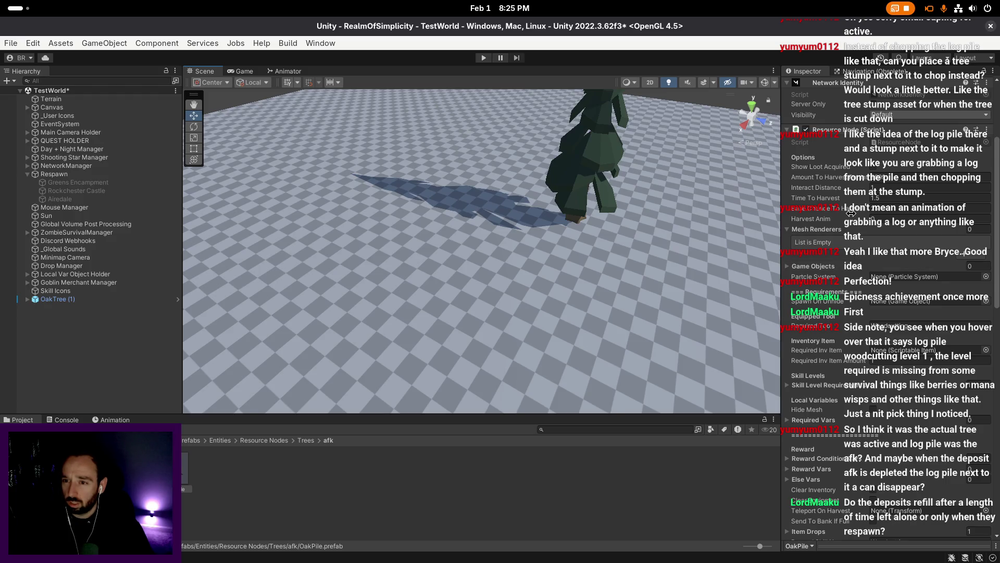
{"action": "type", "text": "5"}
{"action": "key", "text": "Return"}
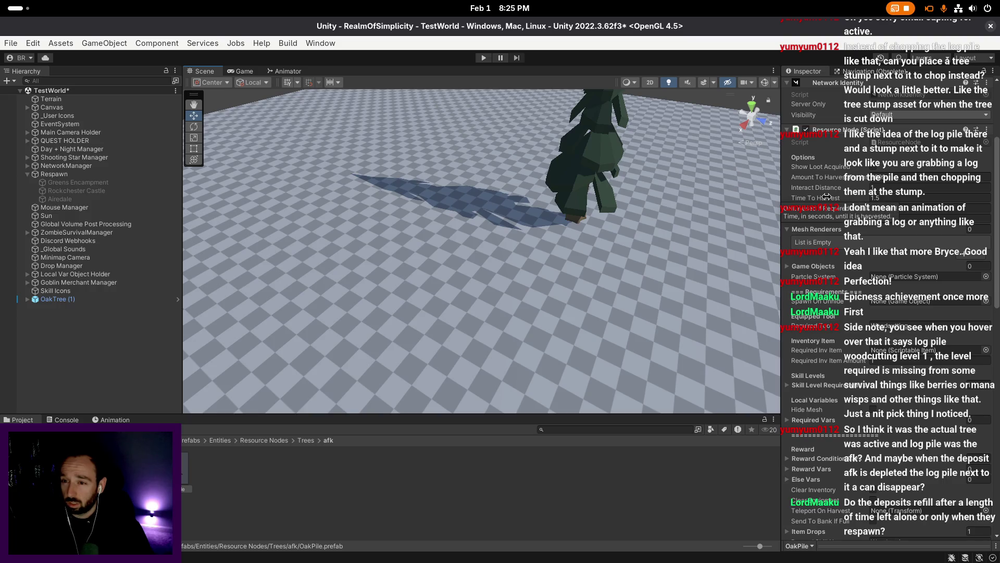
{"action": "left_click", "coordinate": [897, 144]}
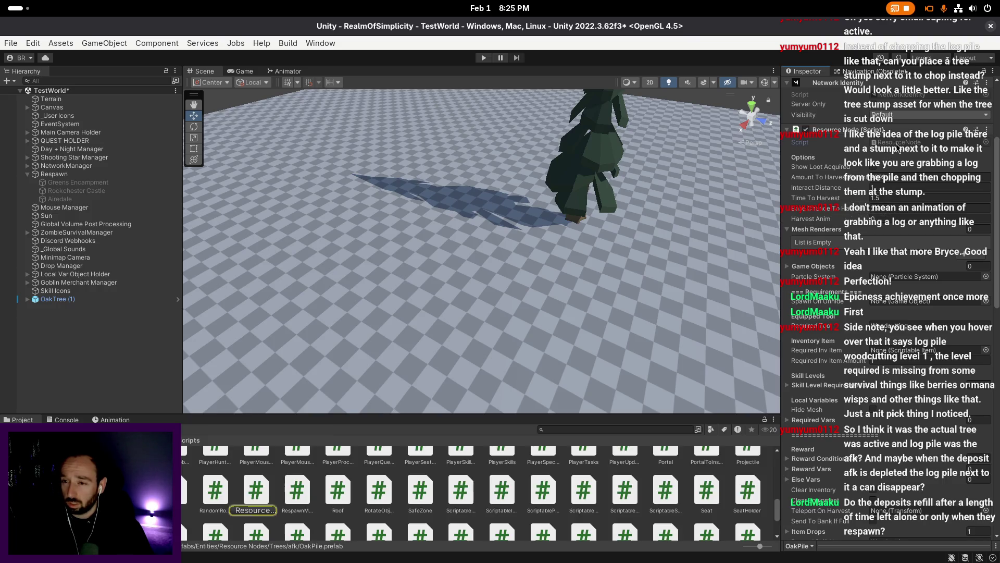
{"action": "key", "text": "super"}
{"action": "key", "text": "super"}
{"action": "key", "text": "super"}
{"action": "key", "text": "super"}
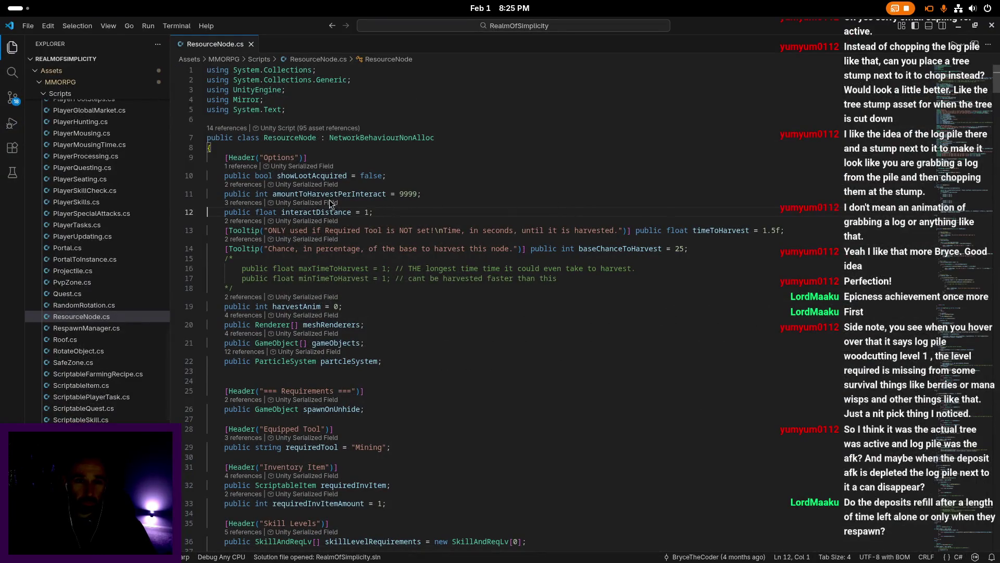
{"action": "double_click", "coordinate": [324, 212]}
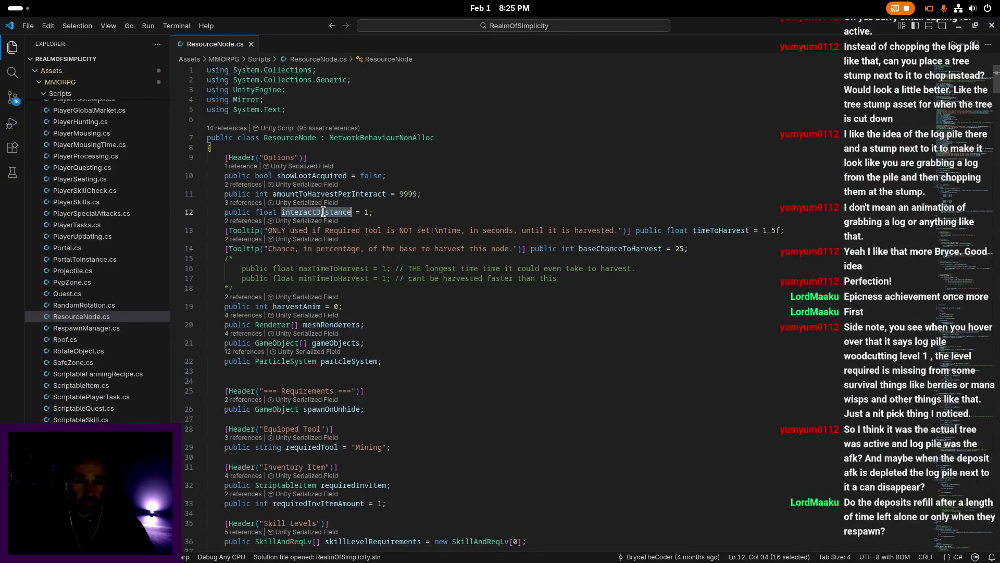
{"action": "key", "text": "Up"}
{"action": "key", "text": "Up"}
{"action": "key", "text": "Up"}
{"action": "key", "text": "ctrl+f"}
{"action": "type", "text": "timeto"}
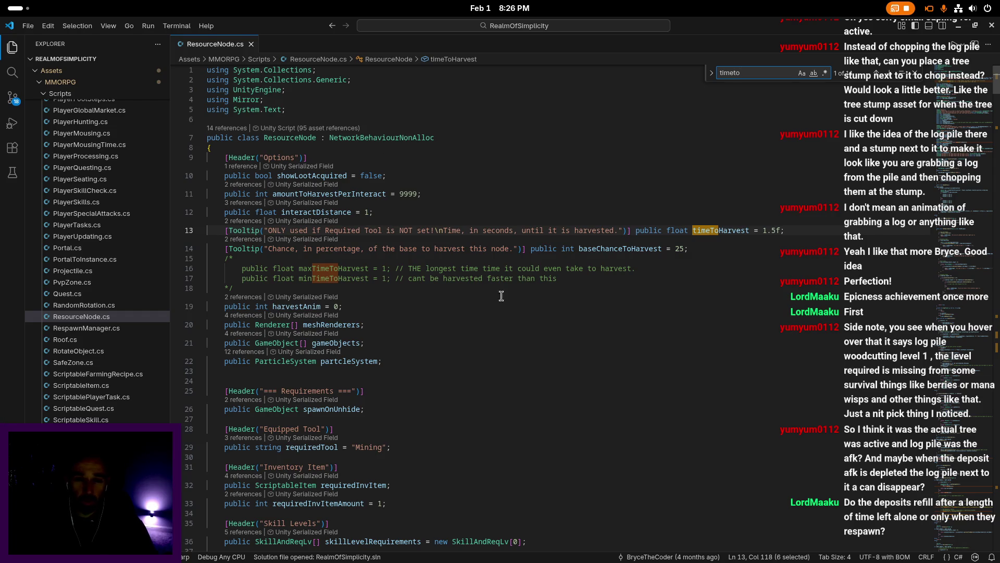
{"action": "double_click", "coordinate": [723, 231]}
{"action": "key", "text": "ctrl+f"}
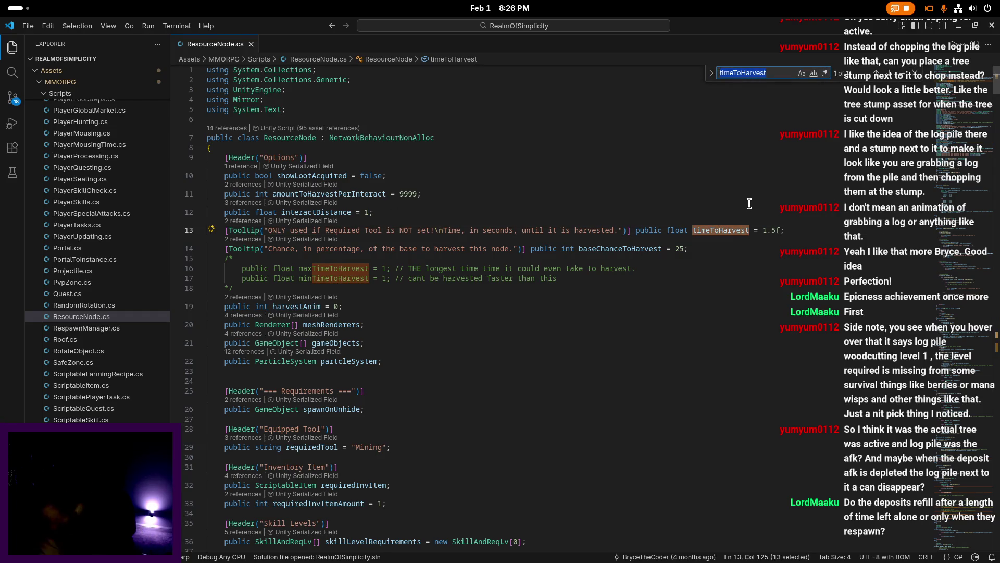
{"action": "key", "text": "Return"}
{"action": "key", "text": "Return"}
{"action": "key", "text": "Return"}
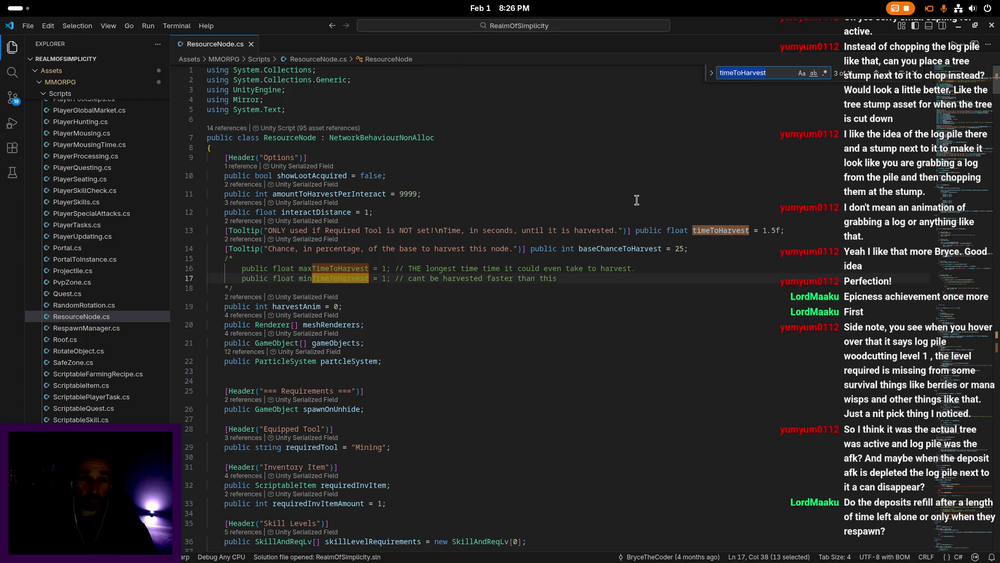
{"action": "scroll", "coordinate": [469, 270], "scroll_direction": "down", "scroll_amount": 3}
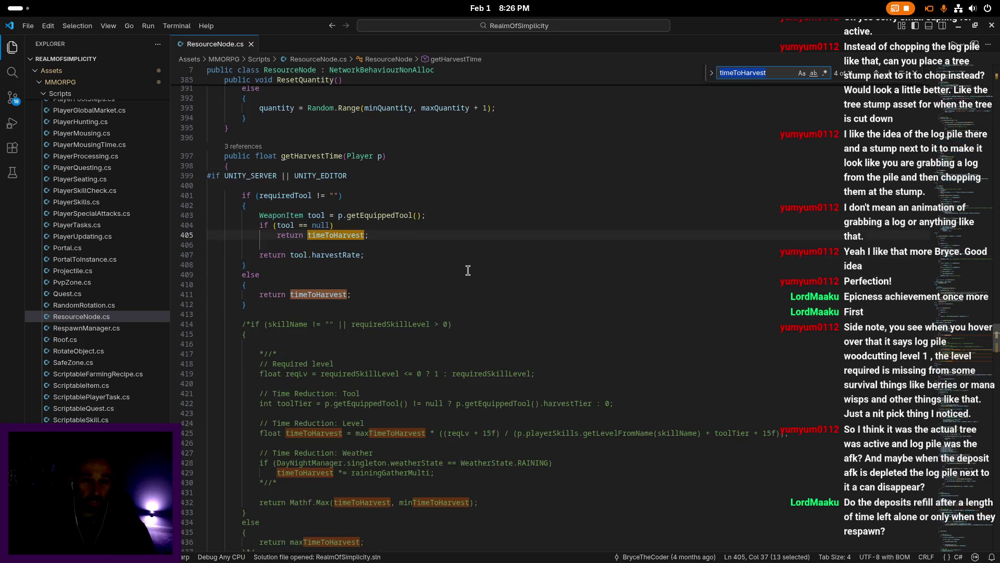
{"action": "key", "text": "Escape"}
{"action": "left_click_drag", "start_coordinate": [402, 239], "coordinate": [207, 185]}
{"action": "left_click", "coordinate": [207, 186]}
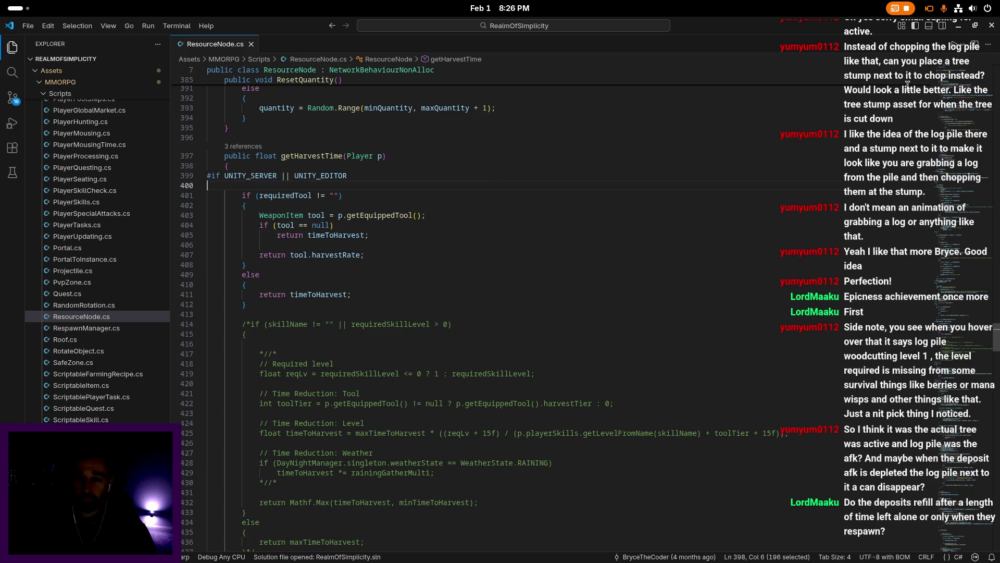
{"action": "left_click", "coordinate": [991, 28]}
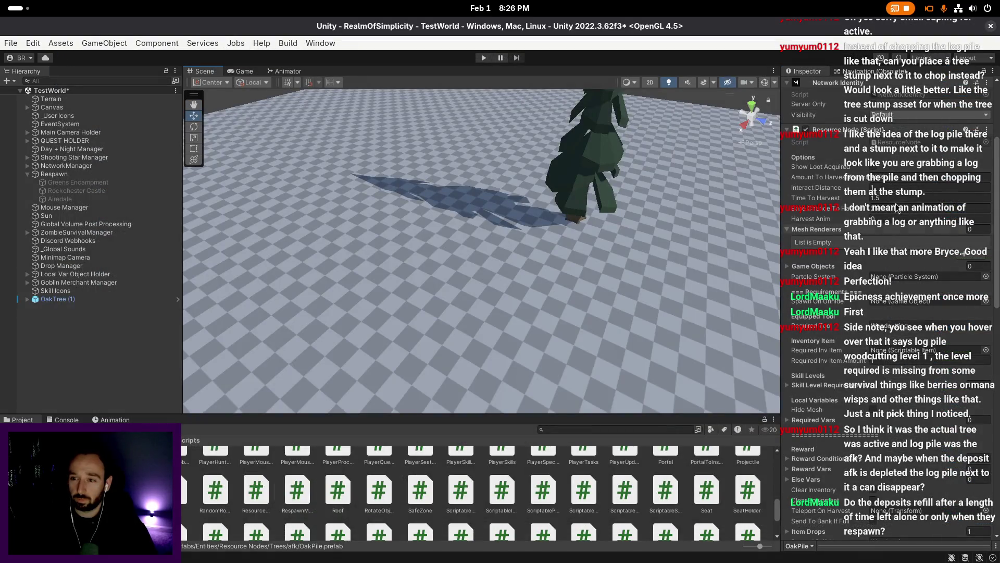
- Set OakPile's Time To Harvest to 0 and browse to the Trees/afk folder
{"action": "type", "text": "0"}
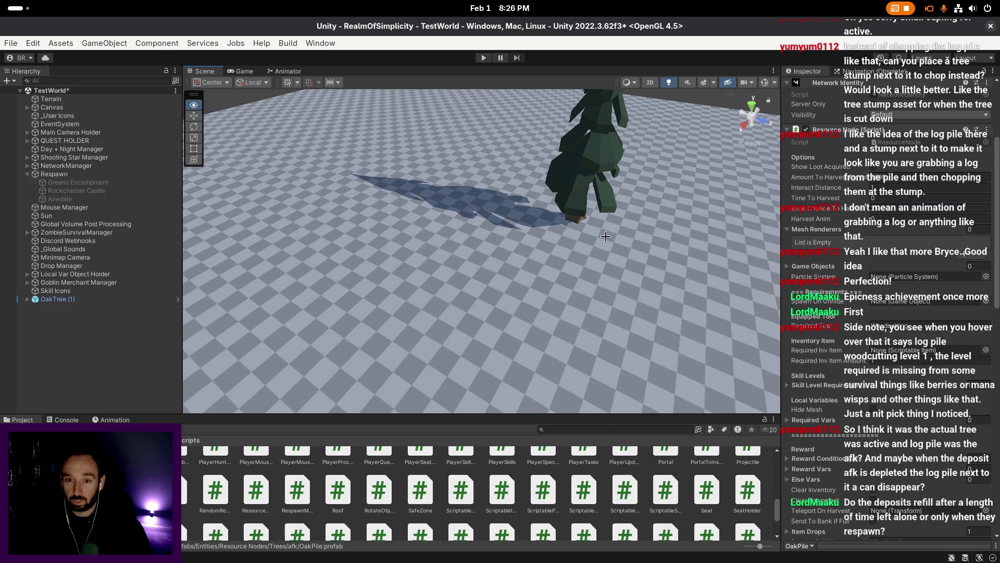
{"action": "scroll", "coordinate": [605, 236], "scroll_direction": "up", "scroll_amount": 2}
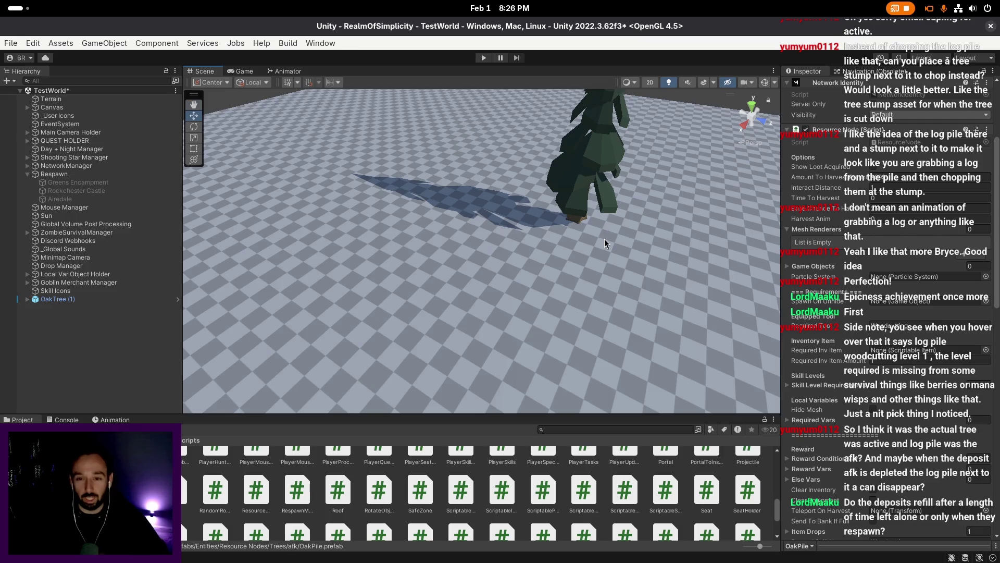
{"action": "left_click", "coordinate": [71, 299]}
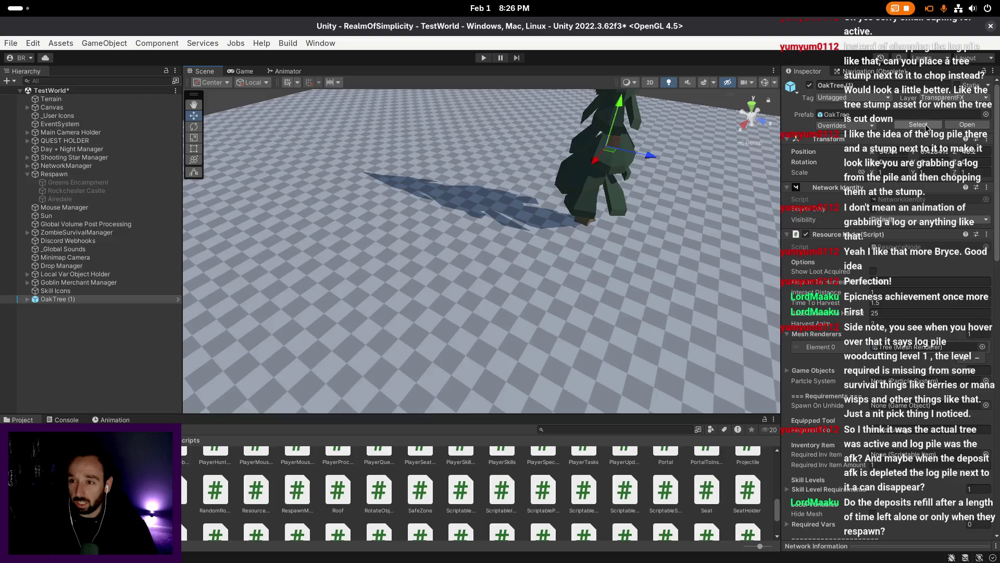
{"action": "left_click", "coordinate": [926, 124]}
{"action": "double_click", "coordinate": [173, 467]}
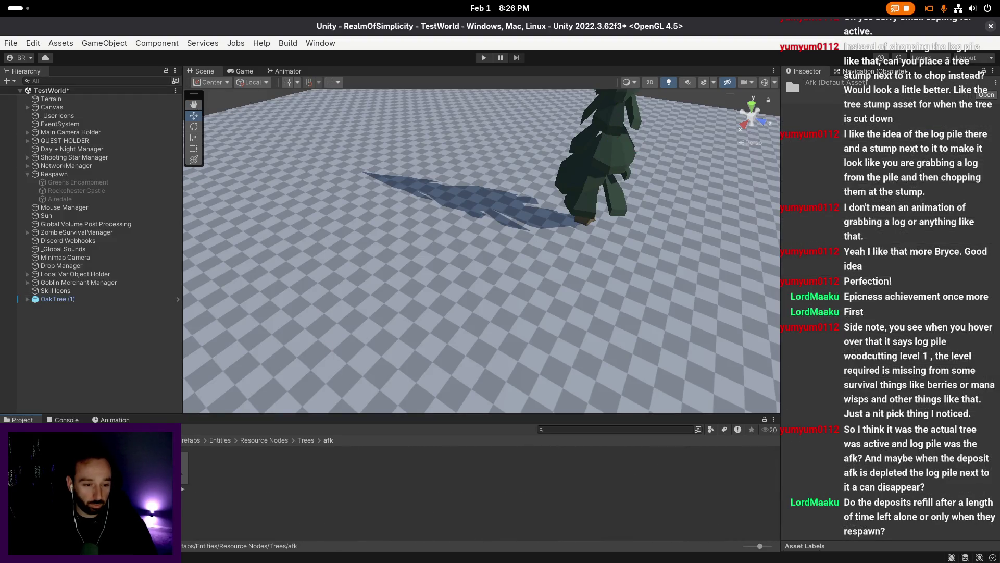
{"action": "left_click", "coordinate": [185, 469]}
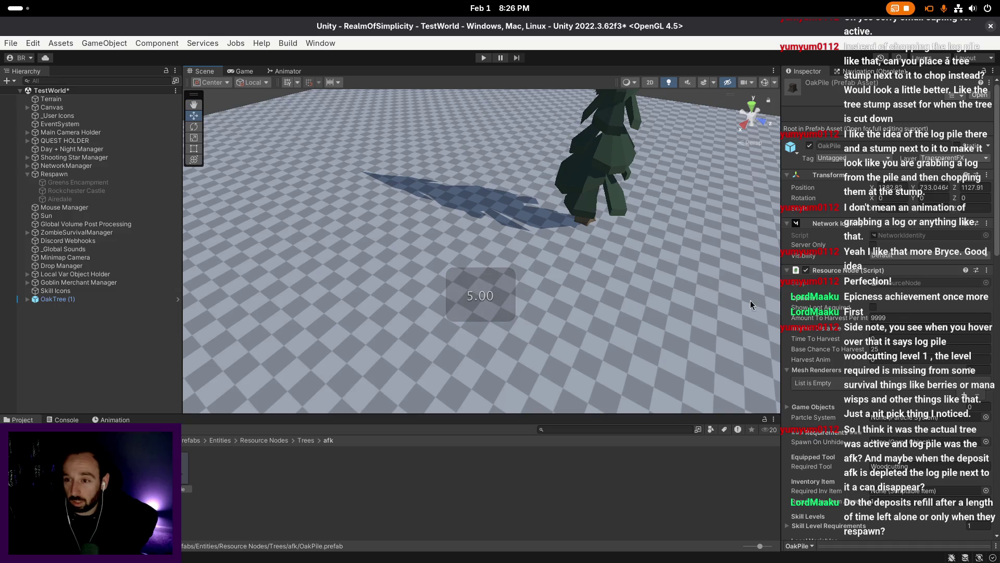
- Duplicate the OakPile prefab in afk, creating OakPile 1
{"action": "scroll", "coordinate": [901, 330], "scroll_direction": "down", "scroll_amount": 5}
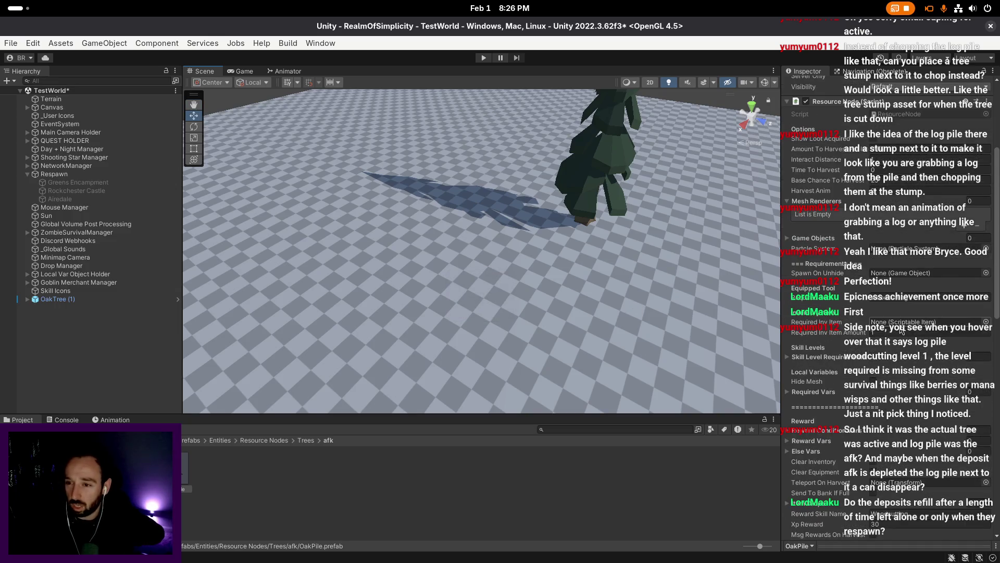
{"action": "scroll", "coordinate": [903, 302], "scroll_direction": "down", "scroll_amount": 5}
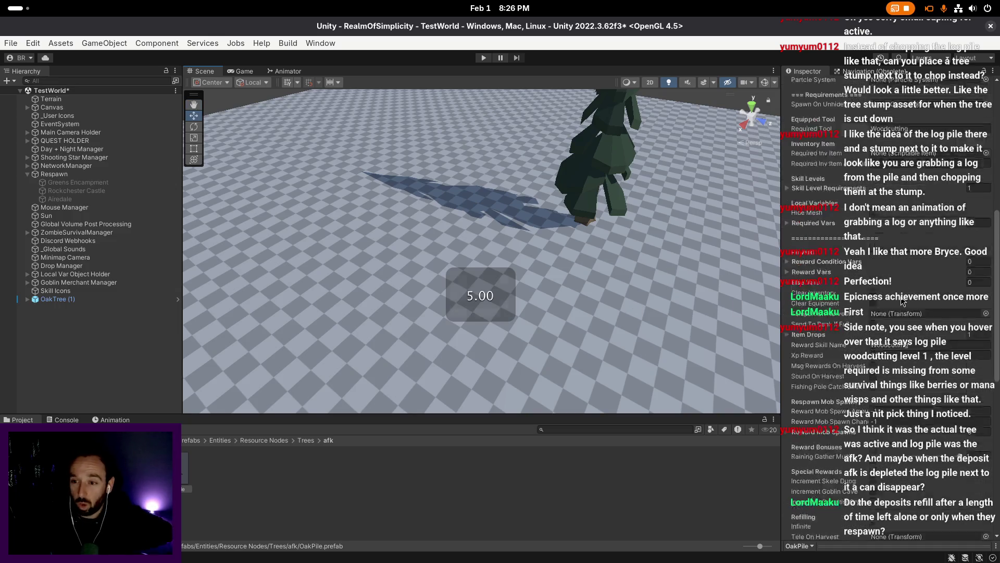
{"action": "scroll", "coordinate": [901, 301], "scroll_direction": "down", "scroll_amount": 8}
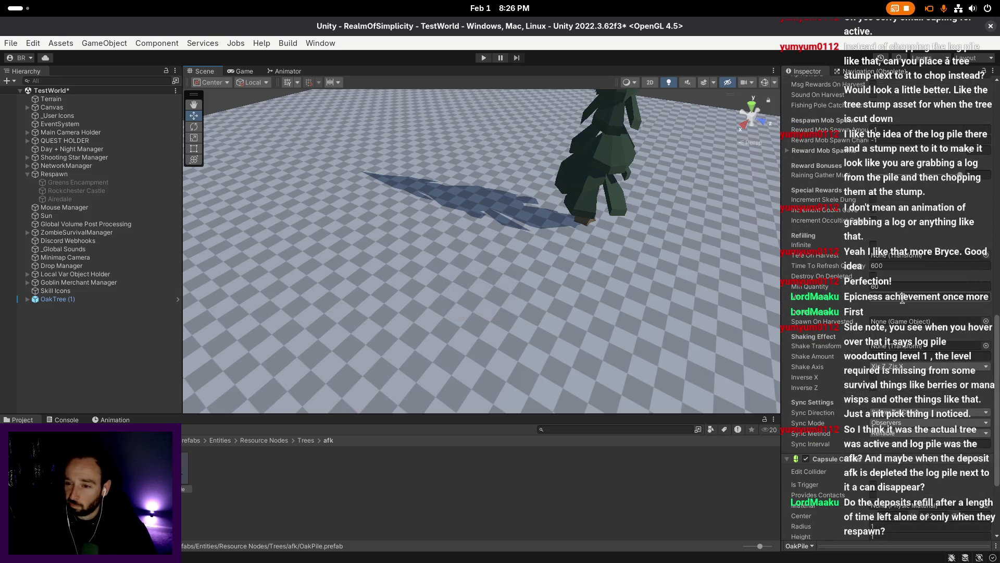
{"action": "scroll", "coordinate": [856, 288], "scroll_direction": "down", "scroll_amount": 1}
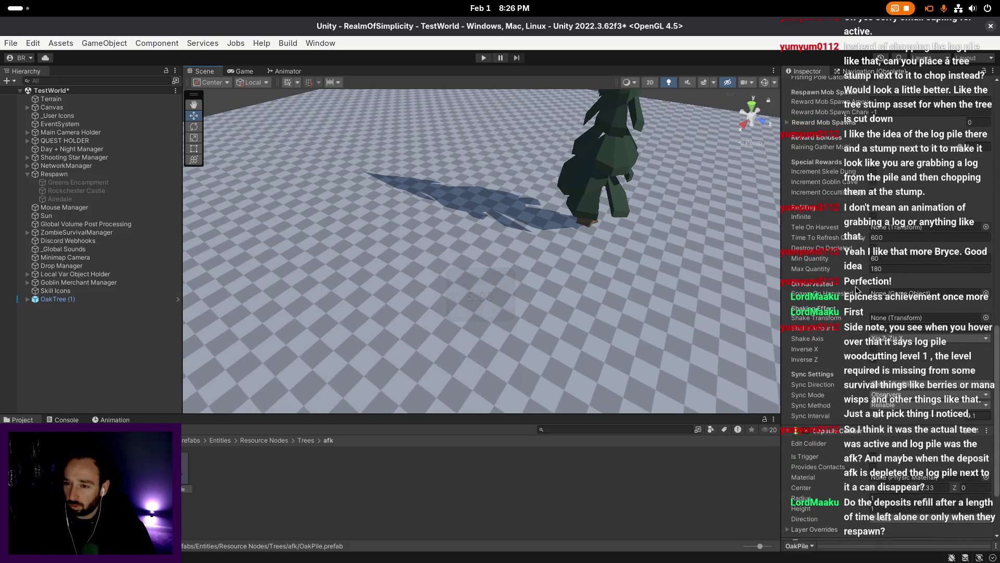
{"action": "scroll", "coordinate": [856, 289], "scroll_direction": "down", "scroll_amount": 1}
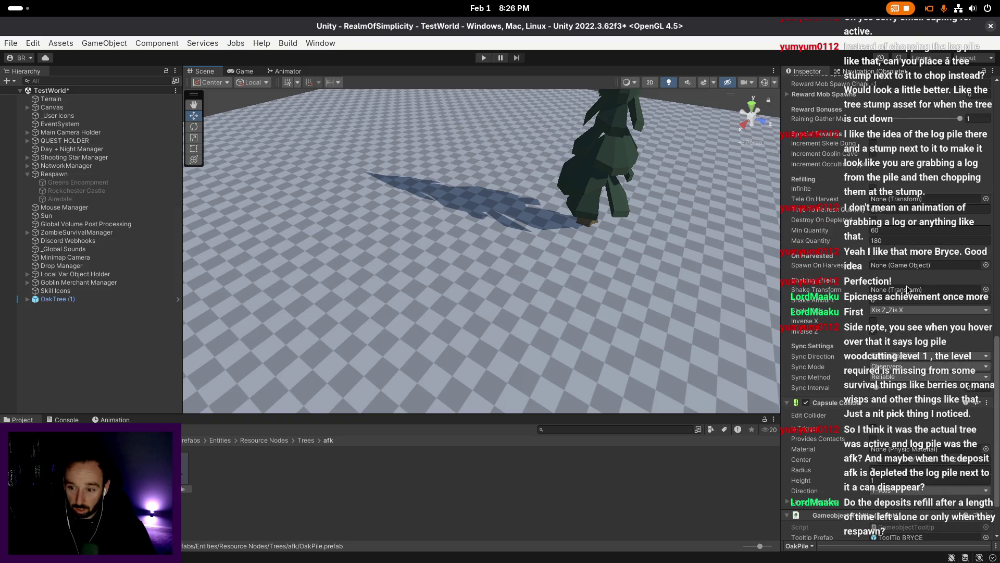
{"action": "scroll", "coordinate": [907, 286], "scroll_direction": "down", "scroll_amount": 2}
{"action": "left_click", "coordinate": [187, 484]}
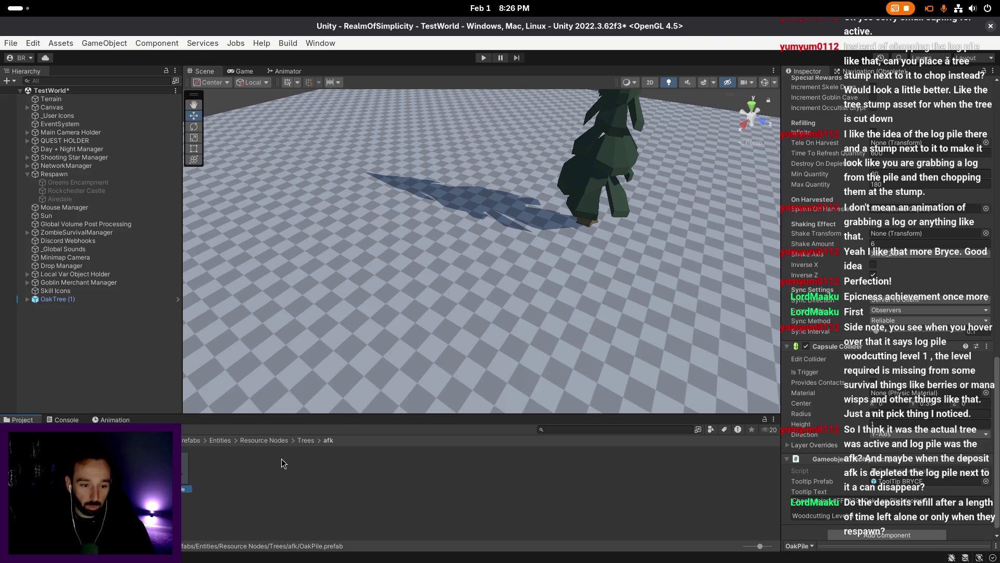
{"action": "key", "text": "ctrl+d"}
- Rename the duplicated prefab to PinePile and open it for prefab editing
{"action": "key", "text": "F2"}
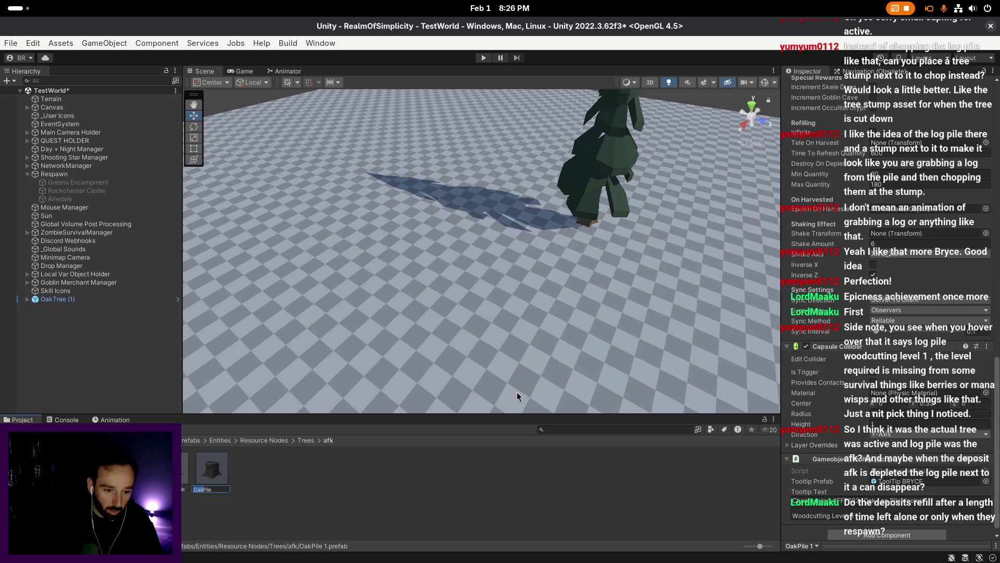
{"action": "type", "text": "ne"}
{"action": "key", "text": "Return"}
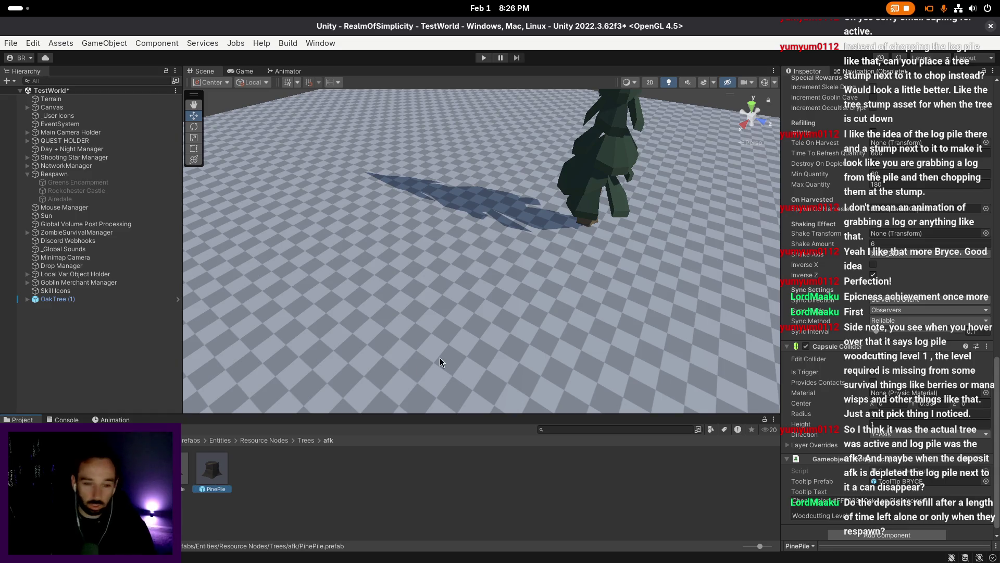
{"action": "double_click", "coordinate": [211, 469]}
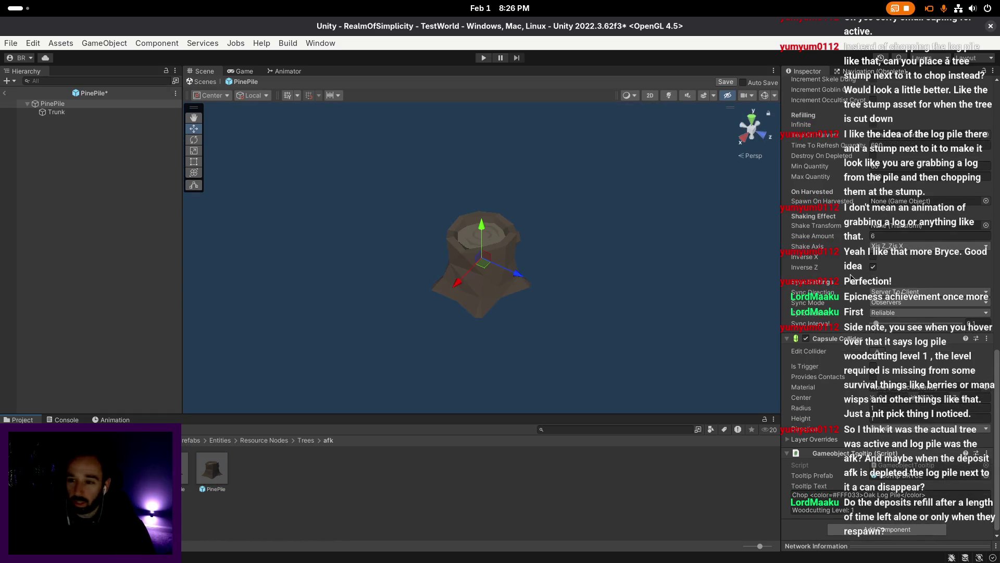
- Change the tooltip text from Oak to Pine so it reads Pine Log Pile
{"action": "left_click", "coordinate": [878, 509]}
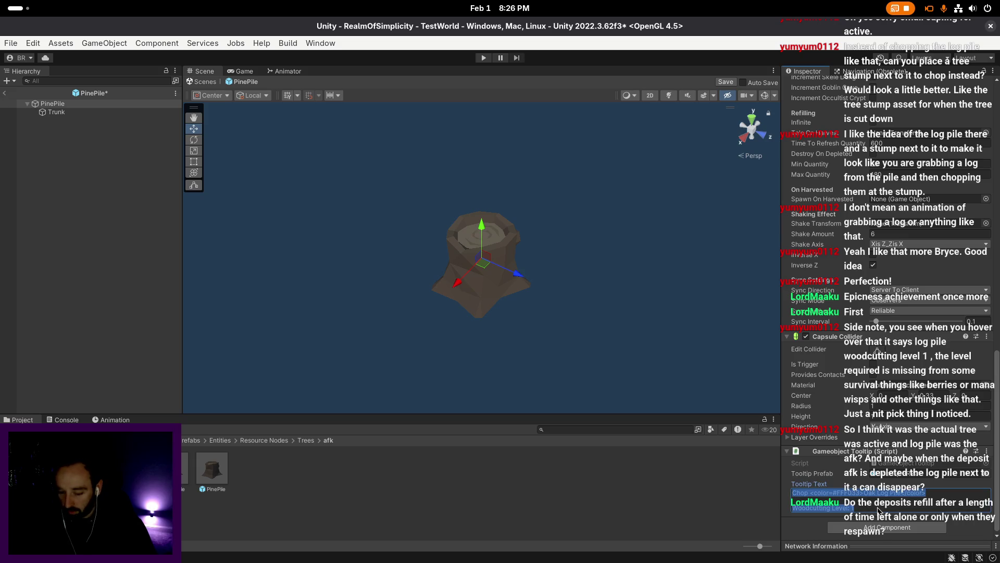
{"action": "left_click", "coordinate": [879, 510]}
{"action": "type", "text": "0"}
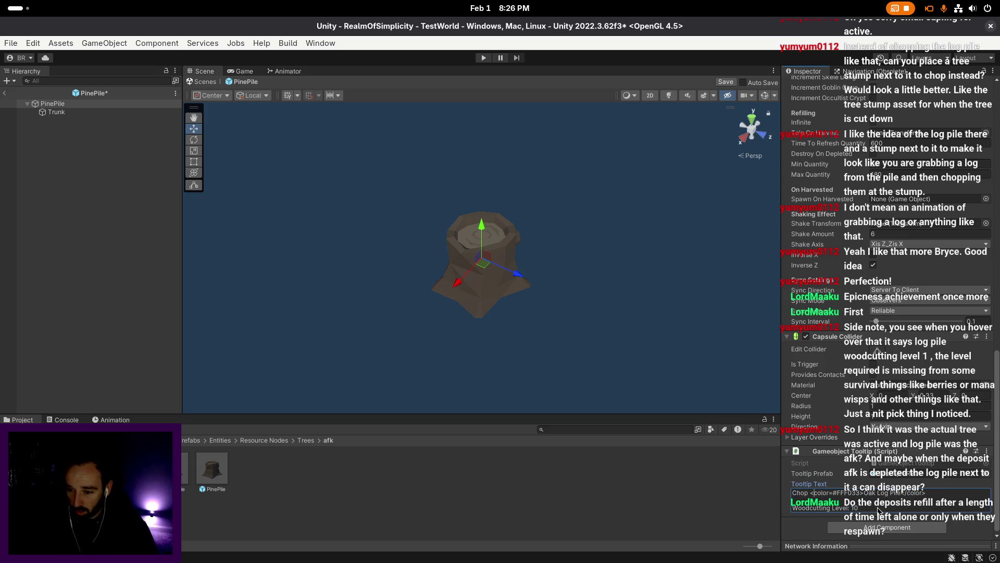
{"action": "key", "text": "BackSpace"}
{"action": "key", "text": "BackSpace"}
{"action": "key", "text": "BackSpace"}
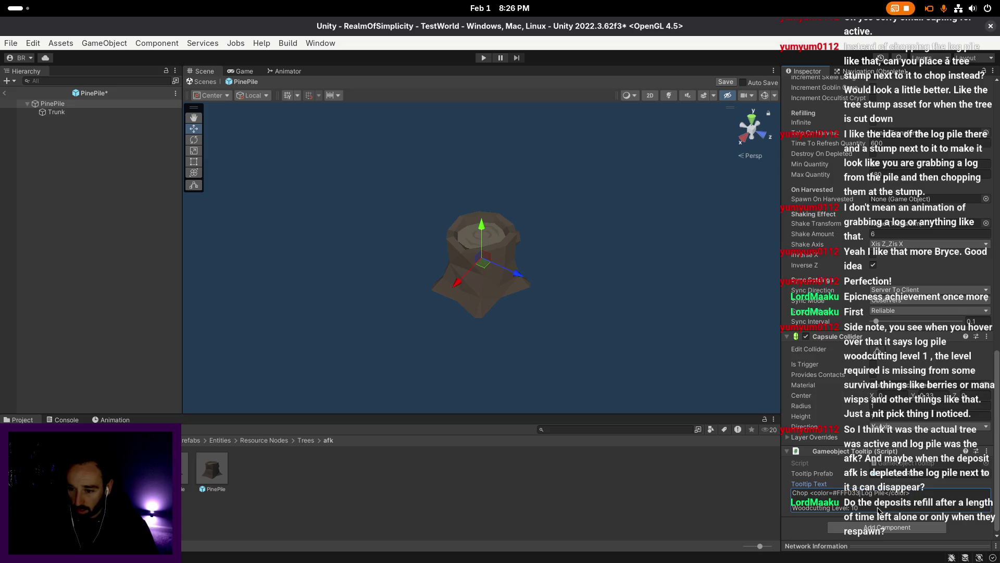
{"action": "type", "text": "Pine"}
{"action": "key", "text": "Escape"}
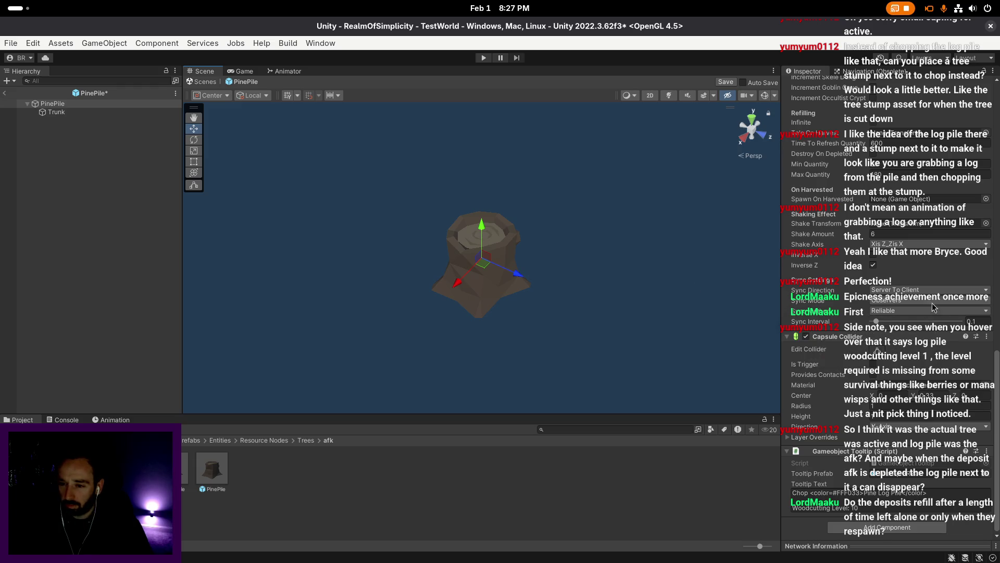
- Expand the skill level requirements to check the Woodcutting requirement's name and level
{"action": "scroll", "coordinate": [930, 301], "scroll_direction": "up", "scroll_amount": 8}
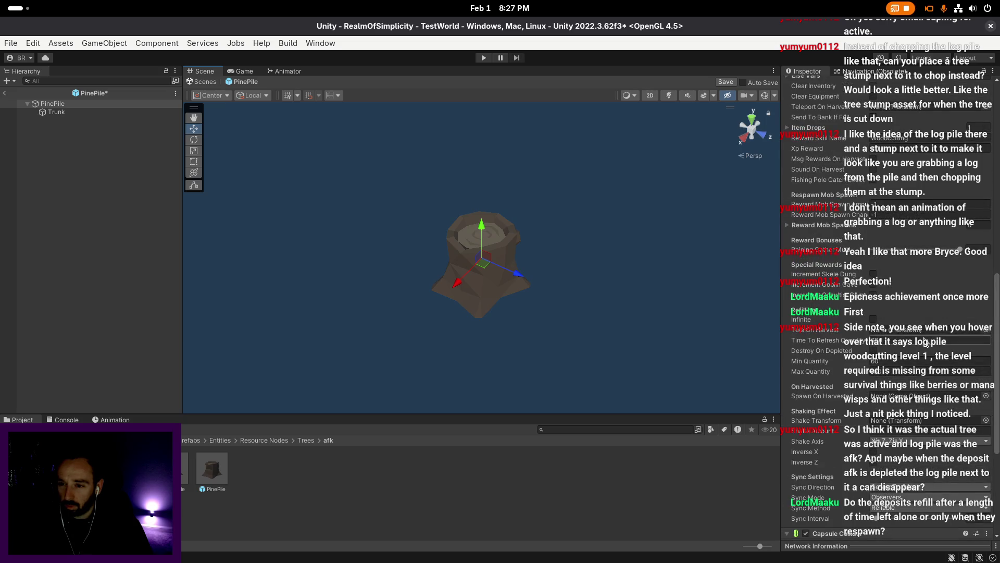
{"action": "scroll", "coordinate": [925, 341], "scroll_direction": "up", "scroll_amount": 1}
{"action": "scroll", "coordinate": [925, 342], "scroll_direction": "up", "scroll_amount": 15}
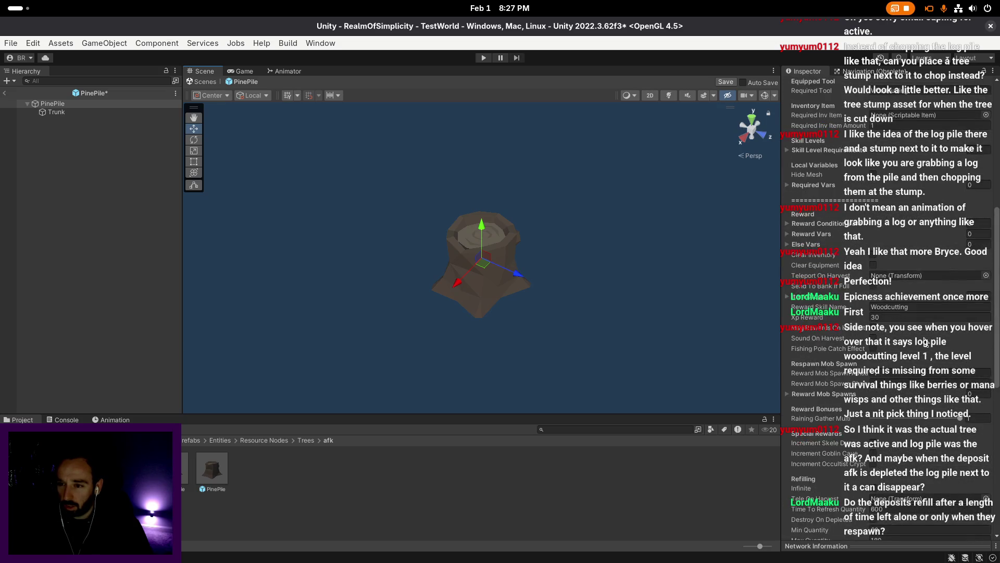
{"action": "scroll", "coordinate": [924, 341], "scroll_direction": "down", "scroll_amount": 5}
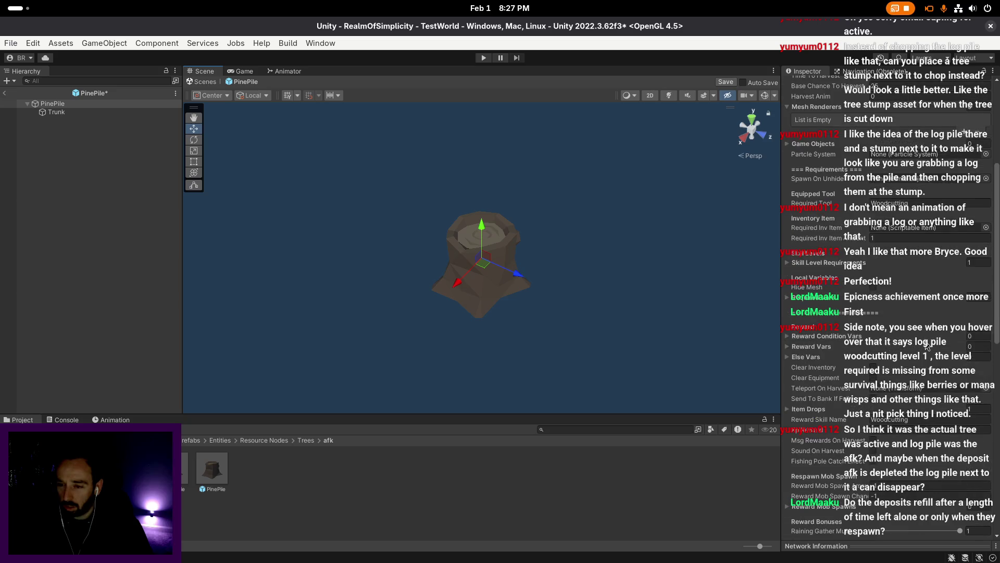
{"action": "scroll", "coordinate": [927, 346], "scroll_direction": "up", "scroll_amount": 5}
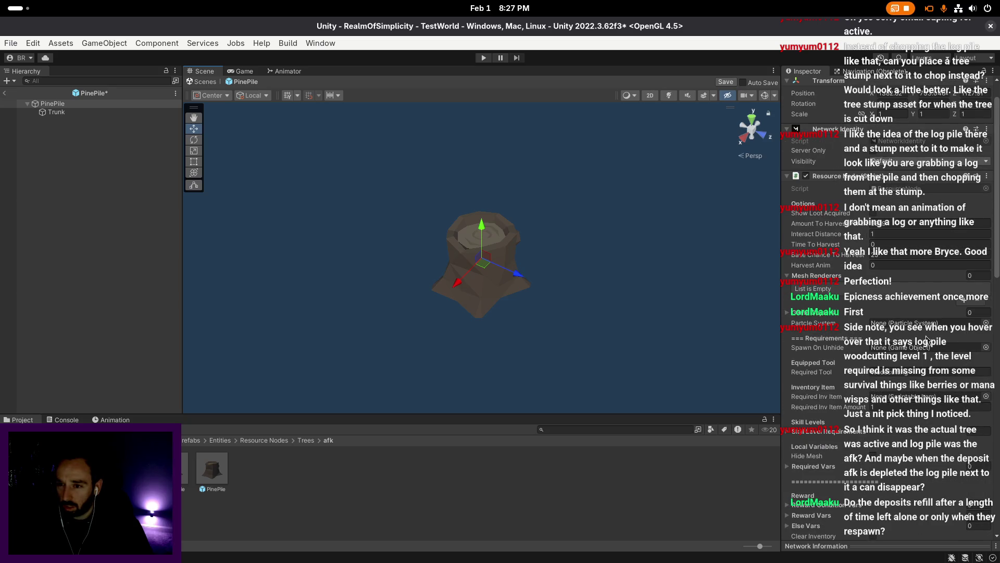
{"action": "scroll", "coordinate": [927, 341], "scroll_direction": "down", "scroll_amount": 13}
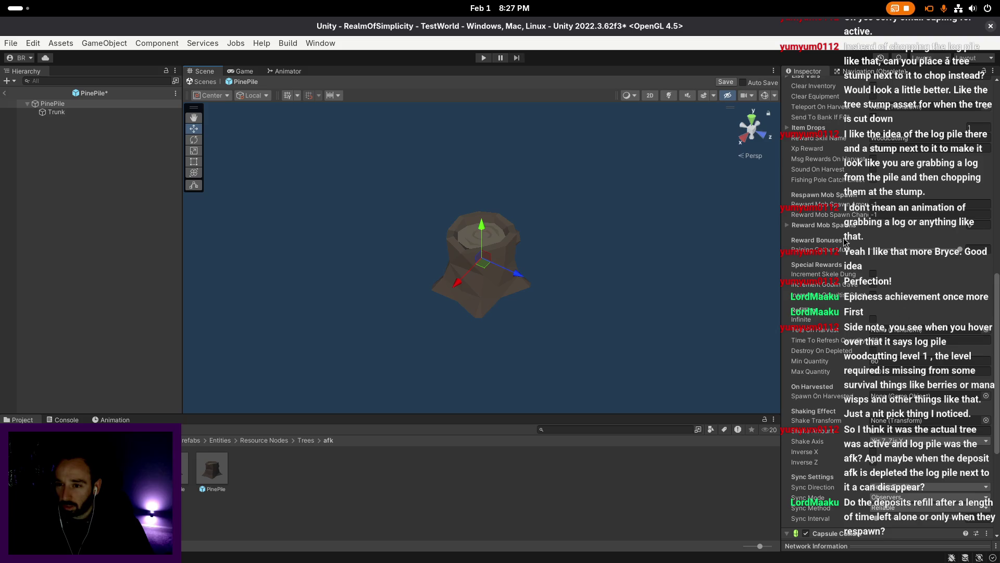
{"action": "scroll", "coordinate": [836, 232], "scroll_direction": "up", "scroll_amount": 5}
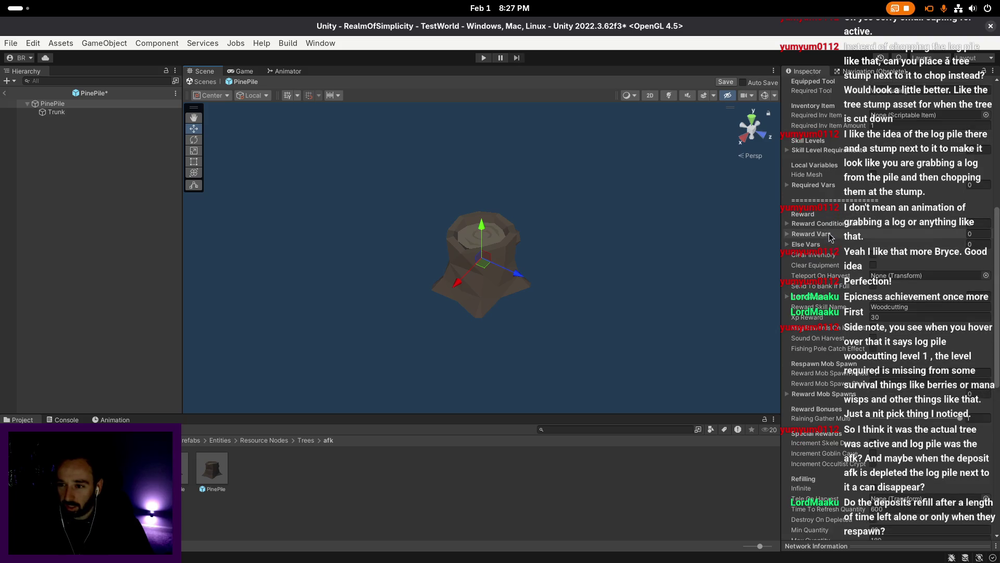
{"action": "scroll", "coordinate": [828, 219], "scroll_direction": "up", "scroll_amount": 1}
{"action": "left_click", "coordinate": [829, 178]}
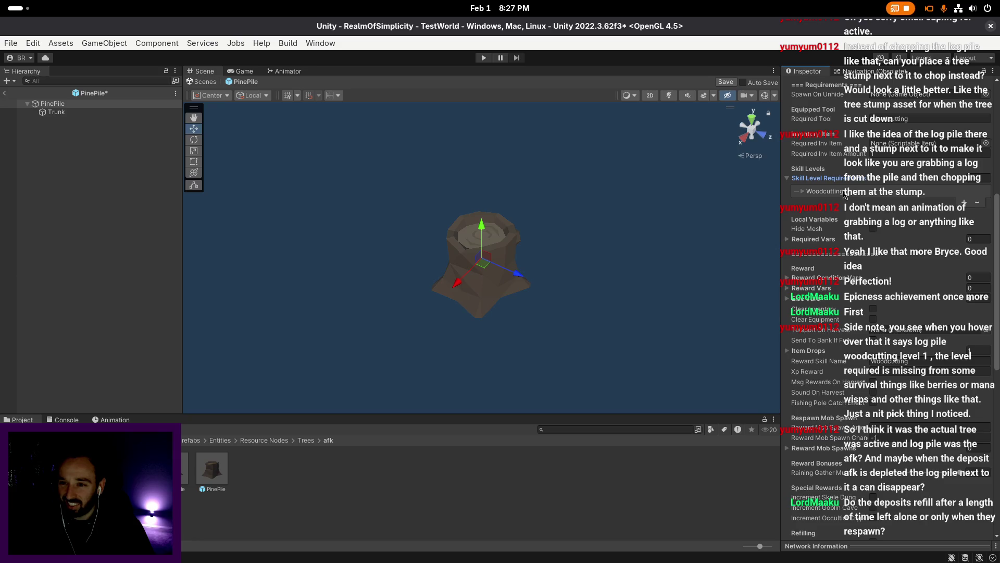
{"action": "left_click", "coordinate": [845, 194]}
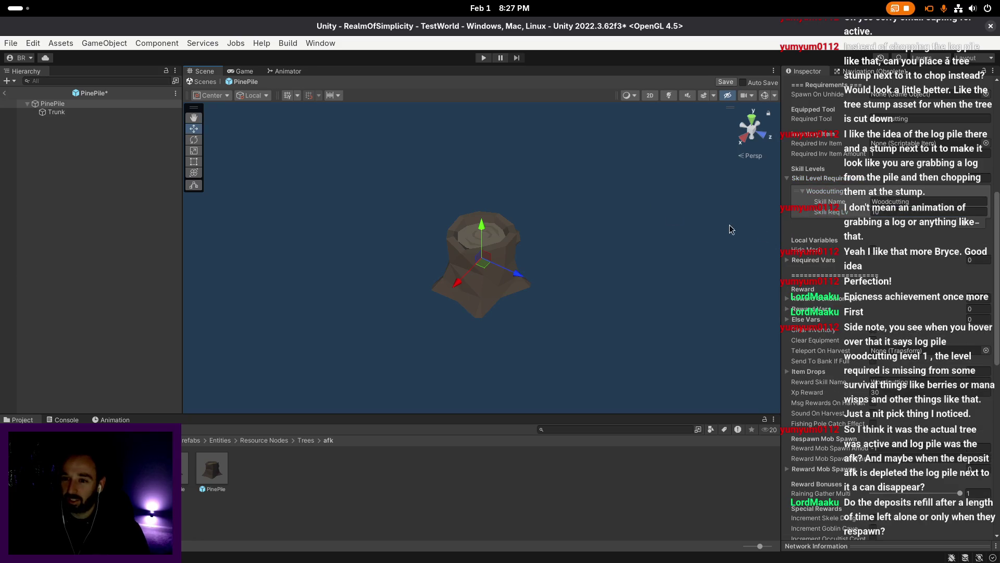
{"action": "scroll", "coordinate": [830, 237], "scroll_direction": "up", "scroll_amount": 5}
{"action": "scroll", "coordinate": [830, 237], "scroll_direction": "up", "scroll_amount": 2}
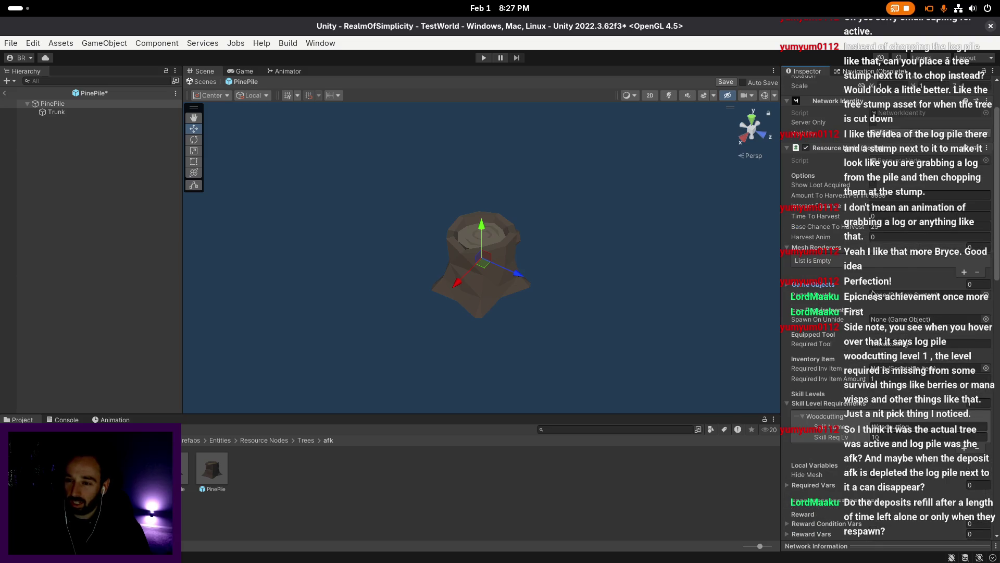
{"action": "scroll", "coordinate": [872, 288], "scroll_direction": "down", "scroll_amount": 15}
{"action": "scroll", "coordinate": [862, 317], "scroll_direction": "down", "scroll_amount": 6}
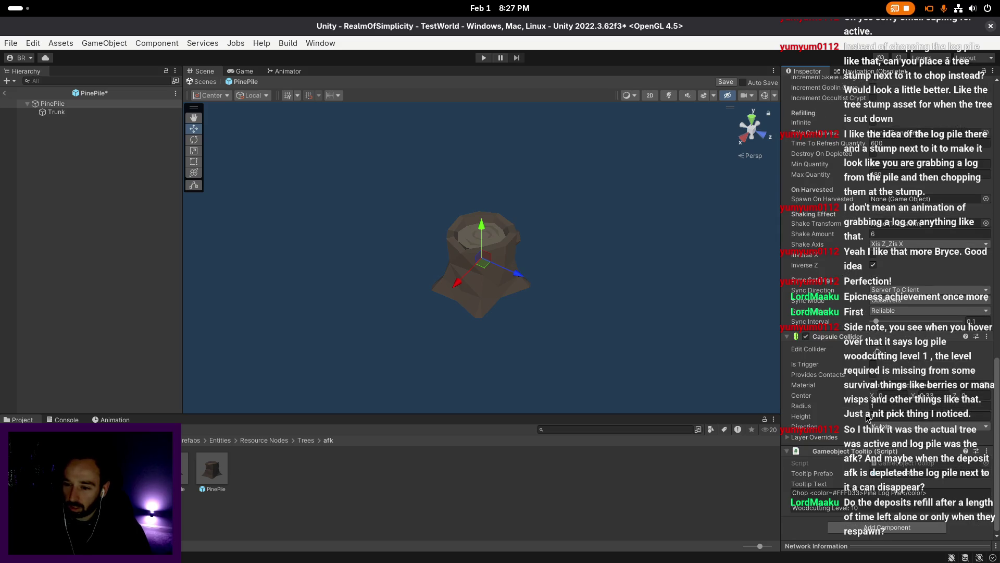
{"action": "scroll", "coordinate": [848, 360], "scroll_direction": "up", "scroll_amount": 4}
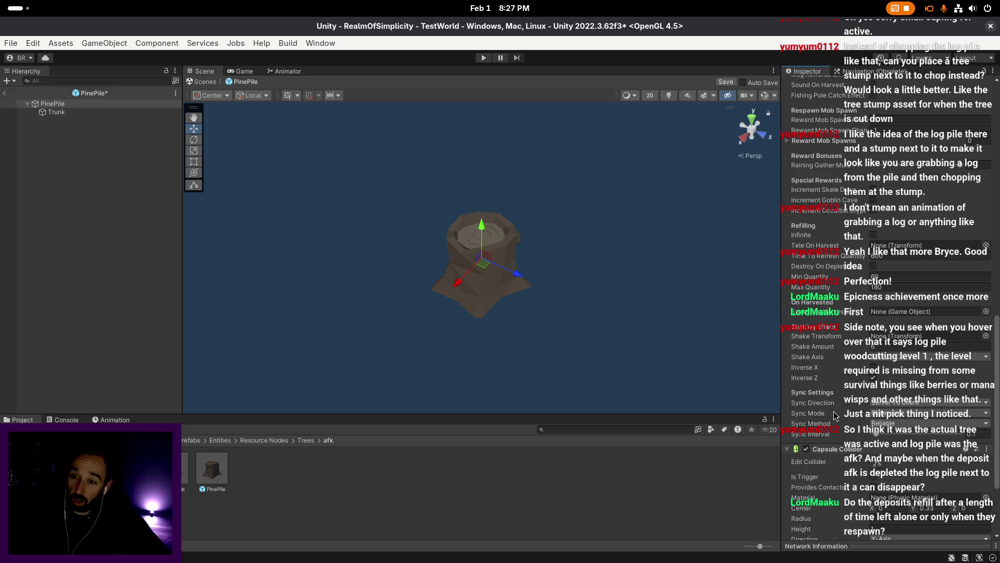
{"action": "scroll", "coordinate": [872, 374], "scroll_direction": "up", "scroll_amount": 2}
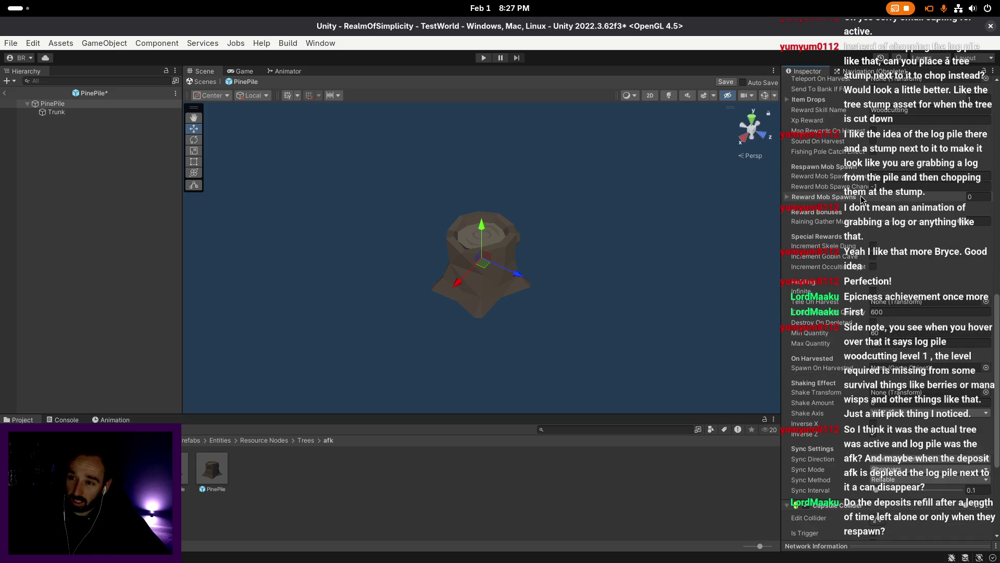
{"action": "scroll", "coordinate": [862, 199], "scroll_direction": "up", "scroll_amount": 5}
{"action": "scroll", "coordinate": [832, 260], "scroll_direction": "up", "scroll_amount": 2}
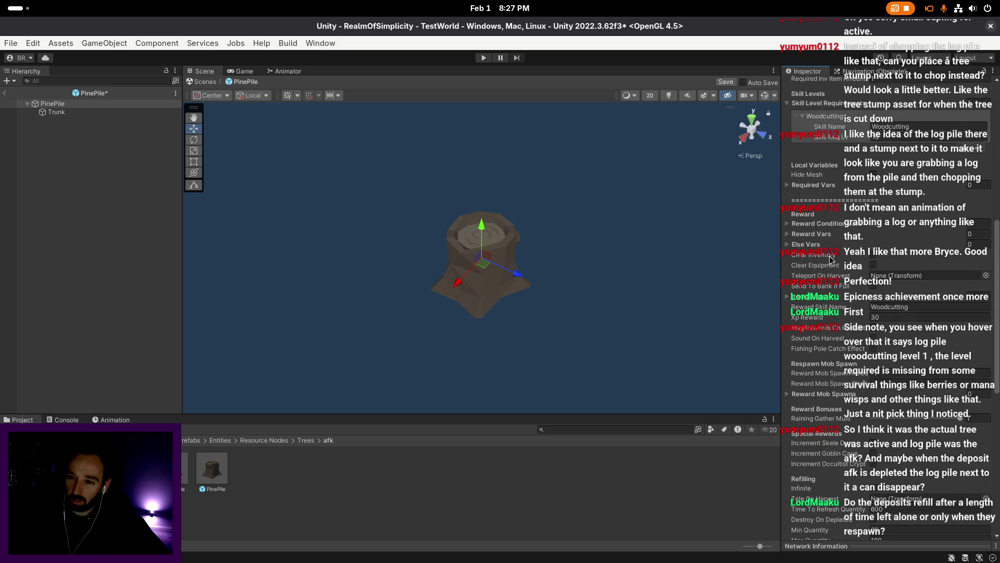
- Switch the item drop table to PineTreeDT and save the PinePile prefab
{"action": "left_click", "coordinate": [836, 296]}
{"action": "left_click", "coordinate": [983, 309]}
{"action": "type", "text": "oakt"}
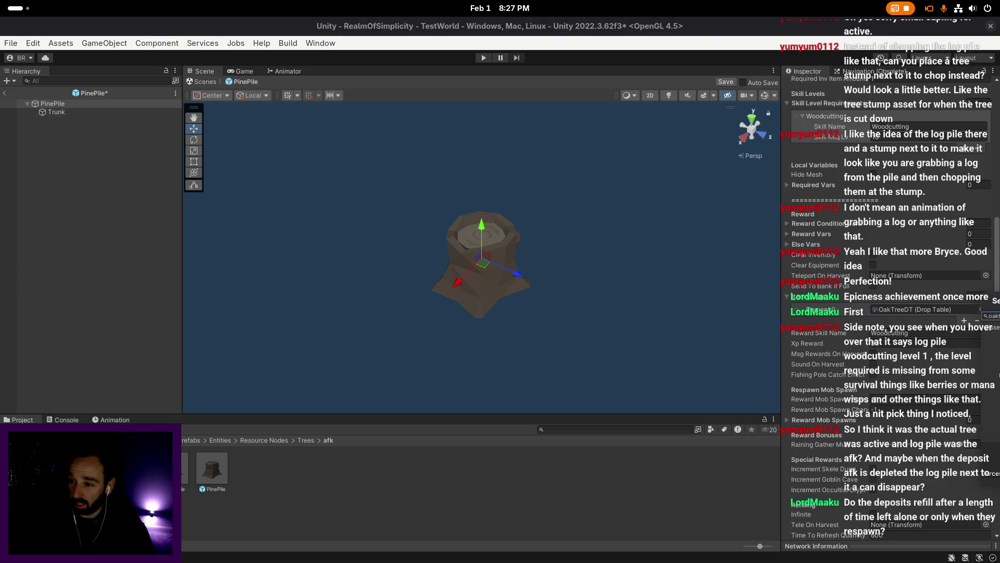
{"action": "left_click_drag", "start_coordinate": [997, 300], "coordinate": [597, 278]}
{"action": "type", "text": "pinetree"}
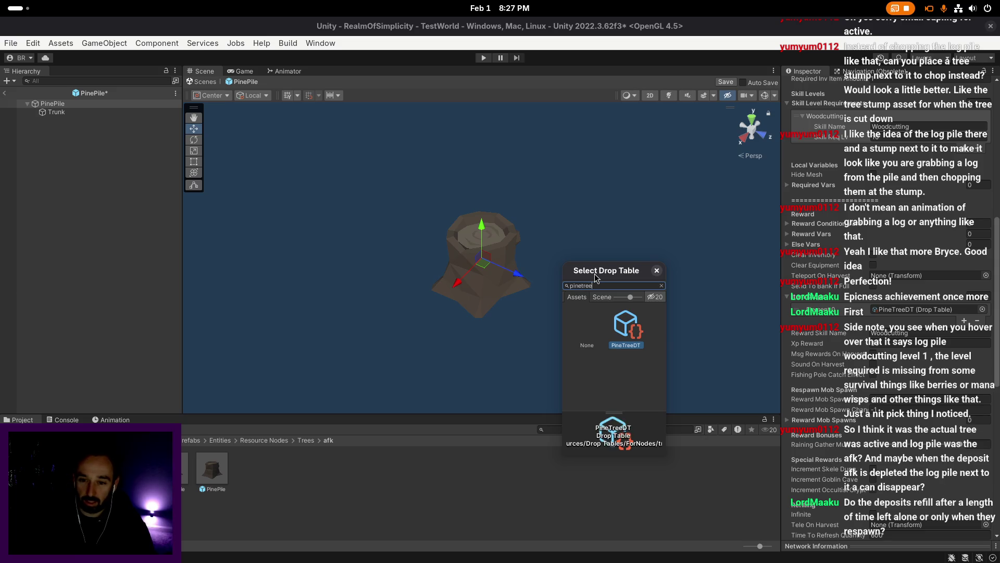
{"action": "key", "text": "Return"}
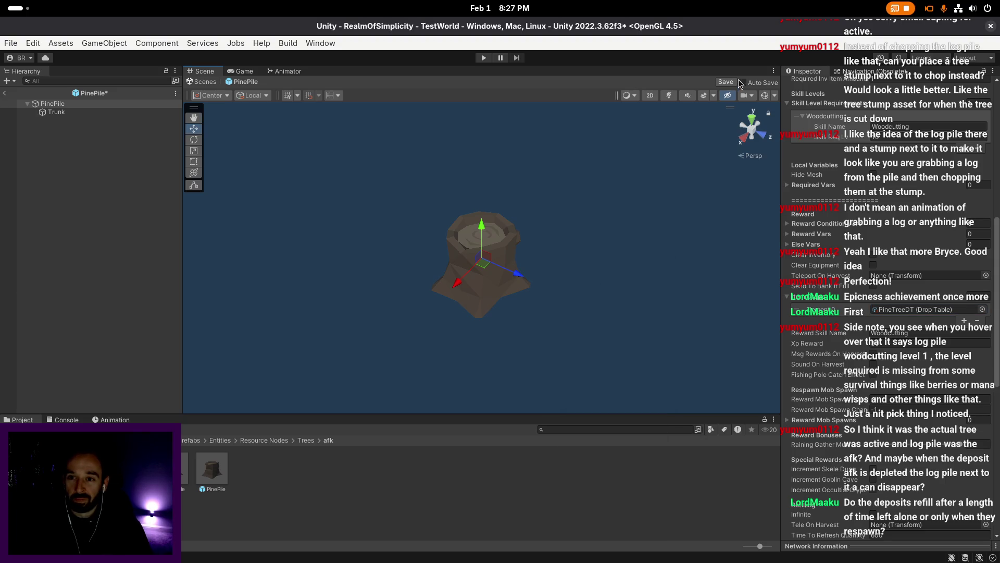
{"action": "left_click", "coordinate": [727, 84]}
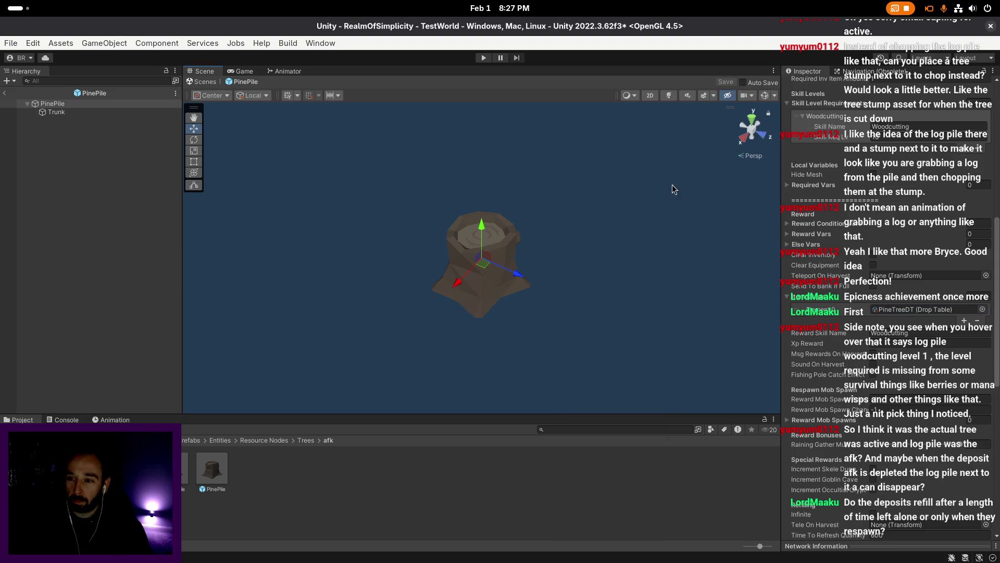
{"action": "left_click", "coordinate": [89, 93]}
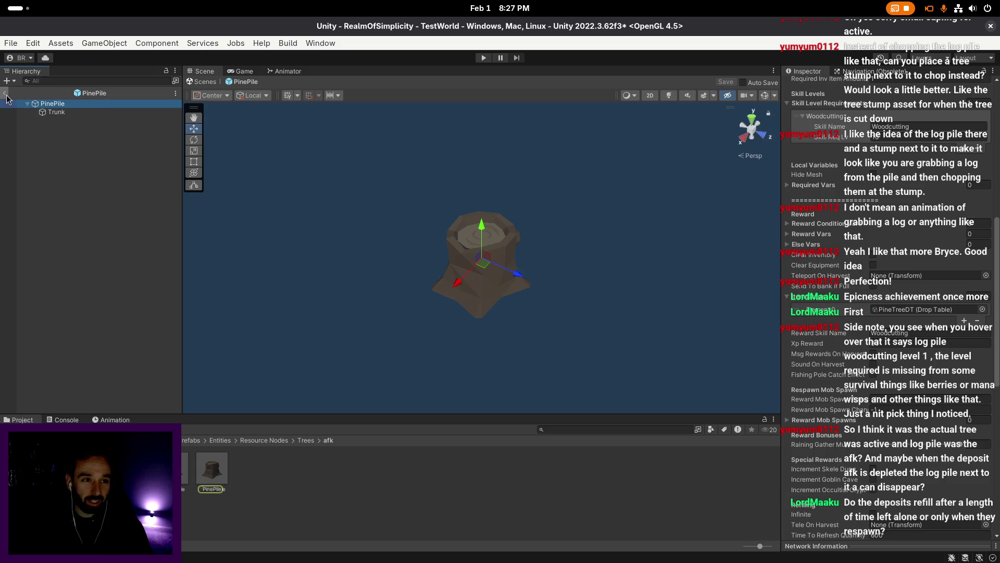
- Duplicate the PinePile prefab, name the copy WillowPile and open it for editing
{"action": "left_click", "coordinate": [6, 96]}
{"action": "left_click", "coordinate": [218, 472]}
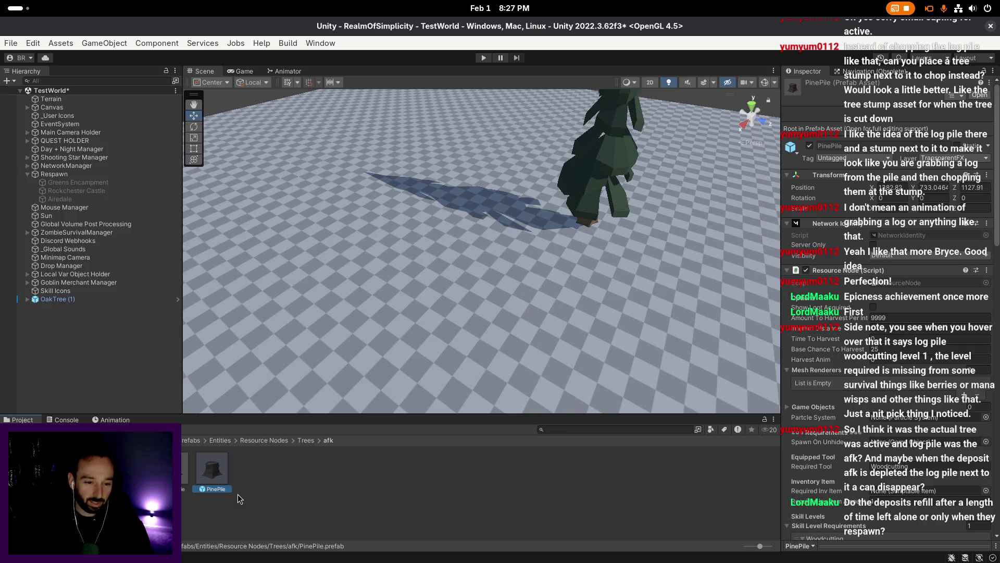
{"action": "key", "text": "ctrl+d"}
{"action": "scroll", "coordinate": [880, 489], "scroll_direction": "down", "scroll_amount": 10}
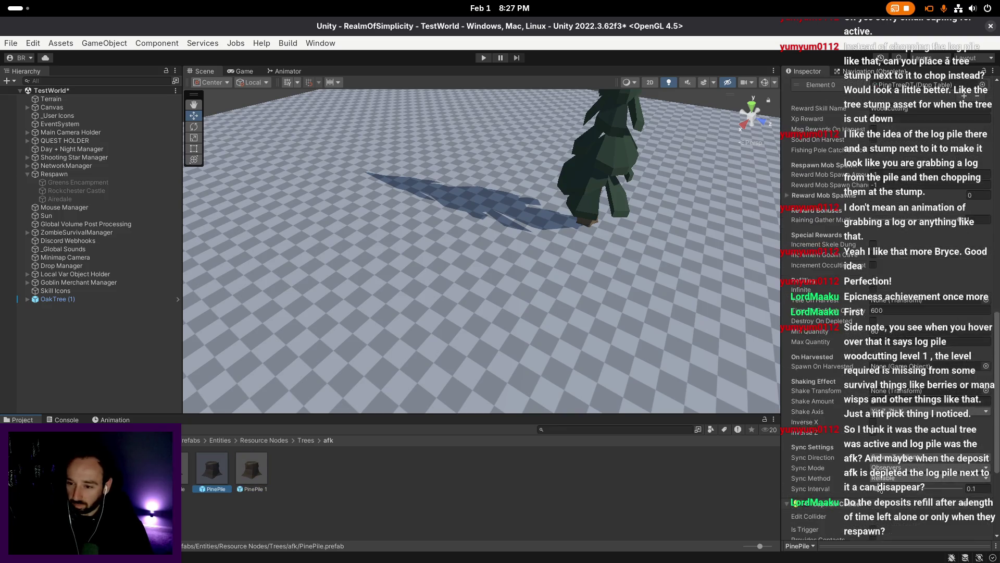
{"action": "scroll", "coordinate": [880, 489], "scroll_direction": "down", "scroll_amount": 5}
{"action": "left_click", "coordinate": [255, 483]}
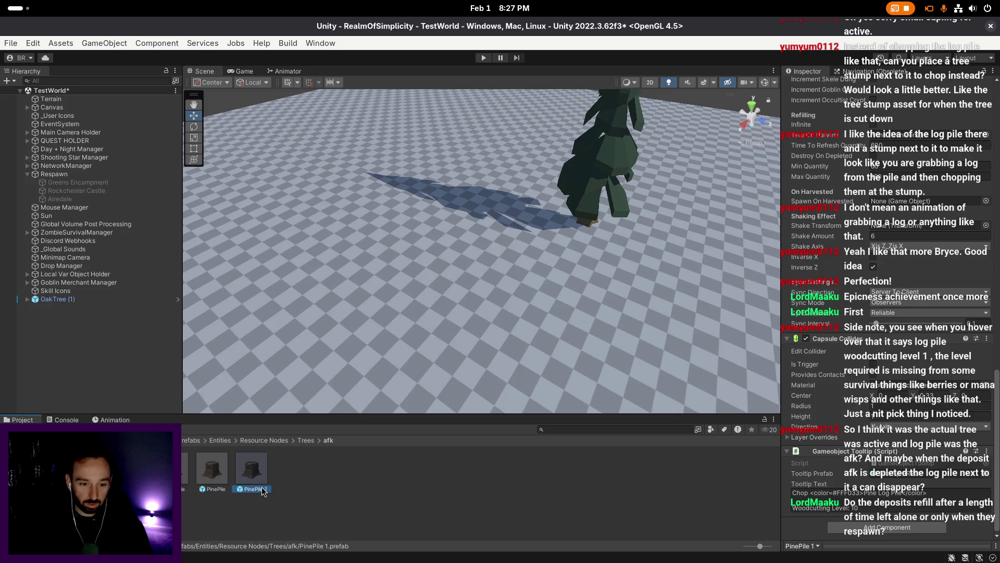
{"action": "key", "text": "F2"}
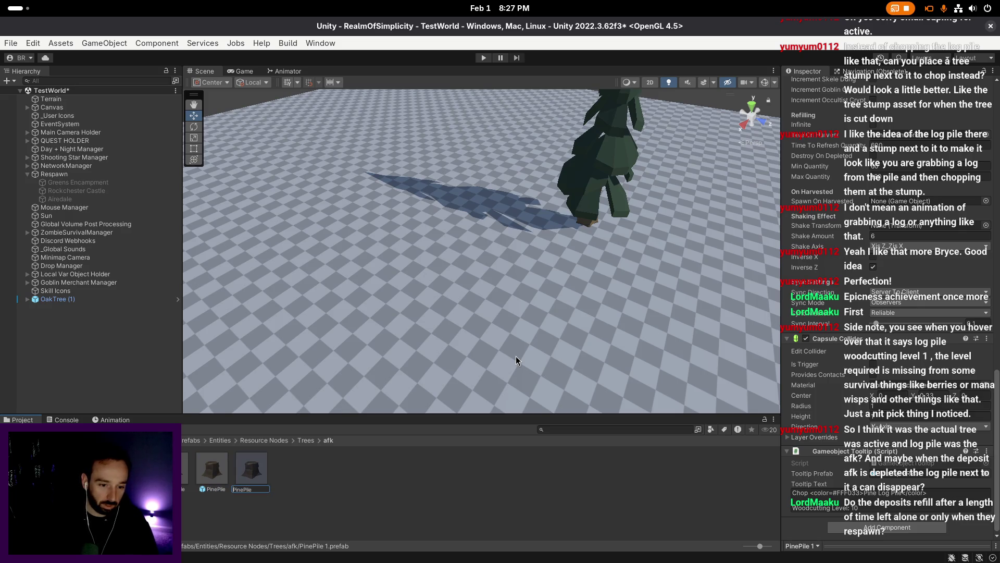
{"action": "type", "text": "Willow"}
{"action": "key", "text": "Return"}
{"action": "key", "text": "Return"}
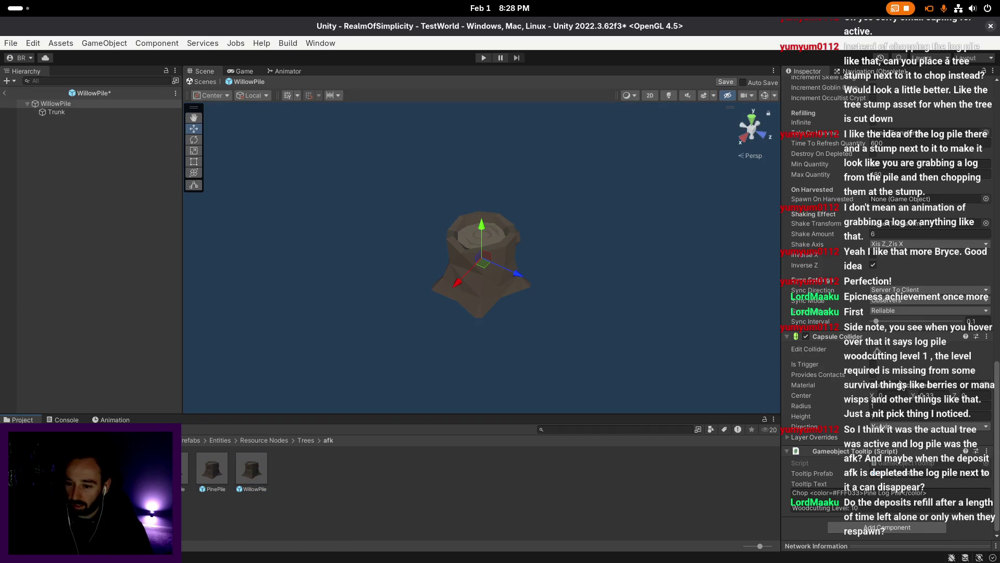
- Replace Pine with Willow so the tooltip reads Willow Log Pile
{"action": "left_click", "coordinate": [875, 509]}
{"action": "left_click", "coordinate": [876, 509]}
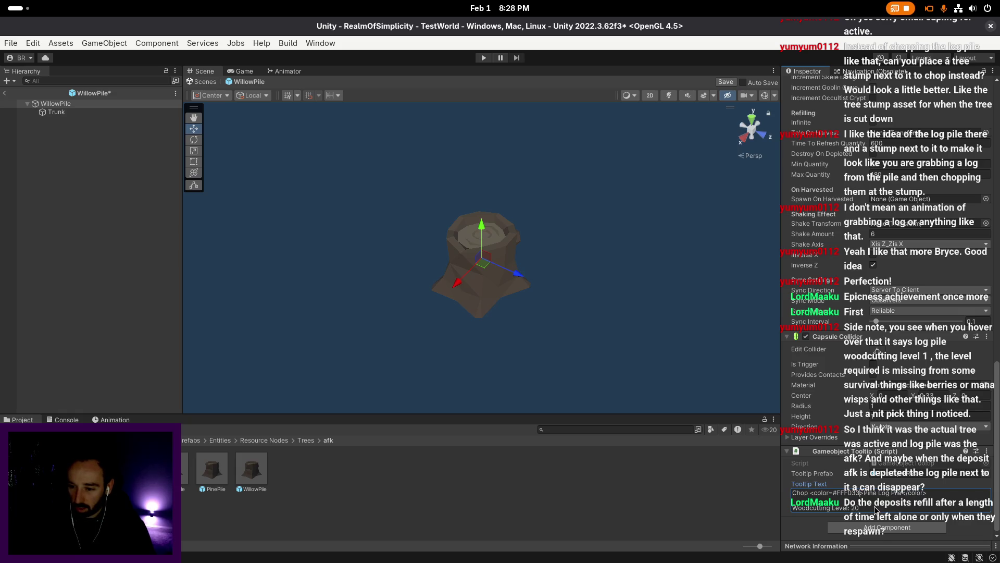
{"action": "double_click", "coordinate": [869, 492]}
{"action": "type", "text": "Willow"}
{"action": "left_click", "coordinate": [651, 287]}
- Set the drop table to WillowTreeDT, save the prefab and return to the scene
{"action": "scroll", "coordinate": [984, 265], "scroll_direction": "up", "scroll_amount": 10}
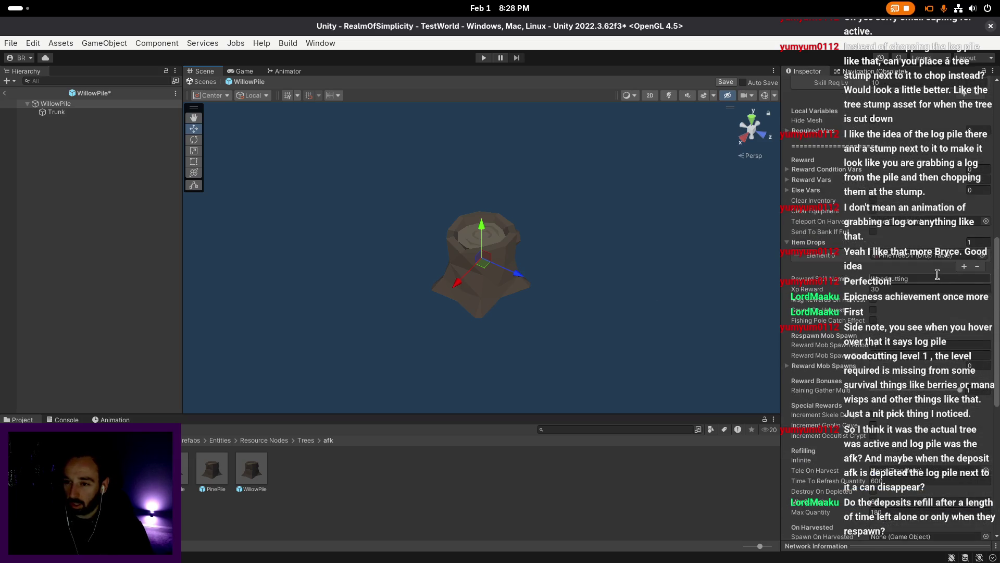
{"action": "left_click", "coordinate": [983, 256]}
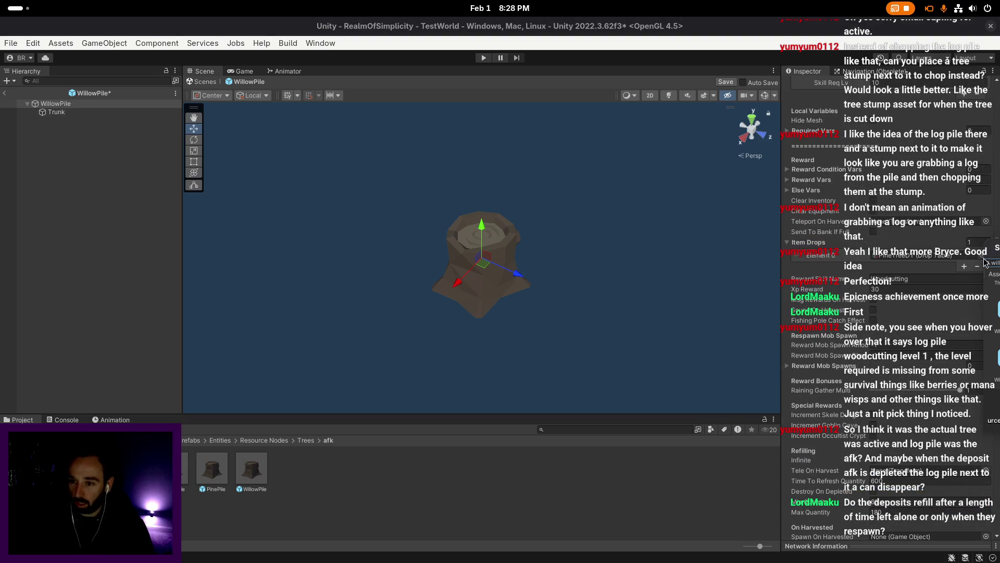
{"action": "key", "text": "Escape"}
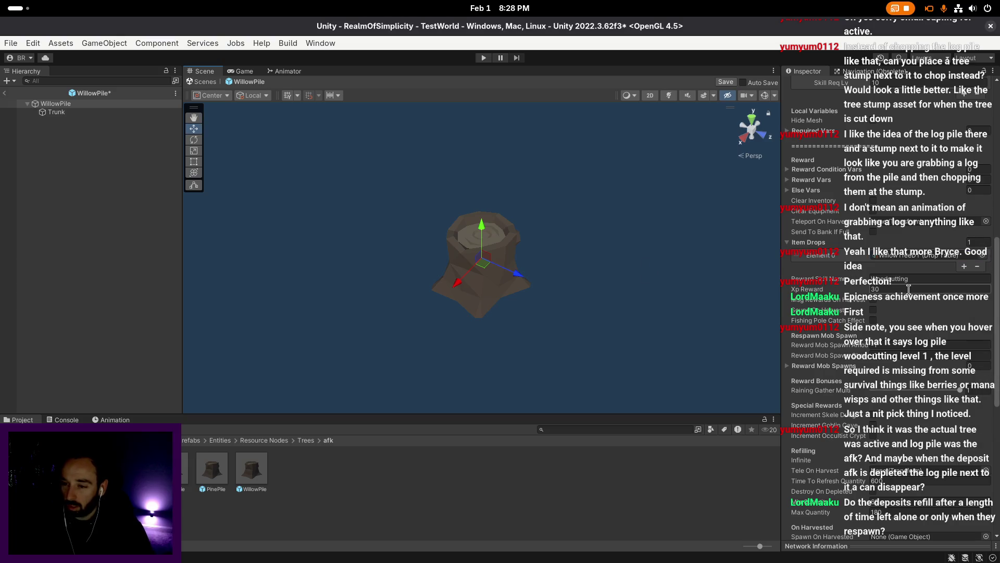
{"action": "scroll", "coordinate": [909, 293], "scroll_direction": "up", "scroll_amount": 3}
{"action": "scroll", "coordinate": [909, 294], "scroll_direction": "up", "scroll_amount": 2}
{"action": "left_click", "coordinate": [890, 255]}
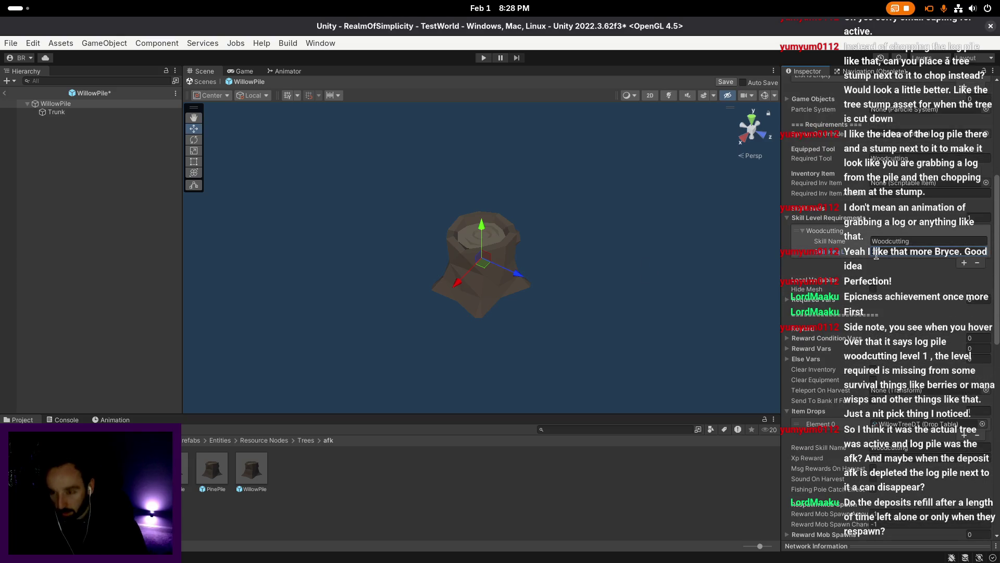
{"action": "scroll", "coordinate": [854, 243], "scroll_direction": "up", "scroll_amount": 3}
{"action": "left_click", "coordinate": [727, 83]}
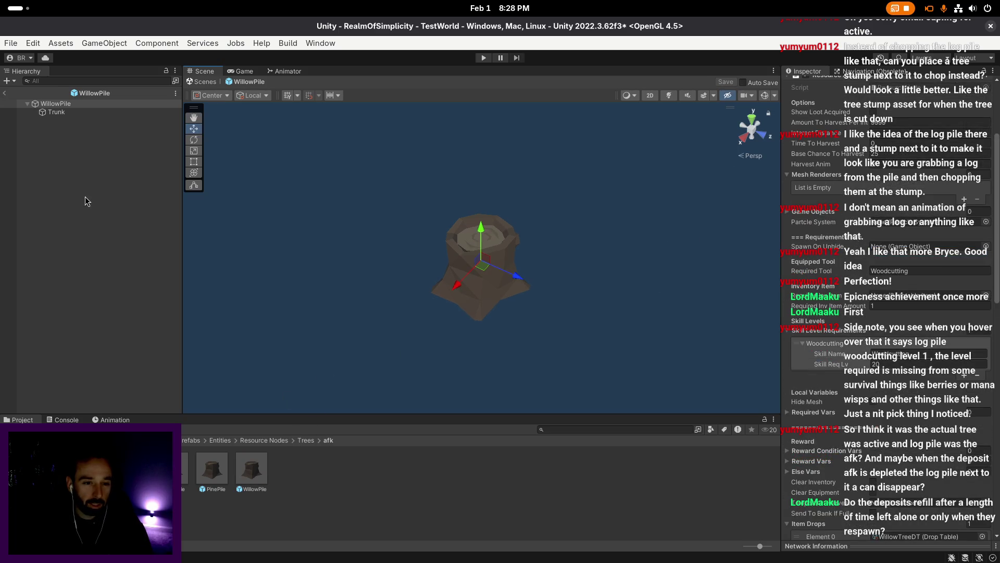
{"action": "left_click", "coordinate": [3, 94]}
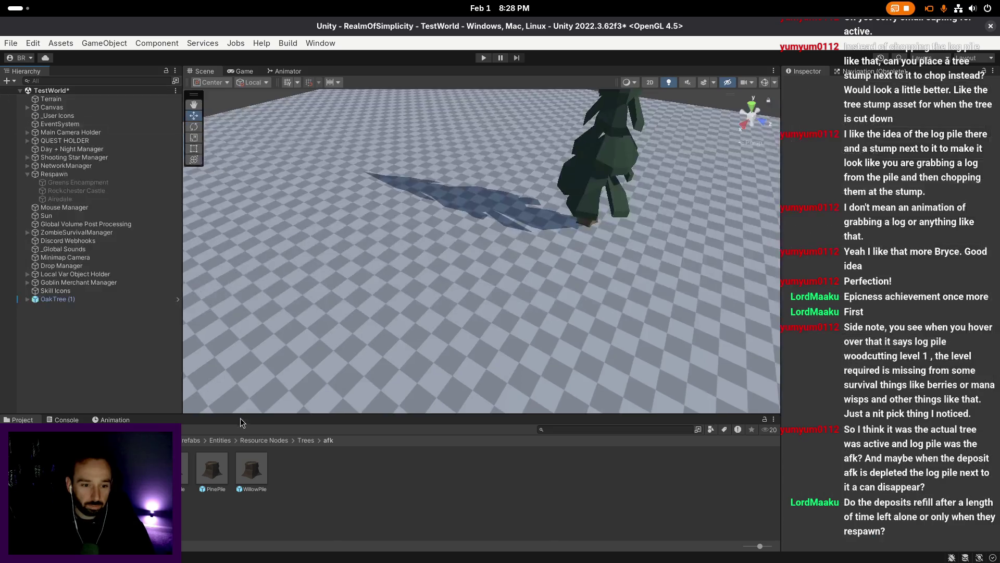
- Duplicate the WillowPile prefab and name the copy MaplePile
{"action": "left_click", "coordinate": [251, 478]}
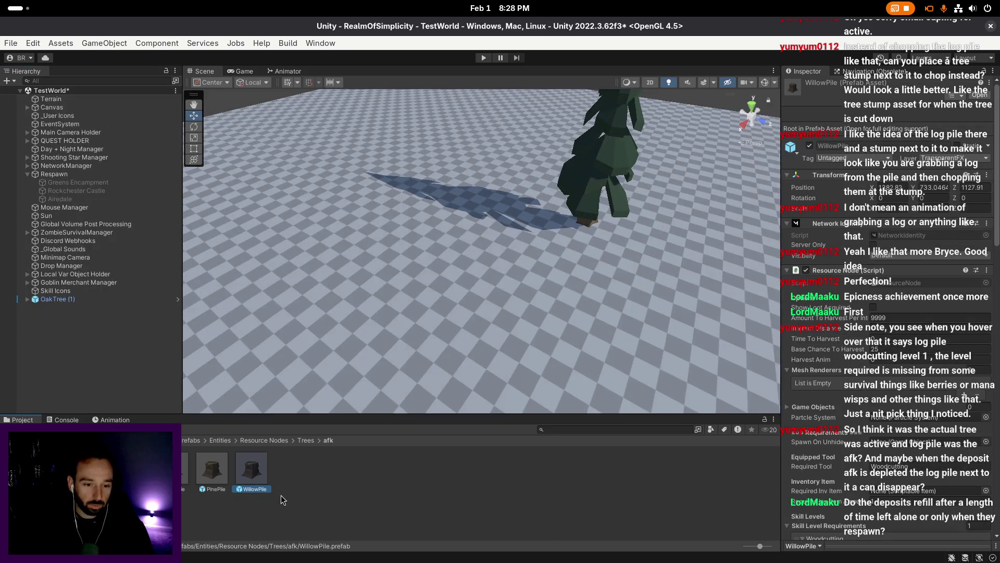
{"action": "key", "text": "ctrl+d"}
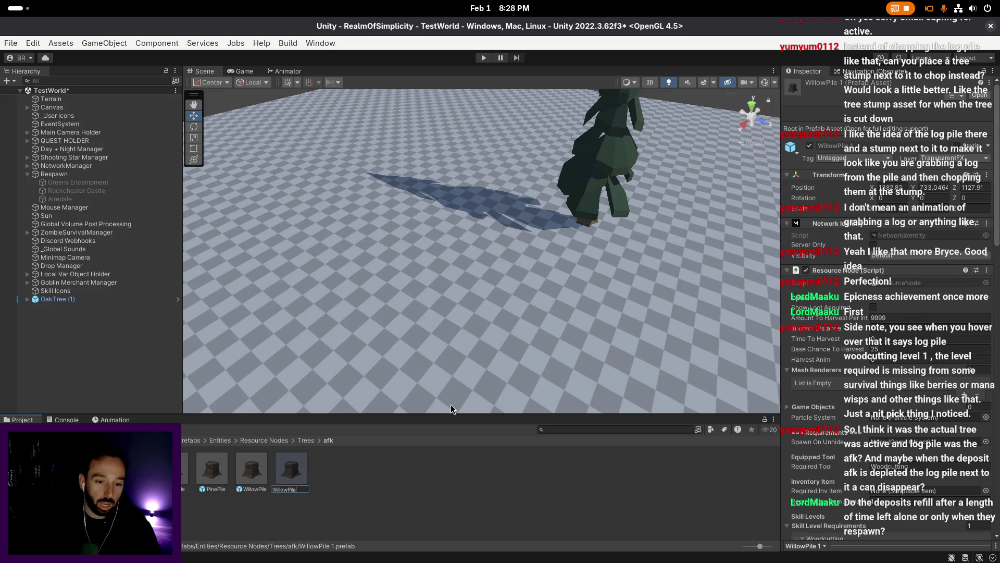
{"action": "type", "text": "MaplePile"}
{"action": "key", "text": "Return"}
{"action": "key", "text": "Return"}
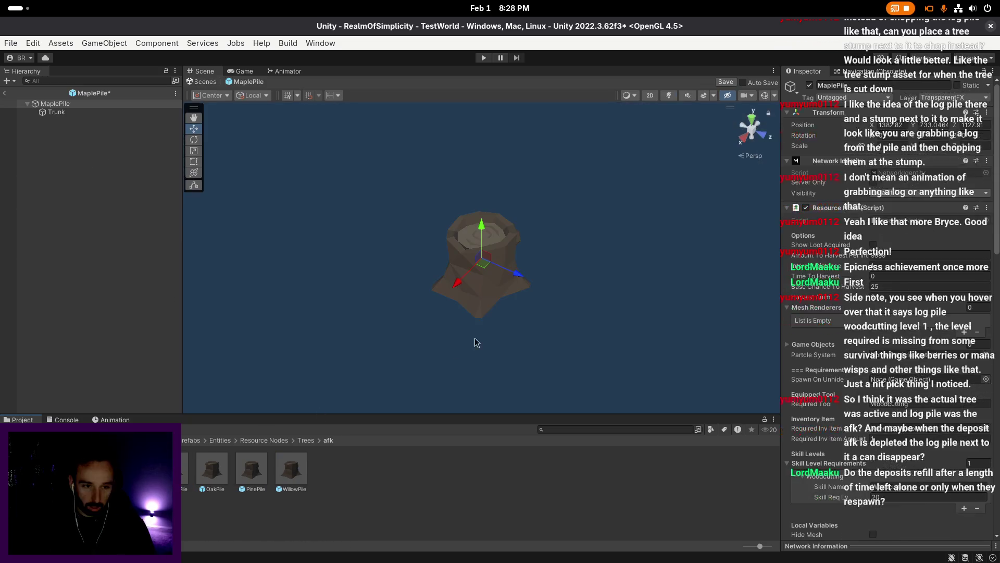
- Set the required woodcutting level and switch the drop table to MapleTreeDT
{"action": "scroll", "coordinate": [884, 318], "scroll_direction": "down", "scroll_amount": 5}
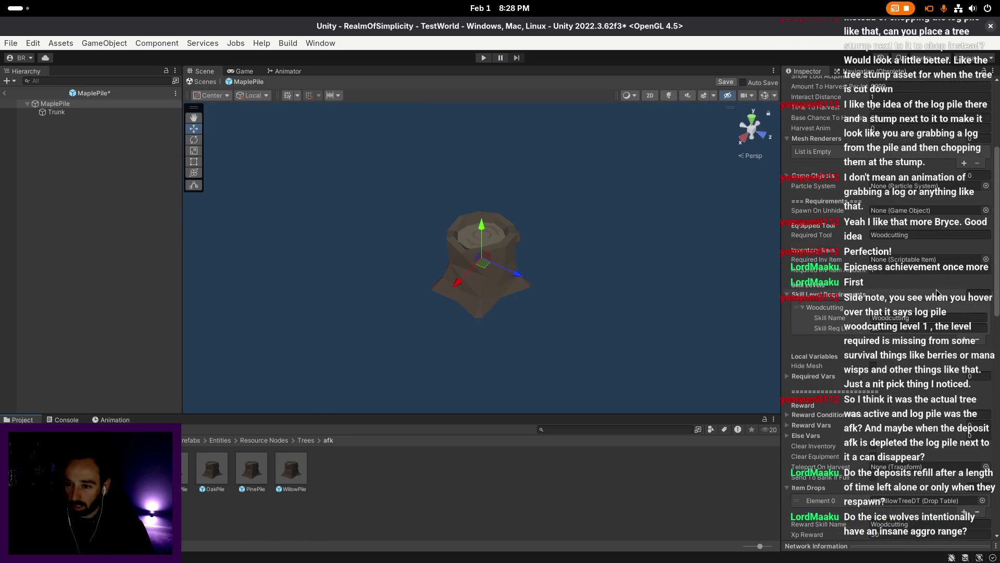
{"action": "scroll", "coordinate": [881, 318], "scroll_direction": "down", "scroll_amount": 1}
{"action": "left_click", "coordinate": [904, 299]}
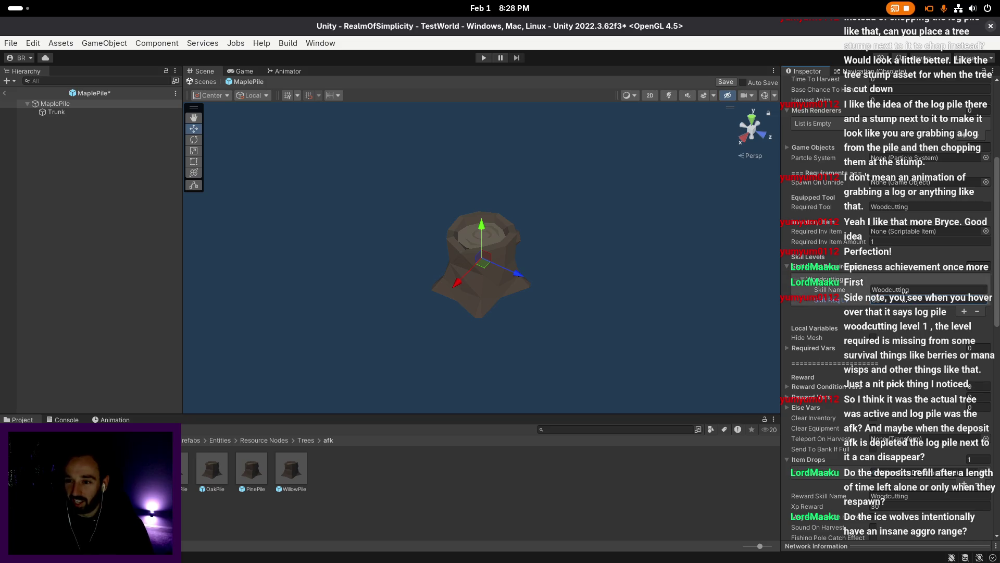
{"action": "scroll", "coordinate": [922, 282], "scroll_direction": "down", "scroll_amount": 6}
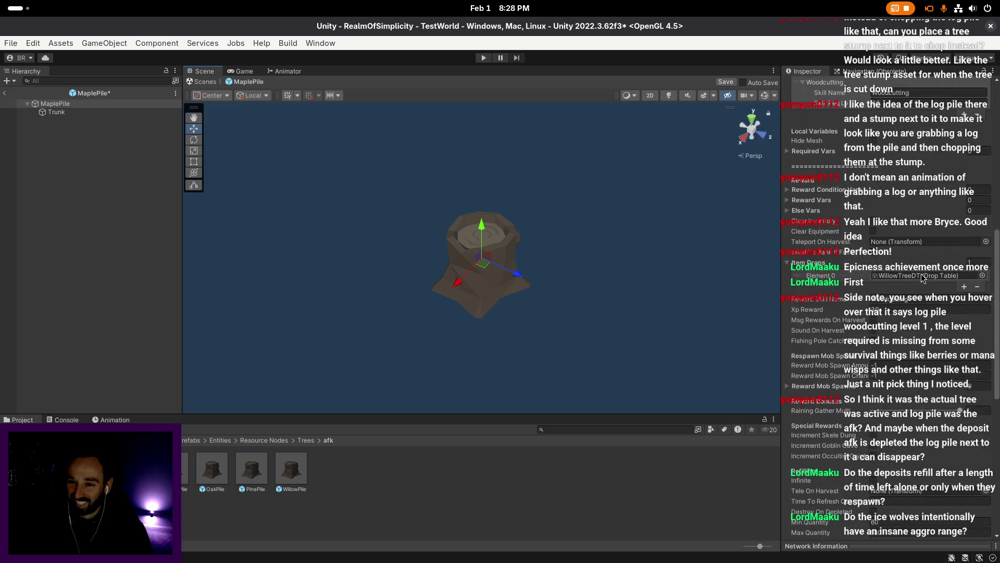
{"action": "left_click", "coordinate": [982, 276]}
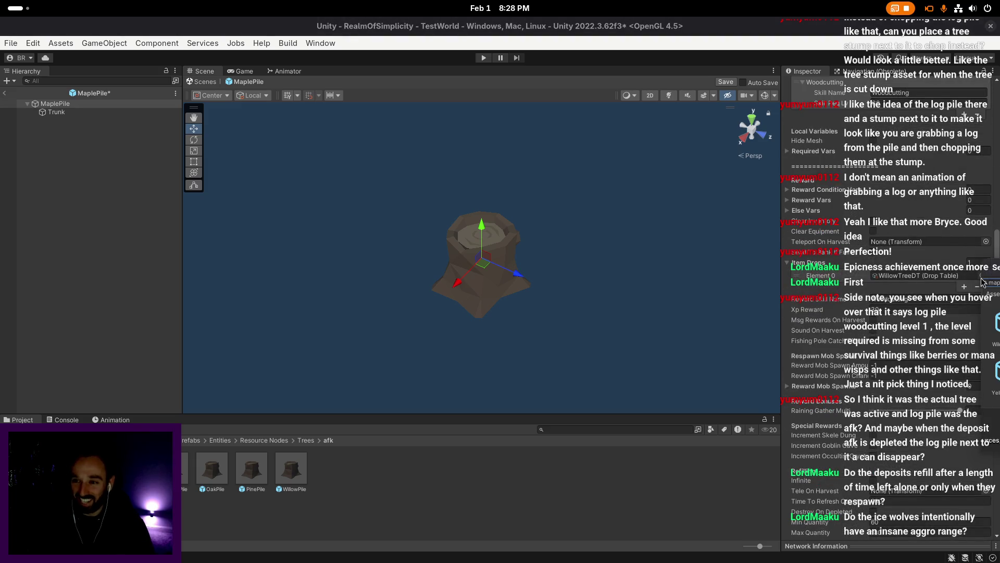
{"action": "double_click", "coordinate": [996, 321]}
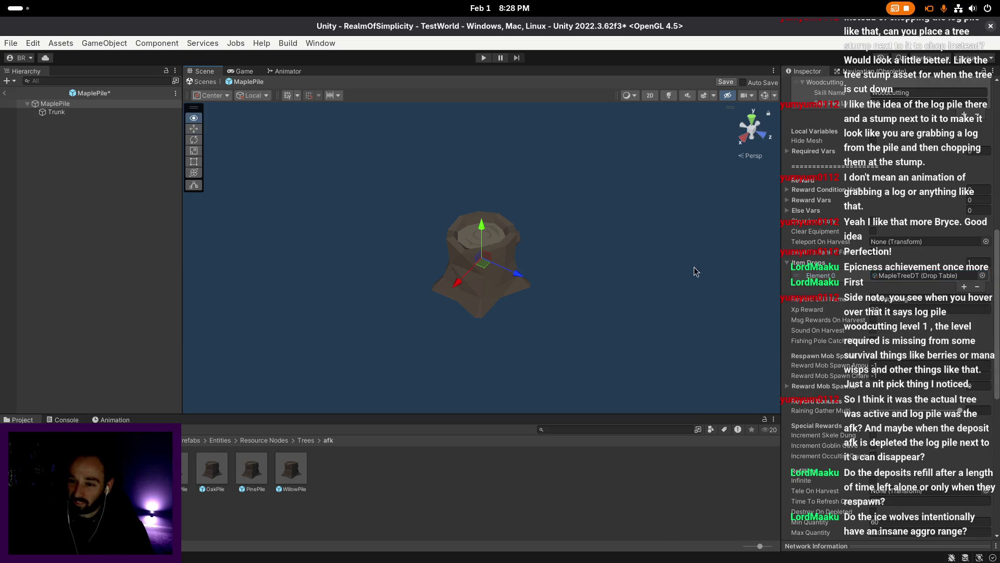
- Change the tooltip's tree name from Willow to Maple and save the MaplePile prefab
{"action": "scroll", "coordinate": [893, 289], "scroll_direction": "down", "scroll_amount": 10}
{"action": "scroll", "coordinate": [884, 303], "scroll_direction": "down", "scroll_amount": 1}
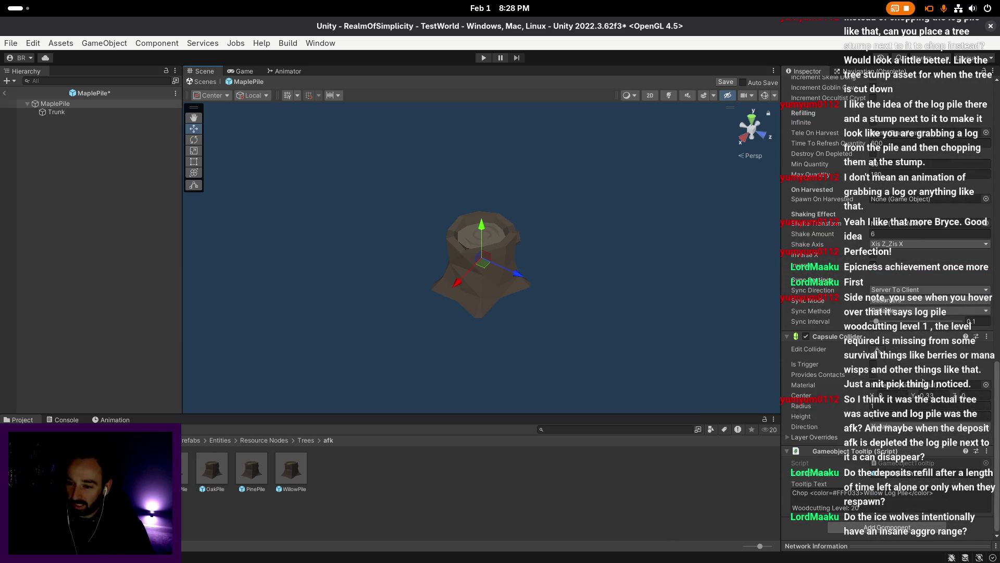
{"action": "left_click", "coordinate": [868, 510]}
{"action": "double_click", "coordinate": [869, 510]}
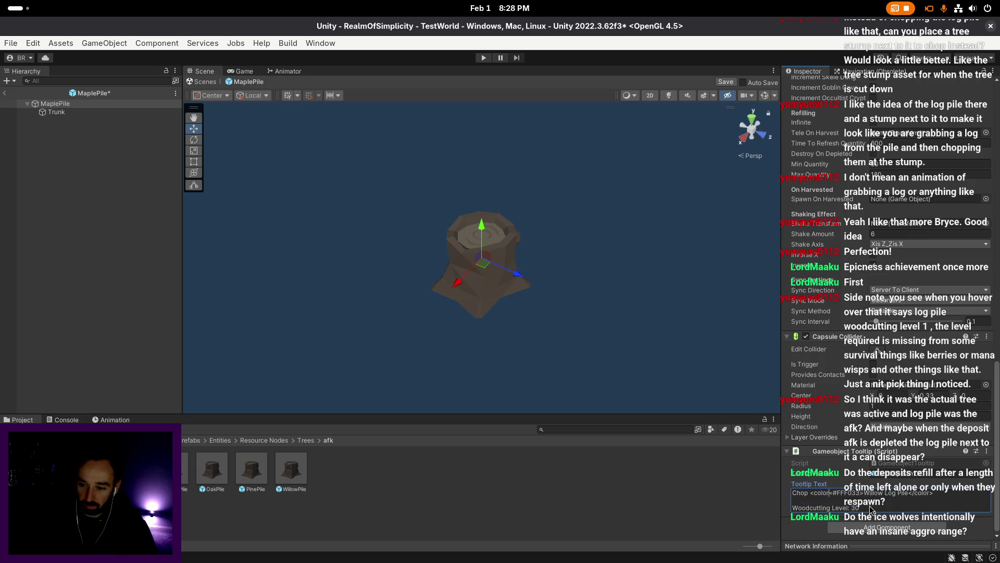
{"action": "key", "text": "Up"}
{"action": "key", "text": "ctrl+shift+Right"}
{"action": "type", "text": "W"}
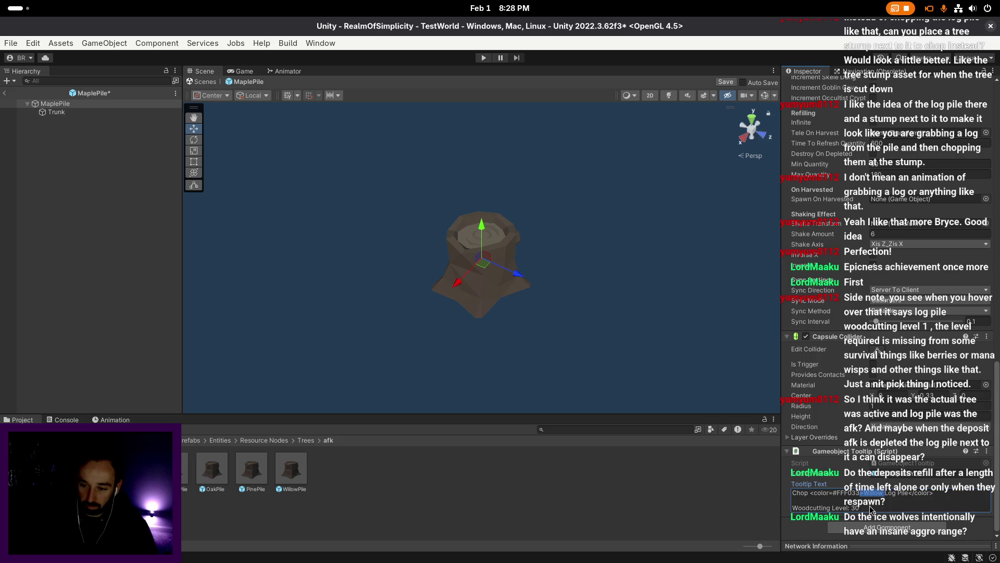
{"action": "type", "text": "aple"}
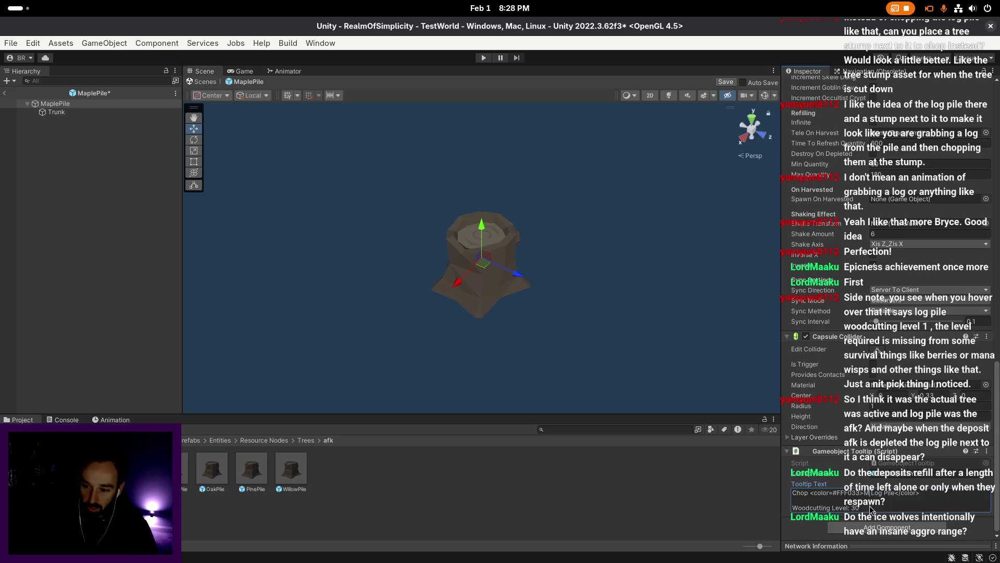
{"action": "left_click", "coordinate": [726, 82]}
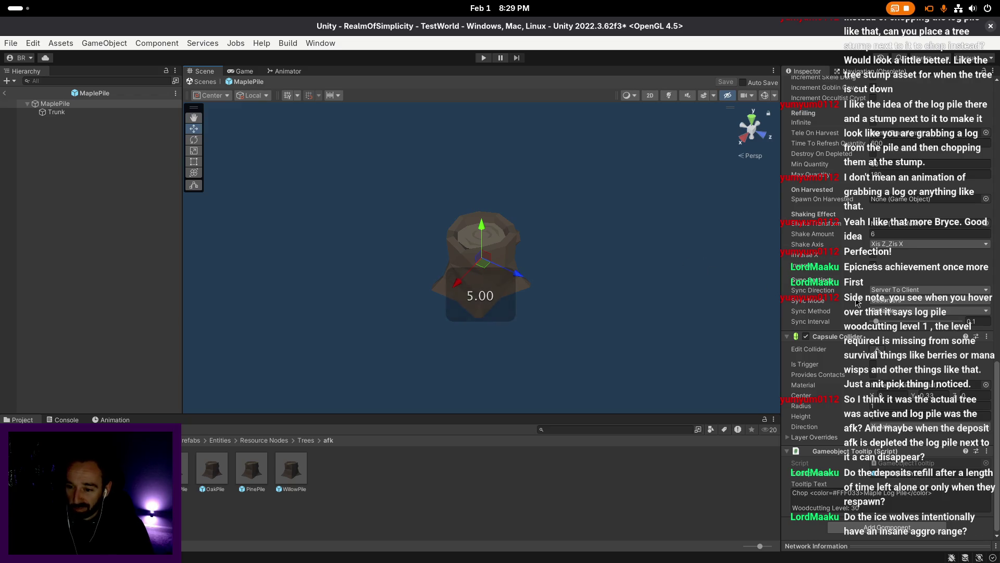
- Return to the scene, duplicate MaplePile and start renaming the copy
{"action": "key", "text": "alt"}
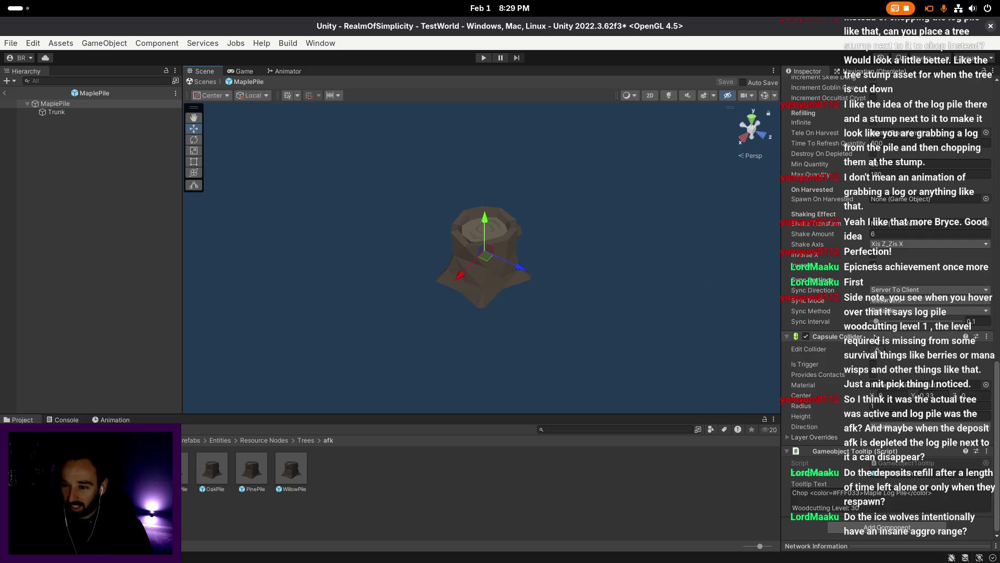
{"action": "scroll", "coordinate": [884, 344], "scroll_direction": "up", "scroll_amount": 3}
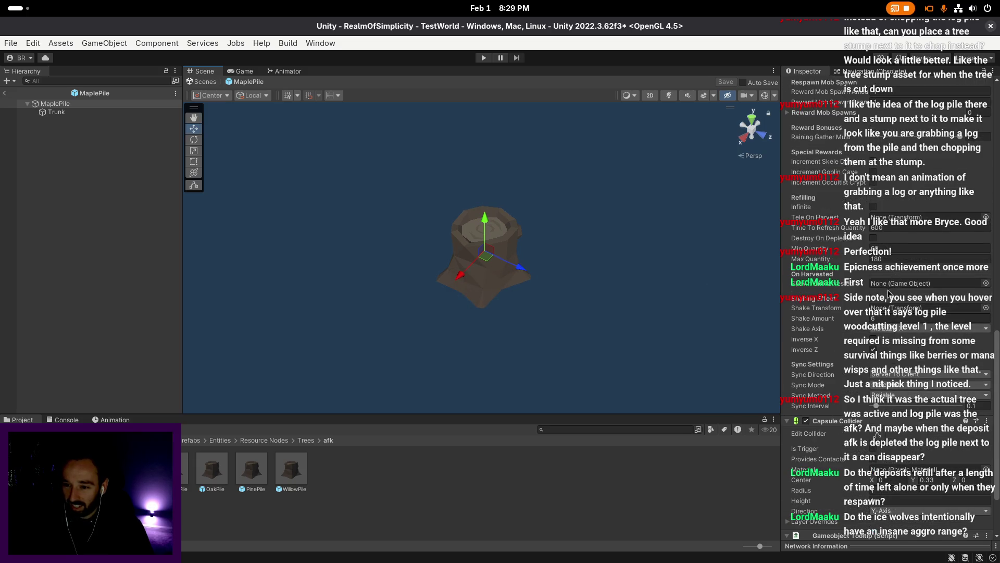
{"action": "scroll", "coordinate": [889, 302], "scroll_direction": "down", "scroll_amount": 3}
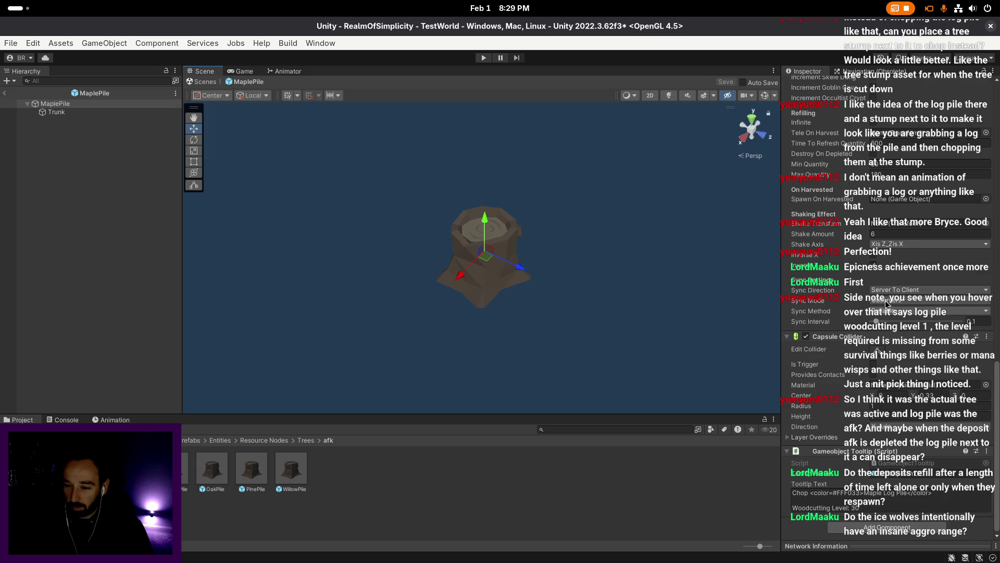
{"action": "scroll", "coordinate": [884, 307], "scroll_direction": "up", "scroll_amount": 12}
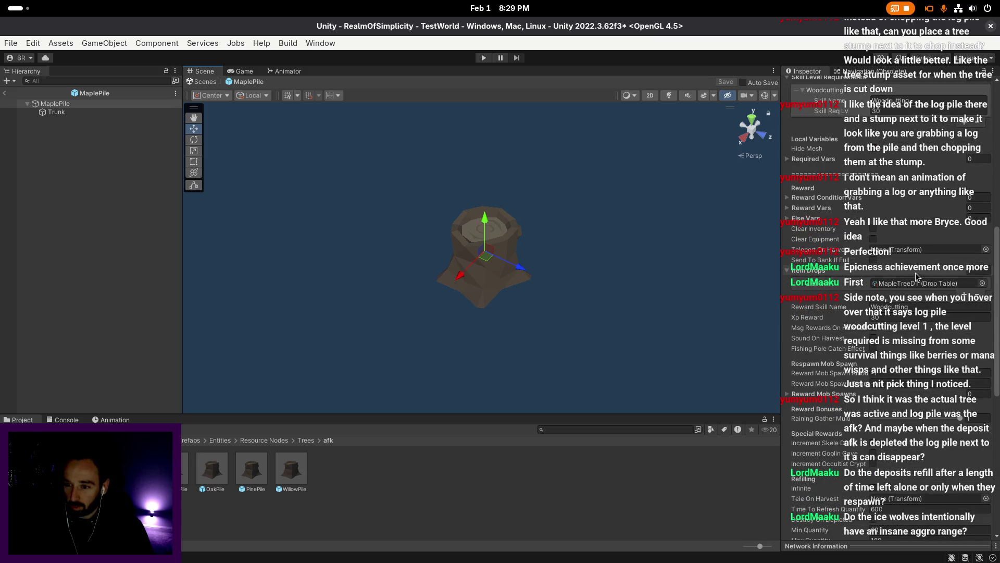
{"action": "scroll", "coordinate": [914, 273], "scroll_direction": "up", "scroll_amount": 12}
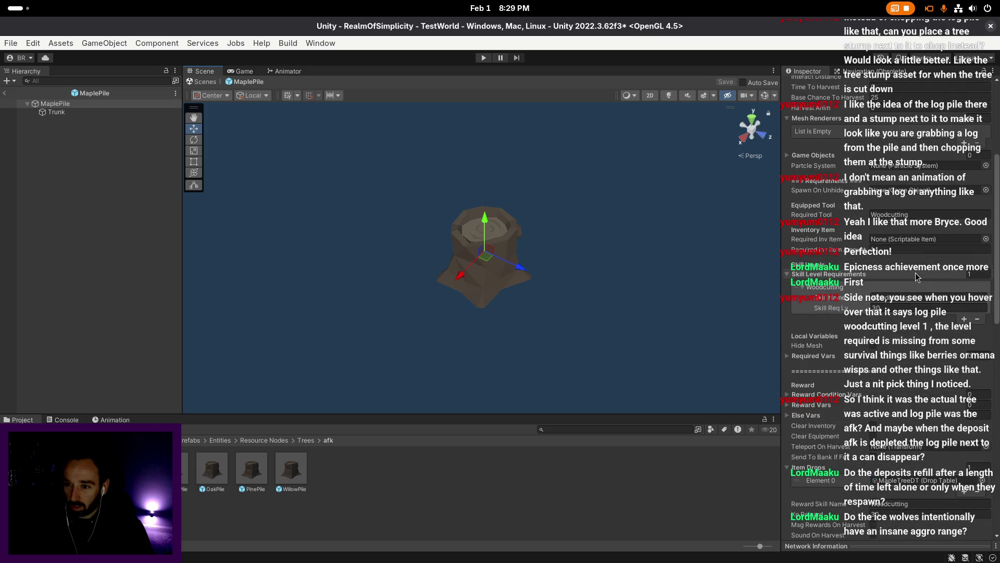
{"action": "left_click", "coordinate": [5, 93]}
{"action": "left_click", "coordinate": [223, 467]}
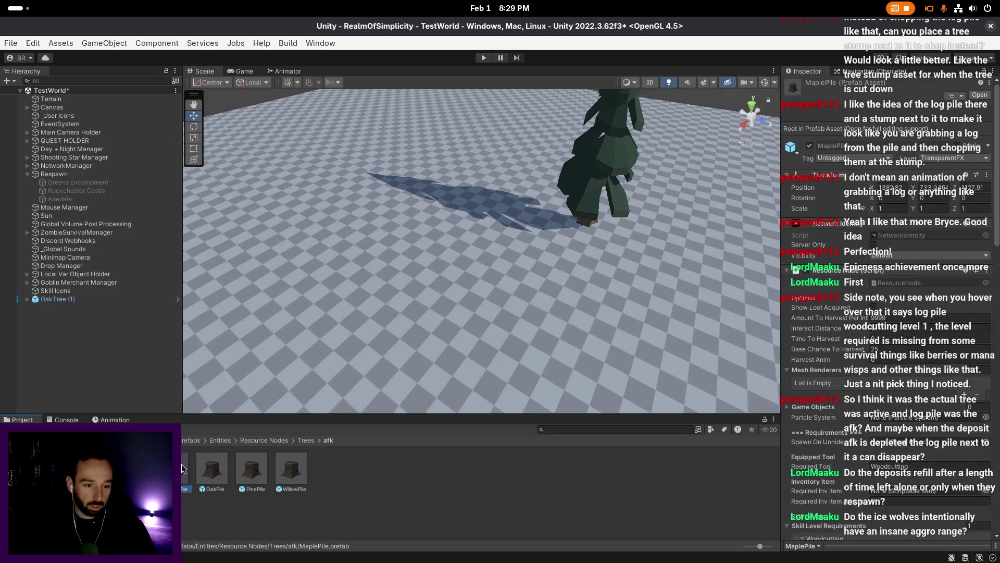
{"action": "key", "text": "F2"}
{"action": "key", "text": "BackSpace"}
{"action": "key", "text": "BackSpace"}
{"action": "key", "text": "BackSpace"}
{"action": "key", "text": "BackSpace"}
{"action": "key", "text": "BackSpace"}
- Name the copy BirchPile and open it for prefab editing
{"action": "type", "text": "BirchPile"}
{"action": "key", "text": "Return"}
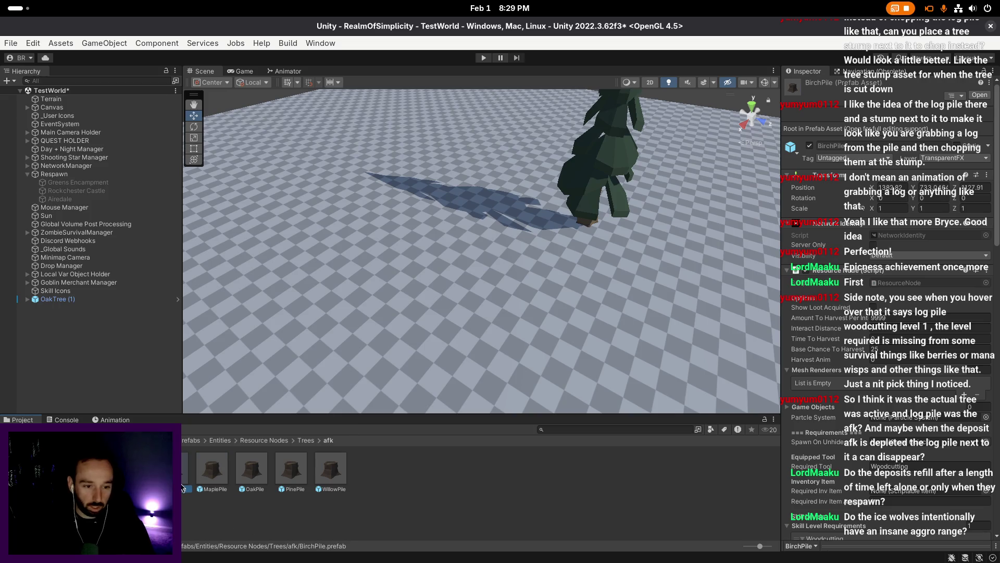
{"action": "double_click", "coordinate": [186, 475]}
- Change the tooltip to Birch Log Pile at level 40, save, and exit prefab mode
{"action": "scroll", "coordinate": [914, 293], "scroll_direction": "down", "scroll_amount": 5}
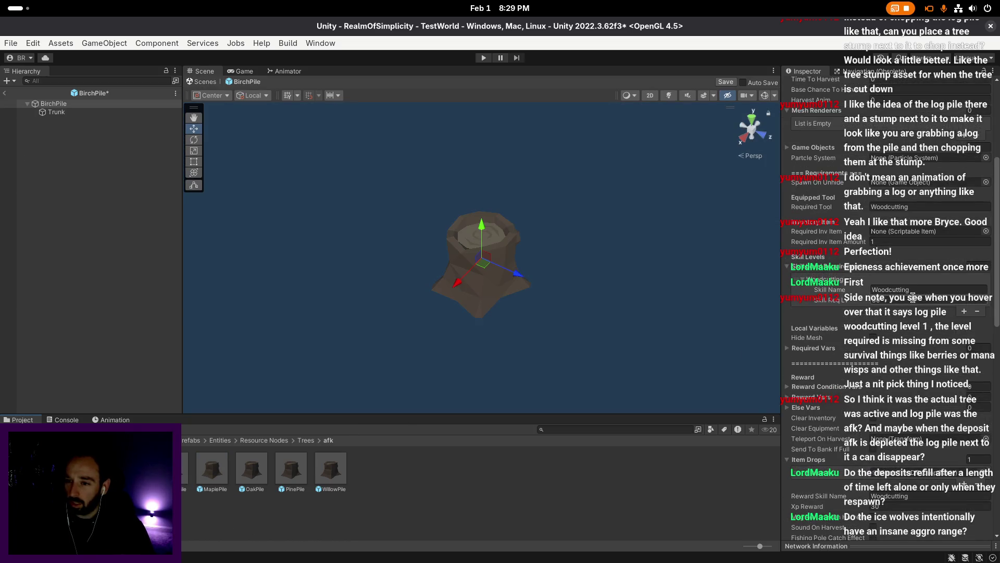
{"action": "scroll", "coordinate": [910, 296], "scroll_direction": "down", "scroll_amount": 5}
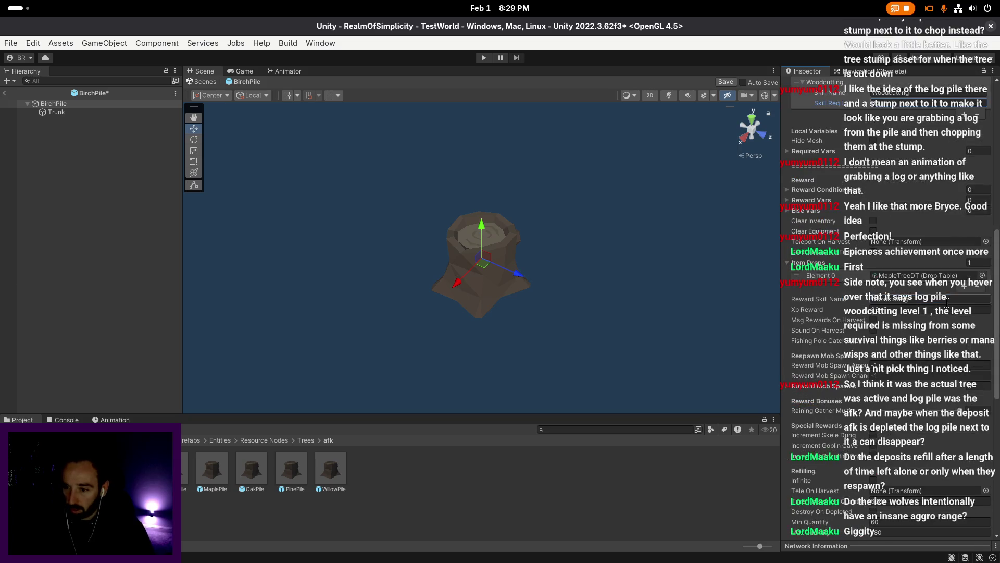
{"action": "left_click", "coordinate": [989, 276]}
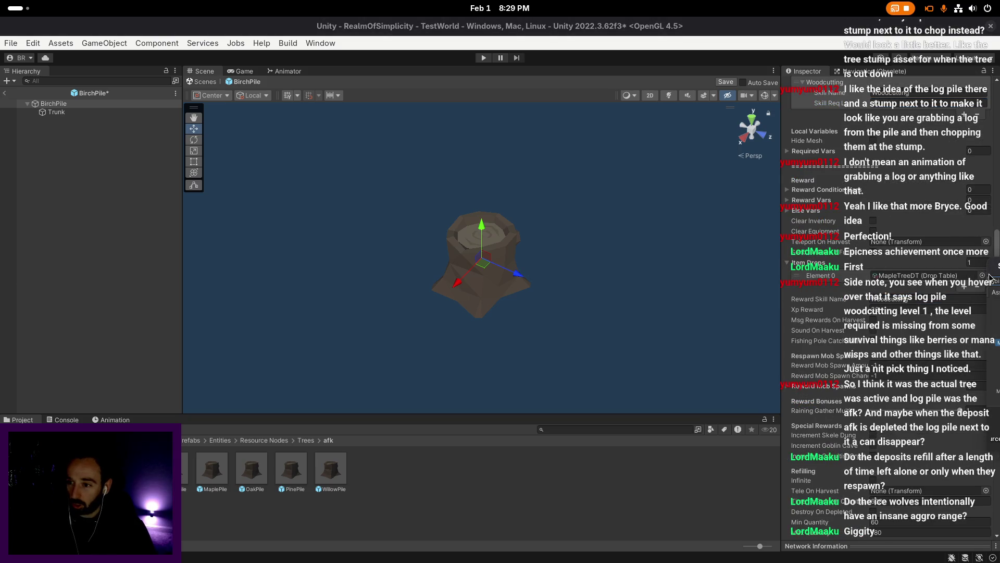
{"action": "scroll", "coordinate": [919, 304], "scroll_direction": "down", "scroll_amount": 9}
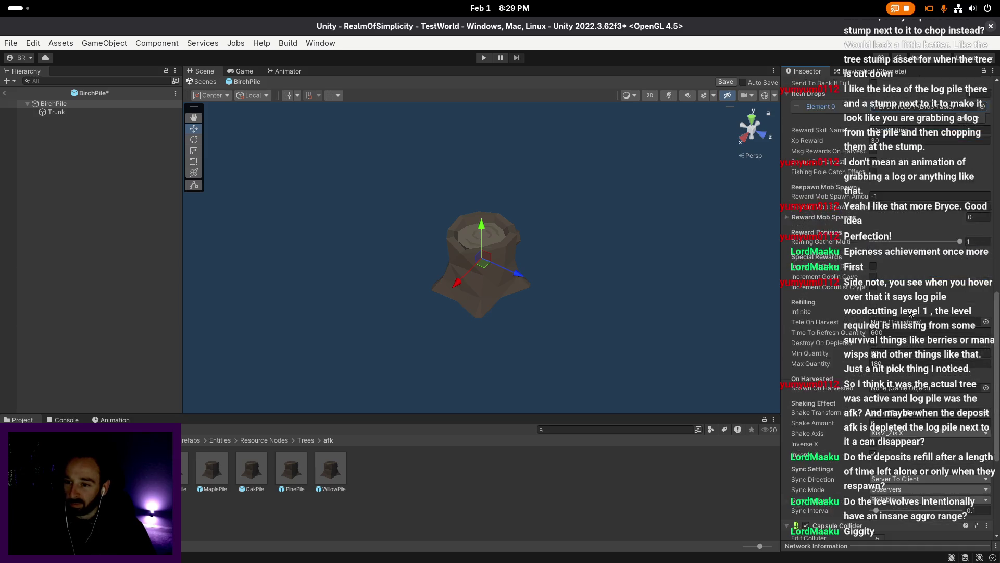
{"action": "double_click", "coordinate": [872, 493]}
{"action": "type", "text": "Birch"}
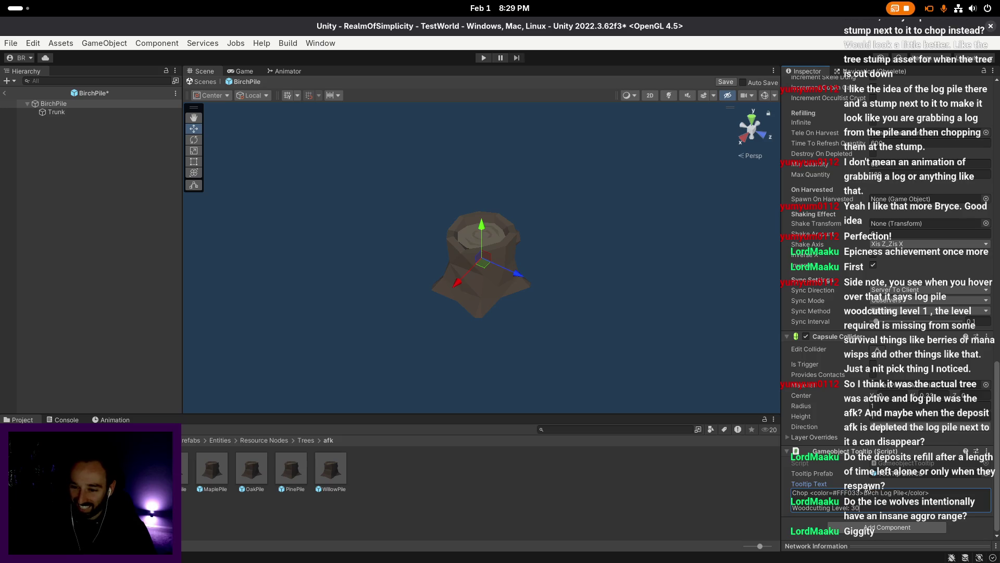
{"action": "left_click", "coordinate": [995, 459]}
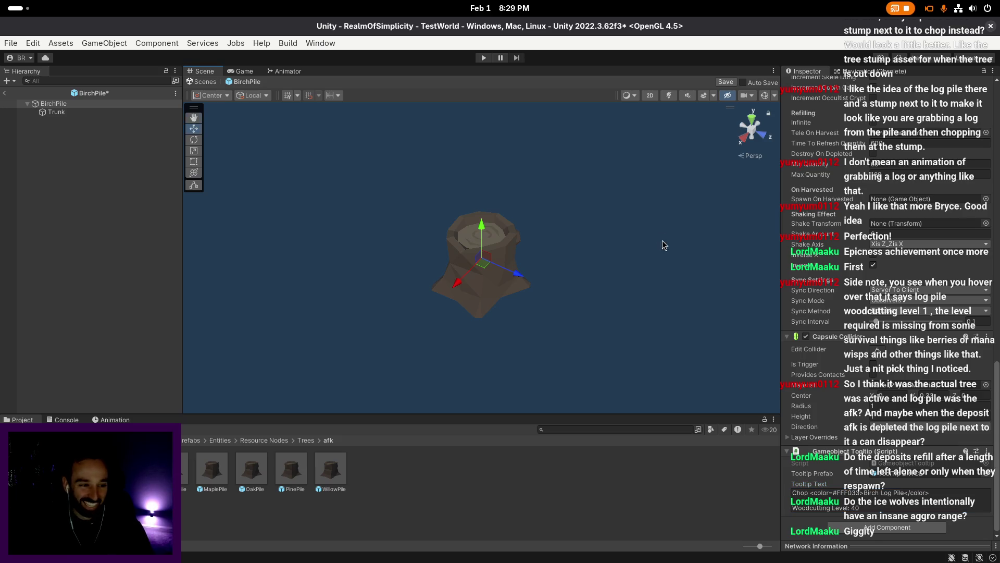
{"action": "left_click", "coordinate": [726, 83]}
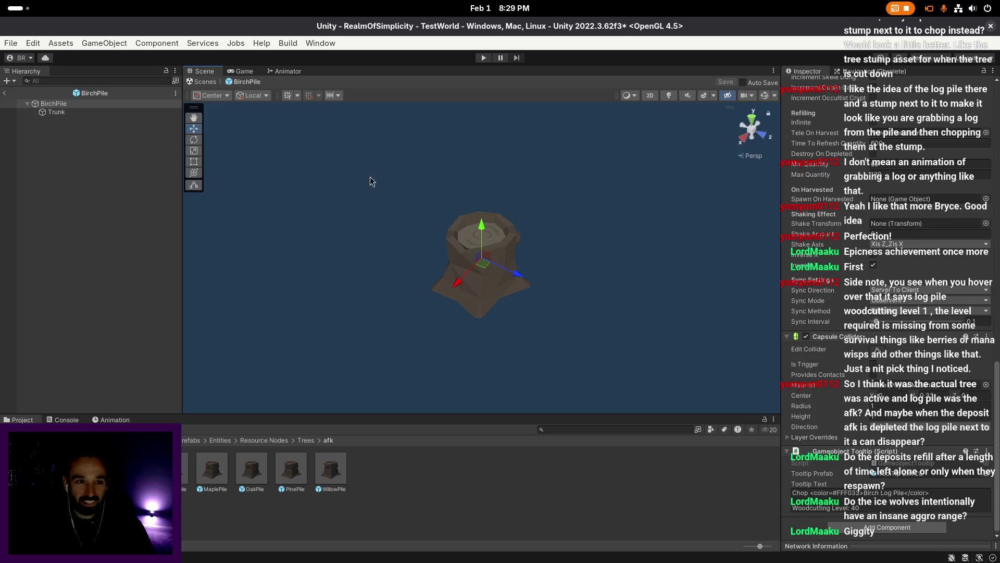
{"action": "left_click", "coordinate": [5, 94]}
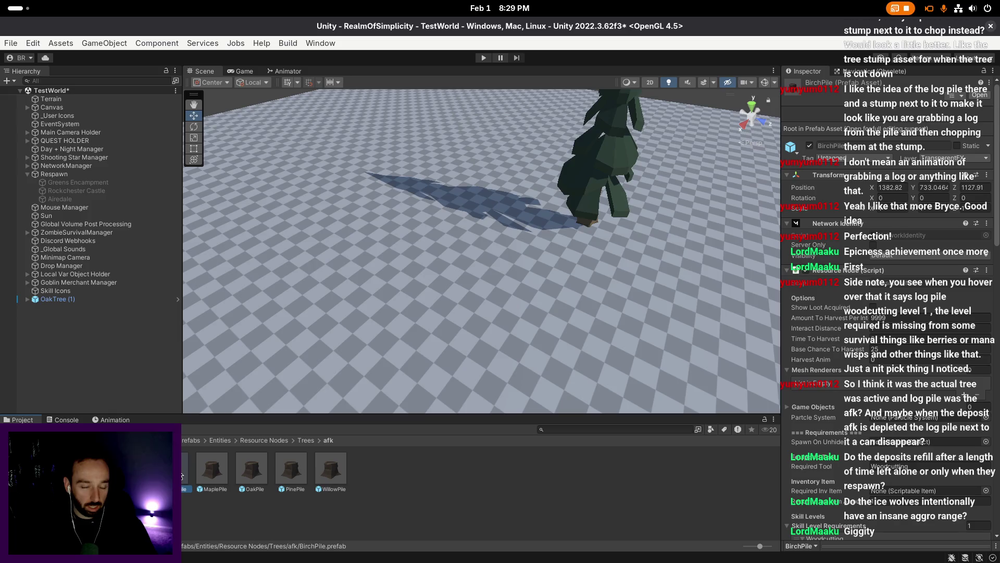
- Duplicate BirchPile, rename the copy ThornwoodPile and open it for editing
{"action": "left_click", "coordinate": [188, 492]}
{"action": "key", "text": "ctrl+d"}
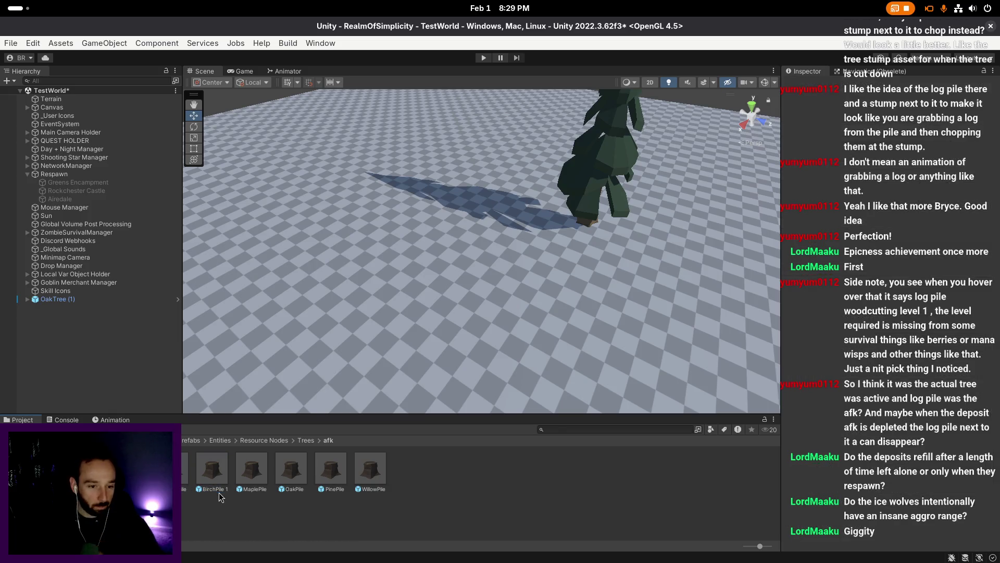
{"action": "left_click", "coordinate": [211, 489]}
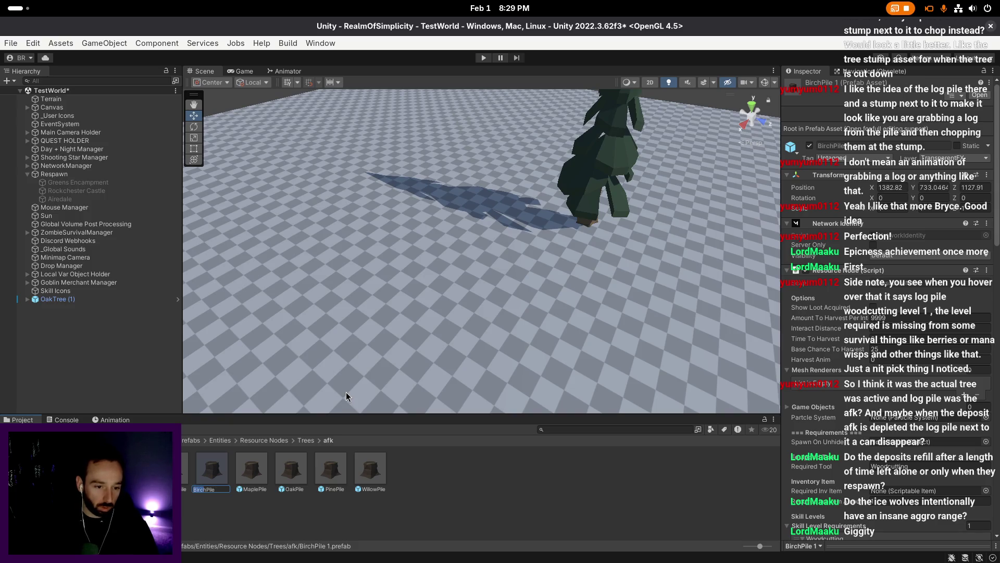
{"action": "type", "text": "ThornwoodPile"}
{"action": "key", "text": "Return"}
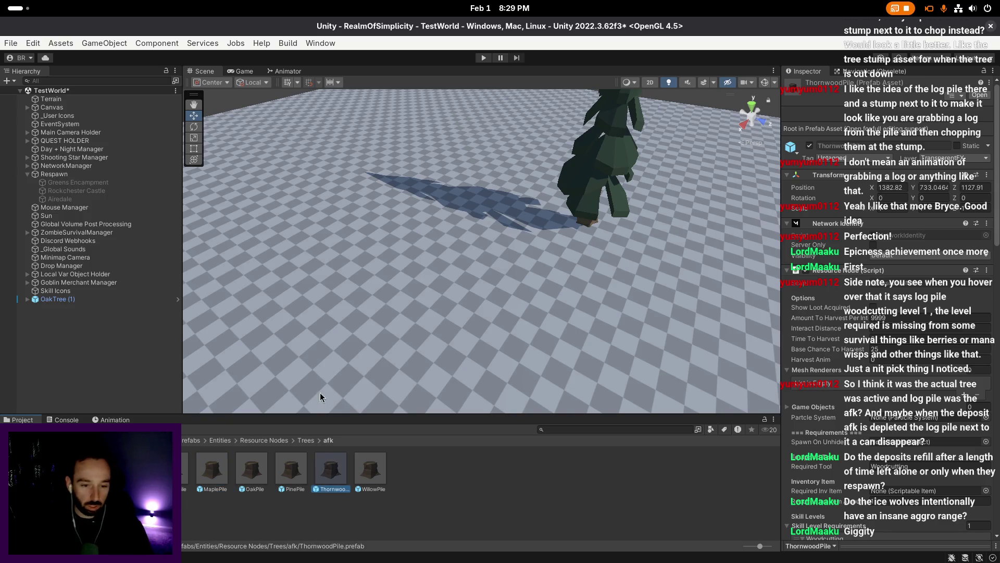
{"action": "double_click", "coordinate": [331, 477]}
- Set the item drop table to ThornwoodTreeDT
{"action": "scroll", "coordinate": [903, 218], "scroll_direction": "down", "scroll_amount": 10}
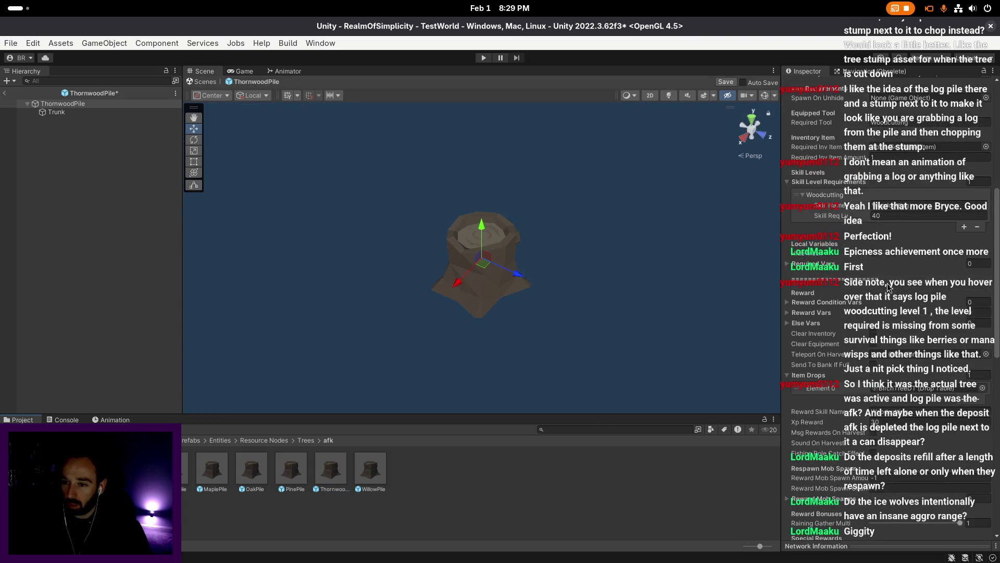
{"action": "scroll", "coordinate": [903, 218], "scroll_direction": "down", "scroll_amount": 5}
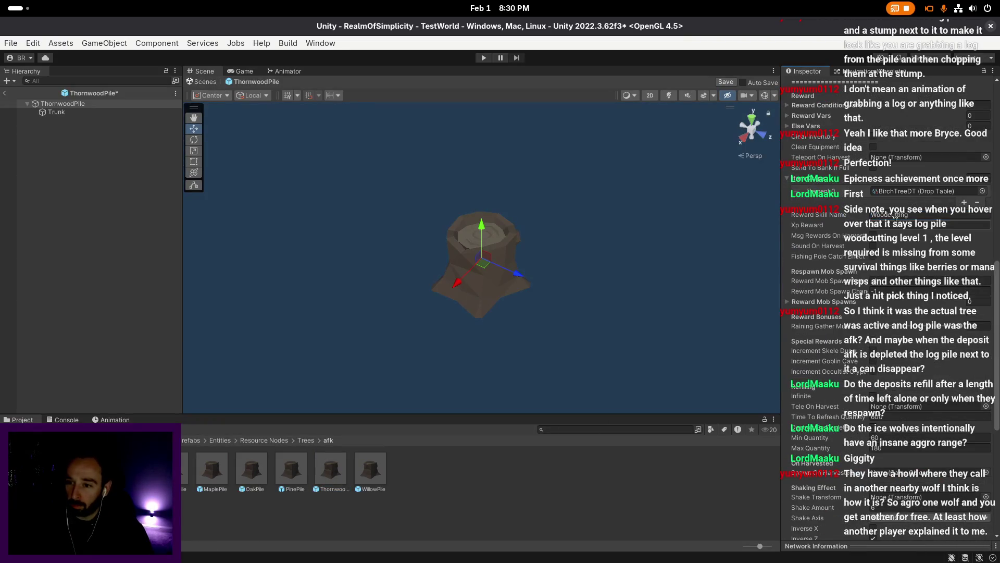
{"action": "left_click", "coordinate": [984, 191]}
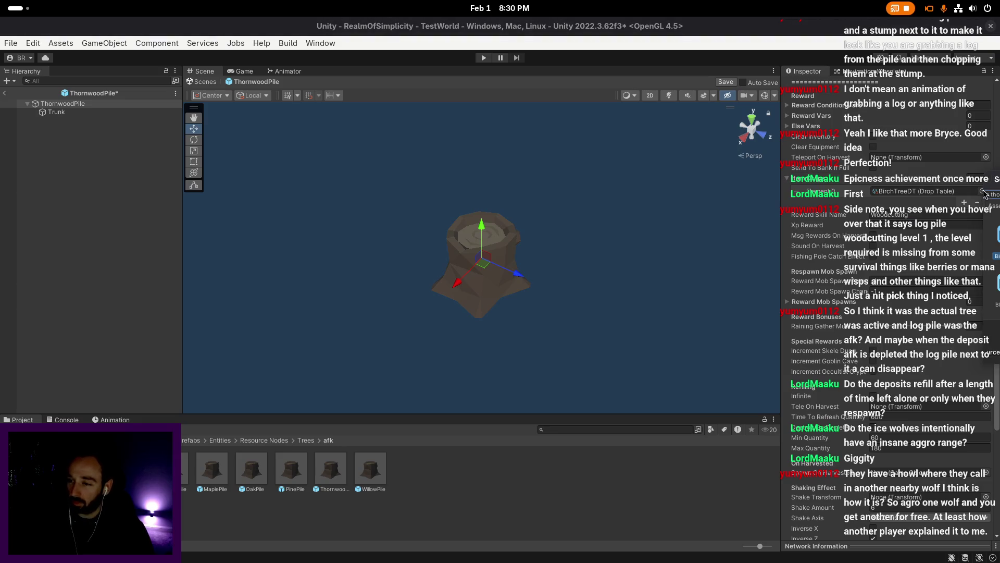
{"action": "left_click", "coordinate": [997, 302]}
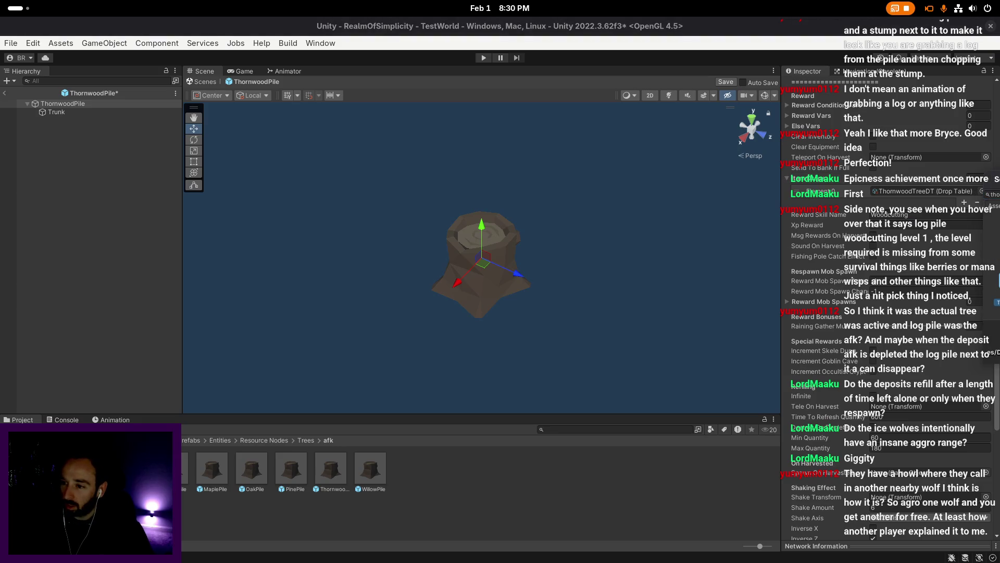
- Change the tooltip to Thornwood Log Pile, save, and return to TestWorld
{"action": "scroll", "coordinate": [881, 499], "scroll_direction": "down", "scroll_amount": 5}
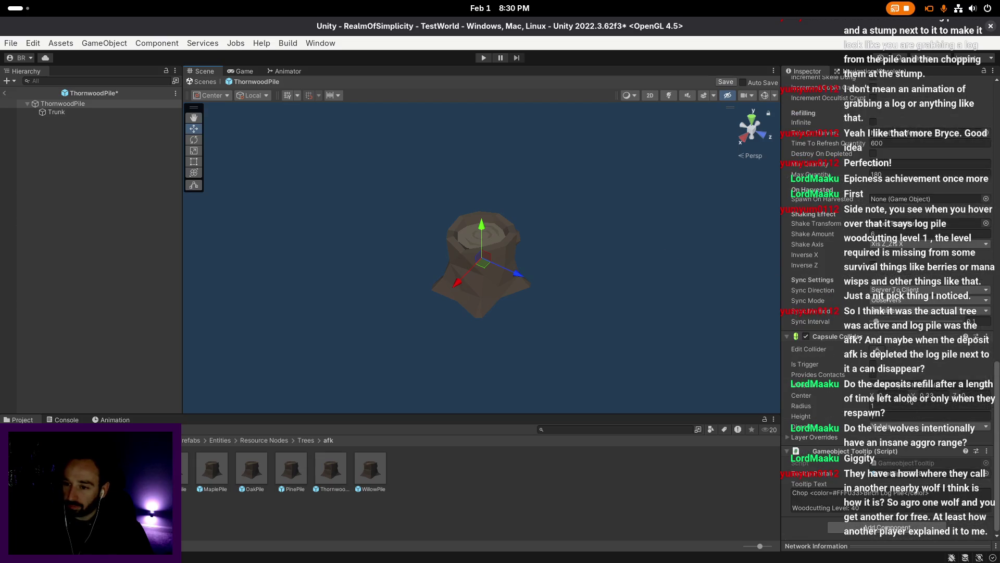
{"action": "double_click", "coordinate": [873, 493]}
{"action": "type", "text": "Thornwood"}
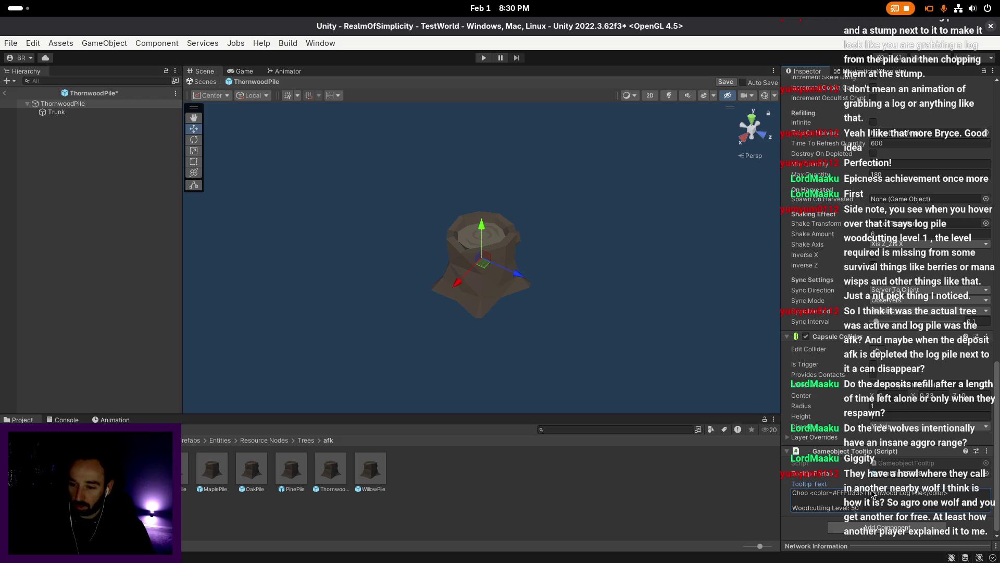
{"action": "left_click", "coordinate": [726, 81]}
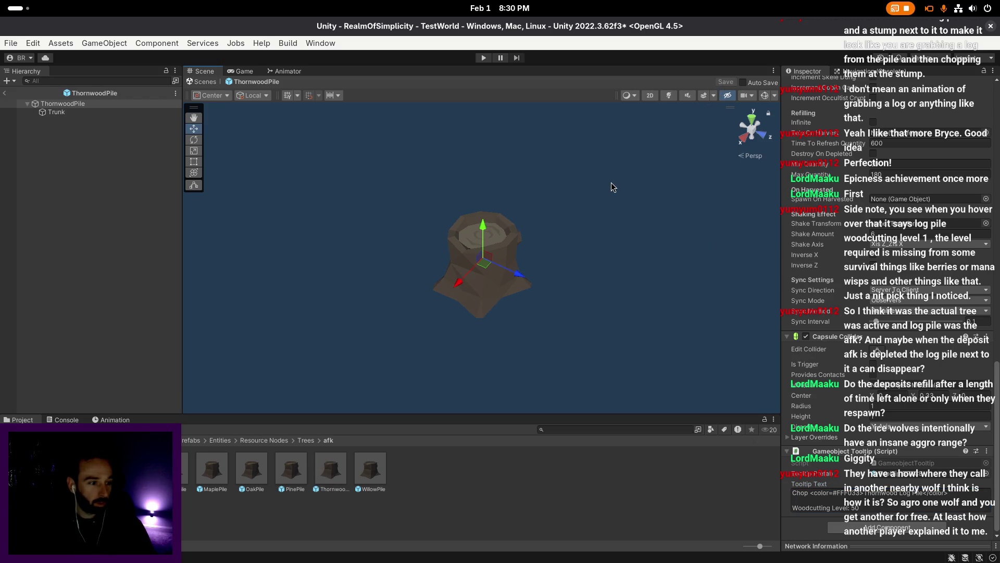
{"action": "key", "text": "w"}
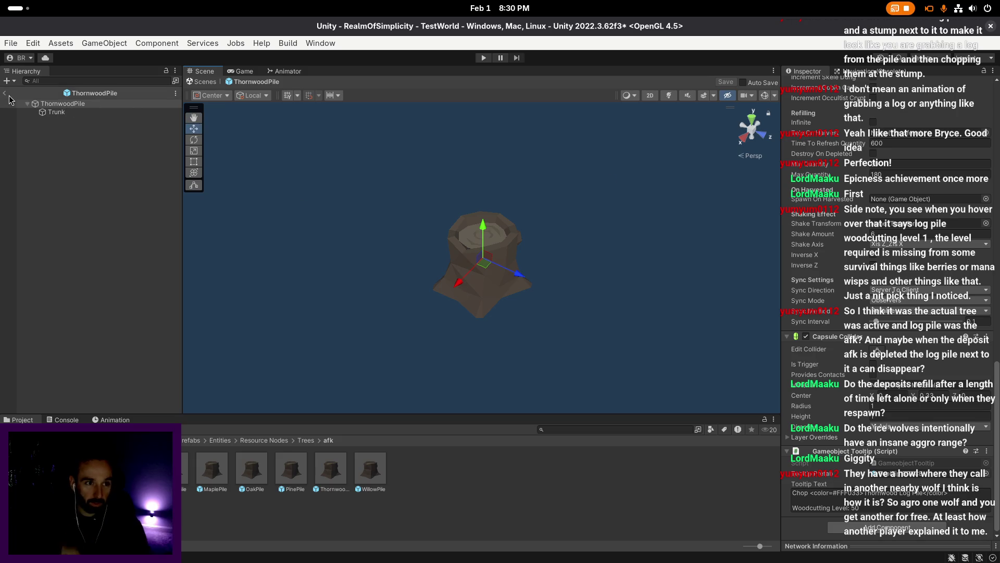
{"action": "left_click", "coordinate": [11, 94]}
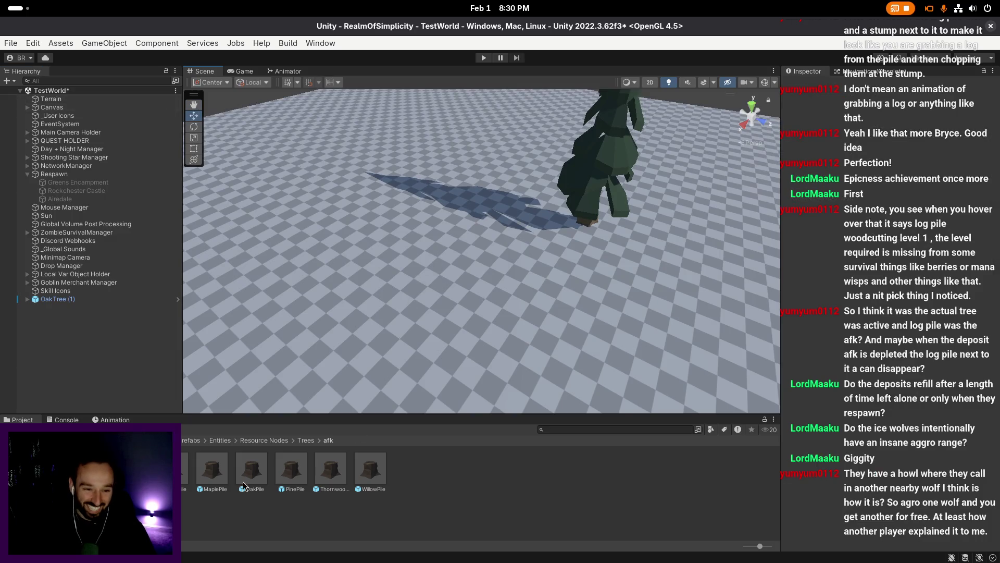
- Duplicate ThornwoodPile, rename the copy GingerPile and open it for editing
{"action": "left_click", "coordinate": [340, 469]}
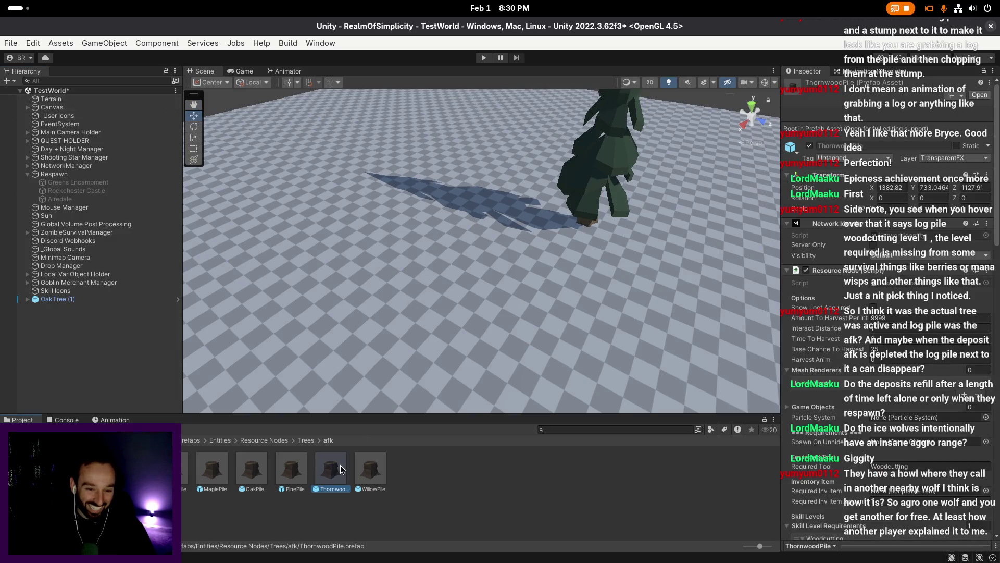
{"action": "key", "text": "ctrl+d"}
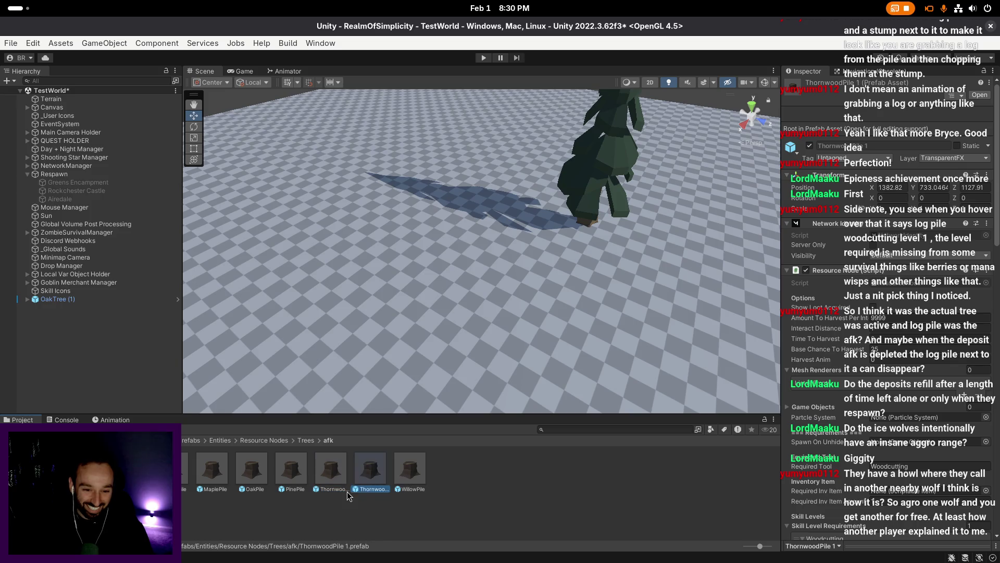
{"action": "key", "text": "BackSpace"}
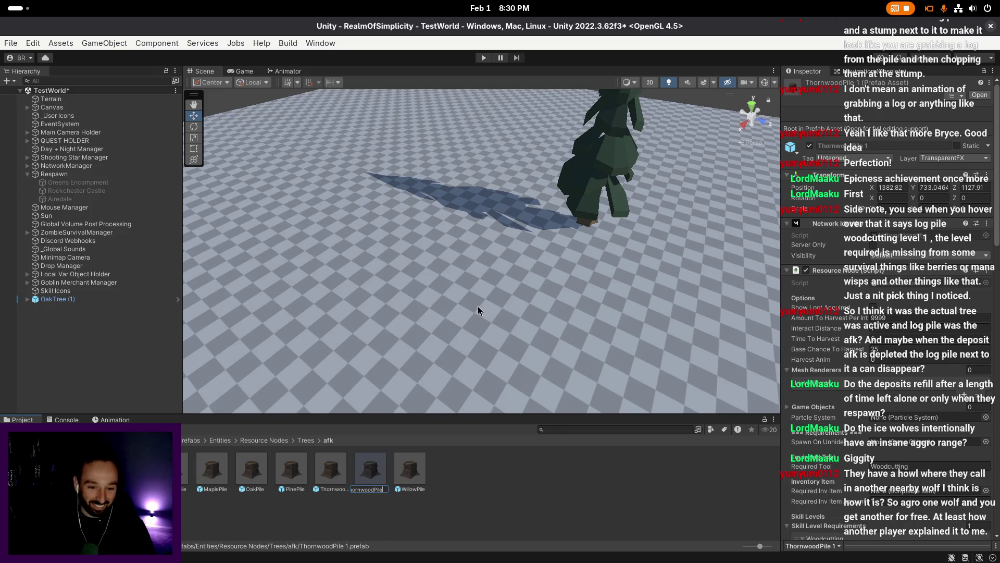
{"action": "key", "text": "Return"}
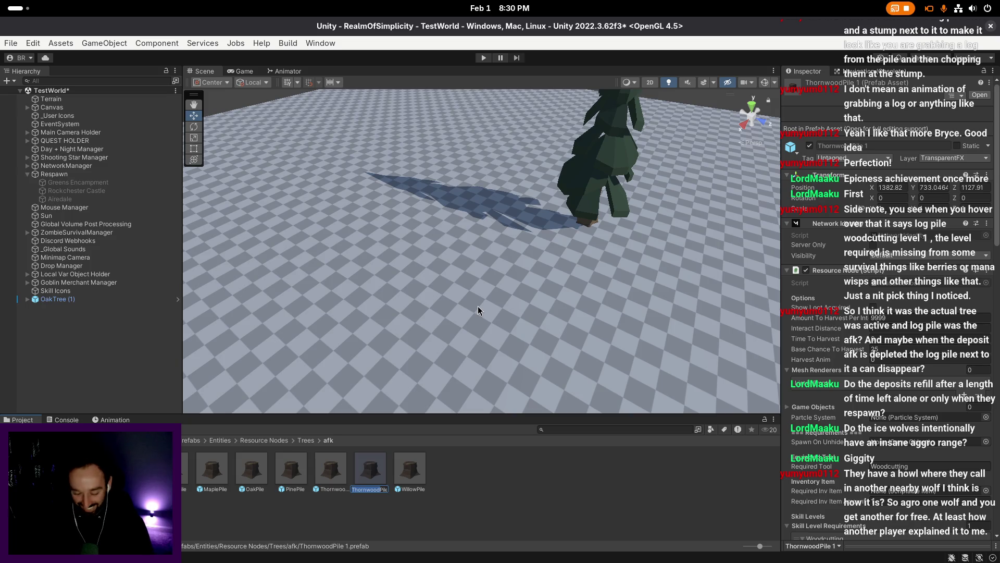
{"action": "key", "text": "F2"}
{"action": "type", "text": "GingerPile"}
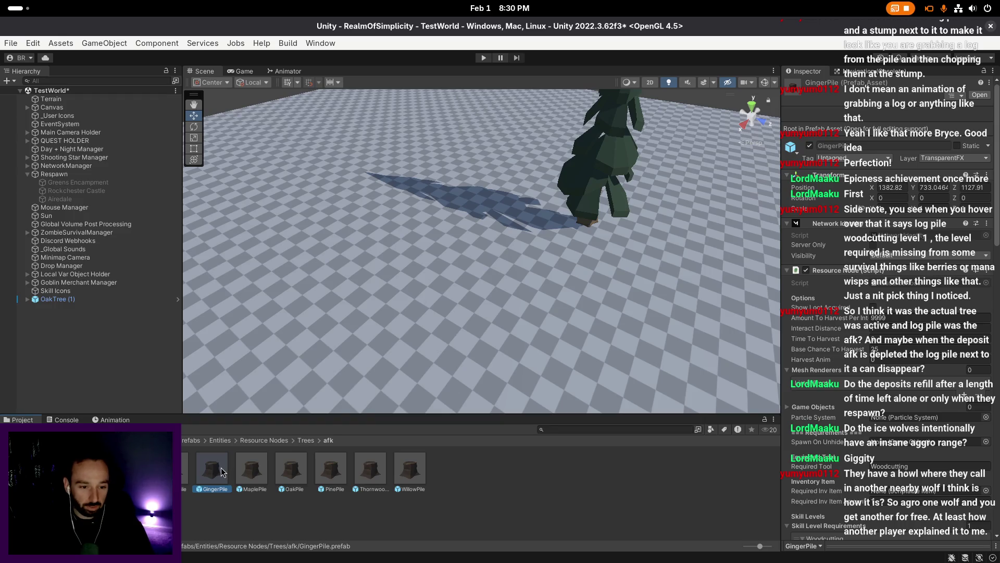
{"action": "double_click", "coordinate": [221, 469]}
- Change the tooltip to Ginger Log Pile at woodcutting level 60, save, and exit prefab mode
{"action": "scroll", "coordinate": [933, 328], "scroll_direction": "down", "scroll_amount": 5}
{"action": "scroll", "coordinate": [918, 302], "scroll_direction": "down", "scroll_amount": 3}
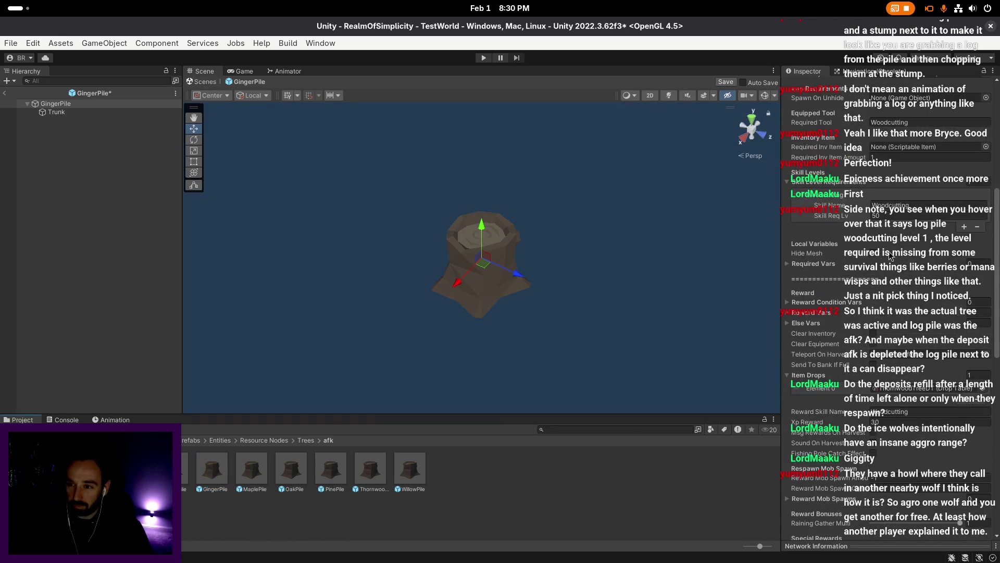
{"action": "left_click", "coordinate": [905, 216]}
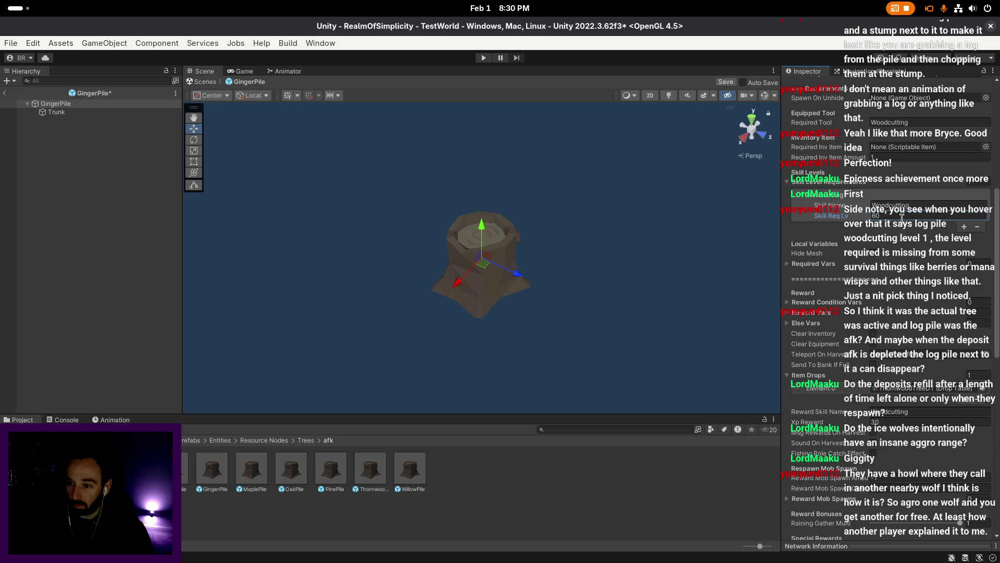
{"action": "scroll", "coordinate": [905, 218], "scroll_direction": "down", "scroll_amount": 4}
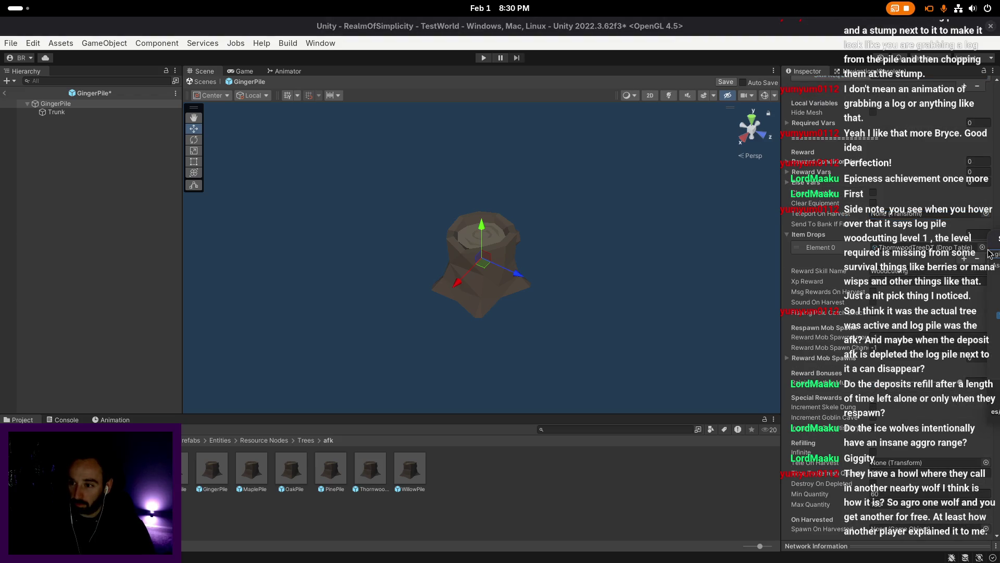
{"action": "scroll", "coordinate": [901, 269], "scroll_direction": "down", "scroll_amount": 9}
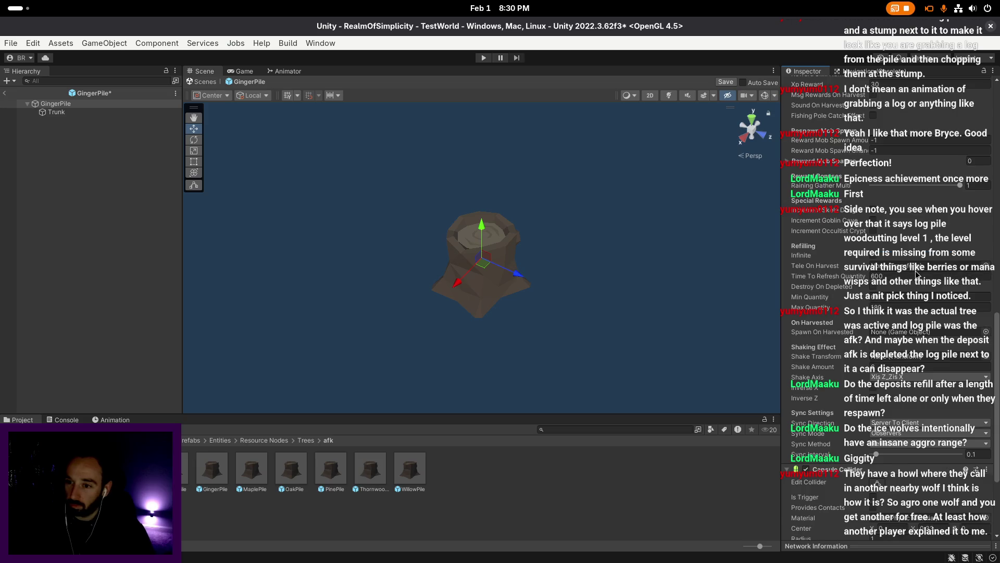
{"action": "left_click", "coordinate": [886, 493]}
{"action": "double_click", "coordinate": [885, 493]}
{"action": "type", "text": "Ginger"}
{"action": "type", "text": "0"}
{"action": "left_click", "coordinate": [727, 83]}
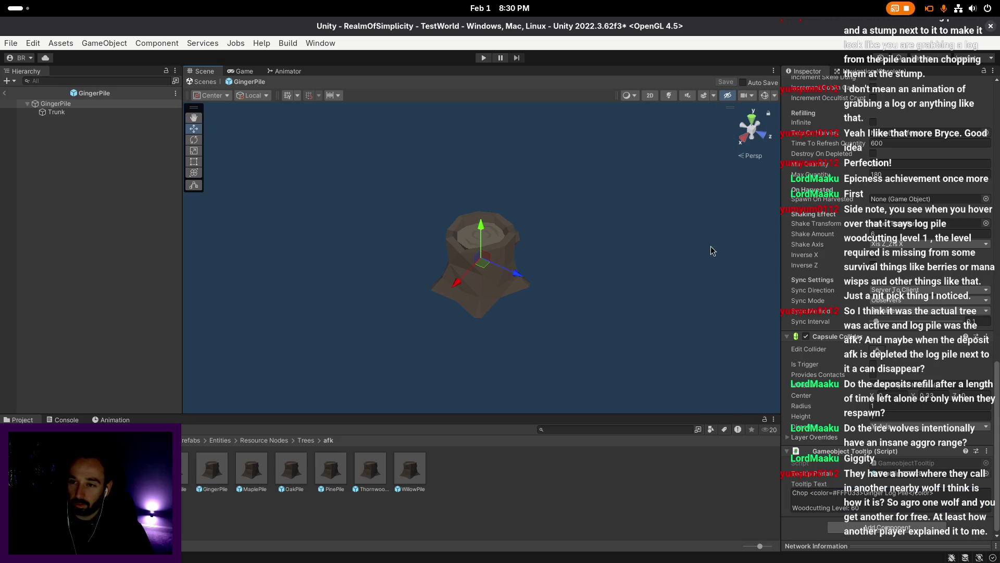
{"action": "scroll", "coordinate": [850, 243], "scroll_direction": "up", "scroll_amount": 9}
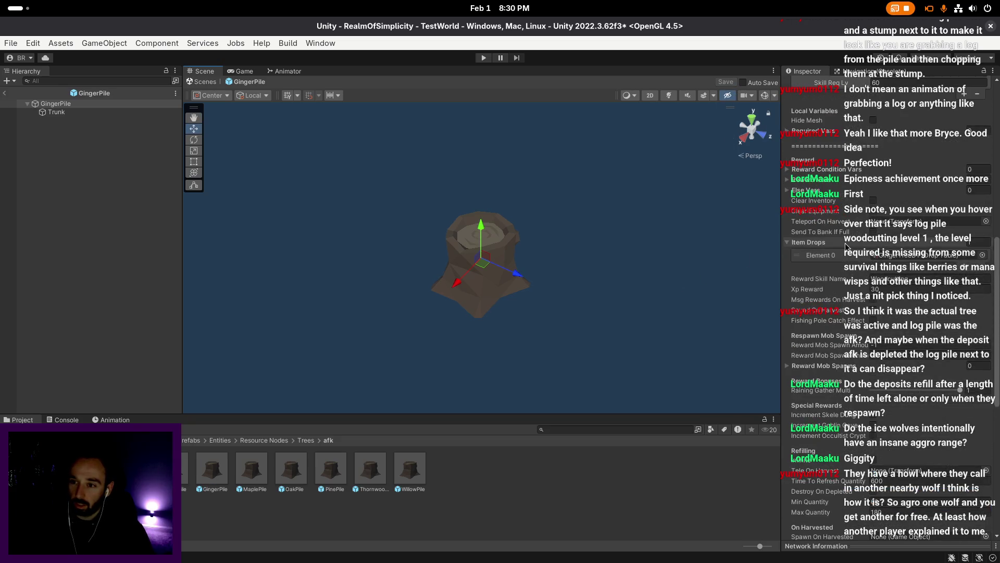
{"action": "left_click", "coordinate": [4, 93]}
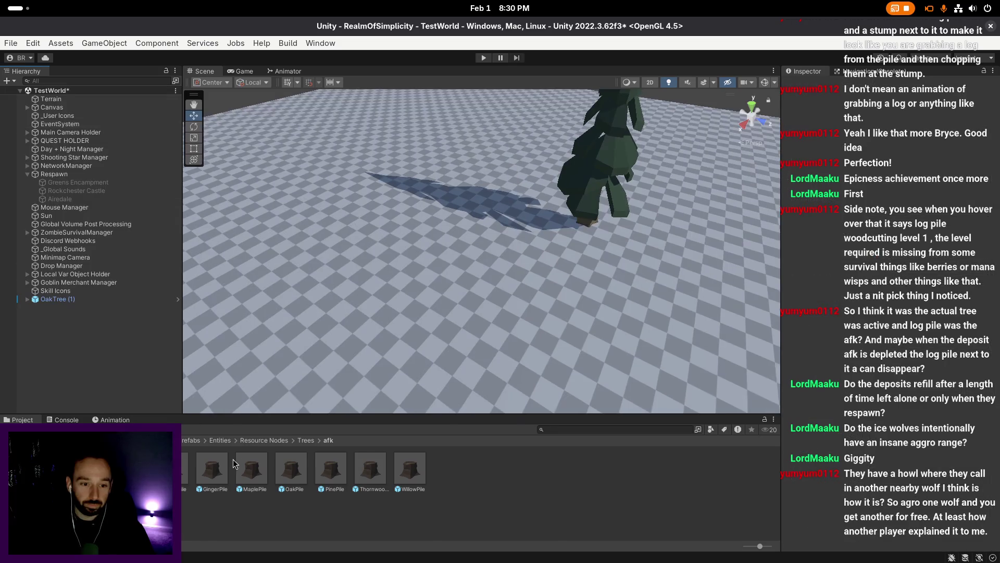
- Return to the Trees prefab folder and review the BirchTree and Ginger Tree settings
{"action": "left_click", "coordinate": [306, 440]}
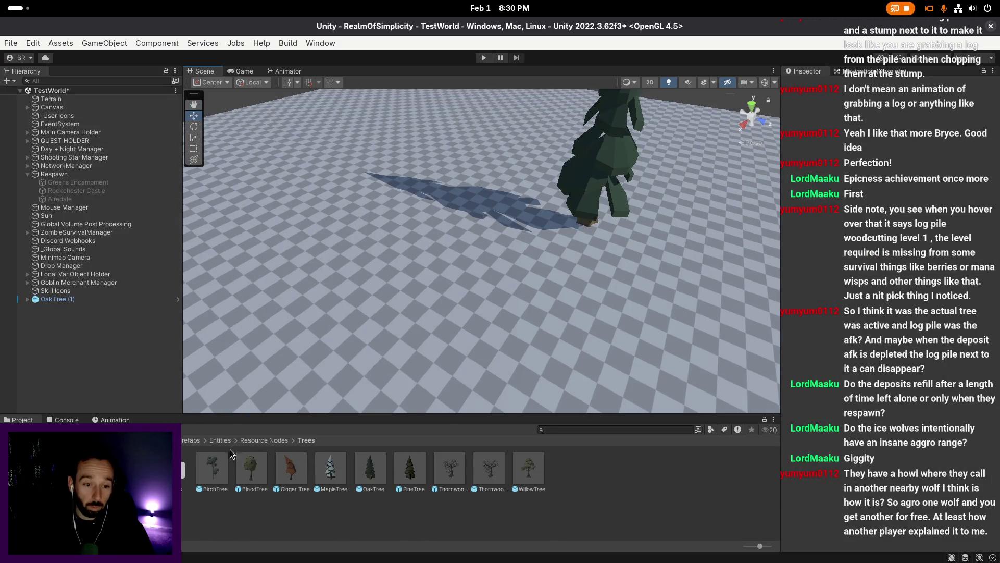
{"action": "left_click", "coordinate": [212, 468]}
{"action": "key", "text": "super"}
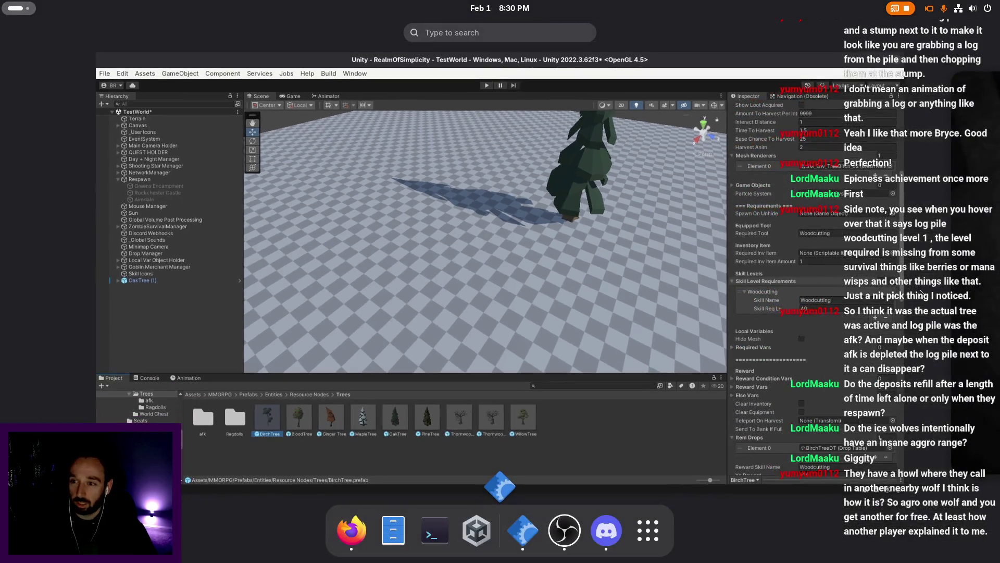
{"action": "key", "text": "super"}
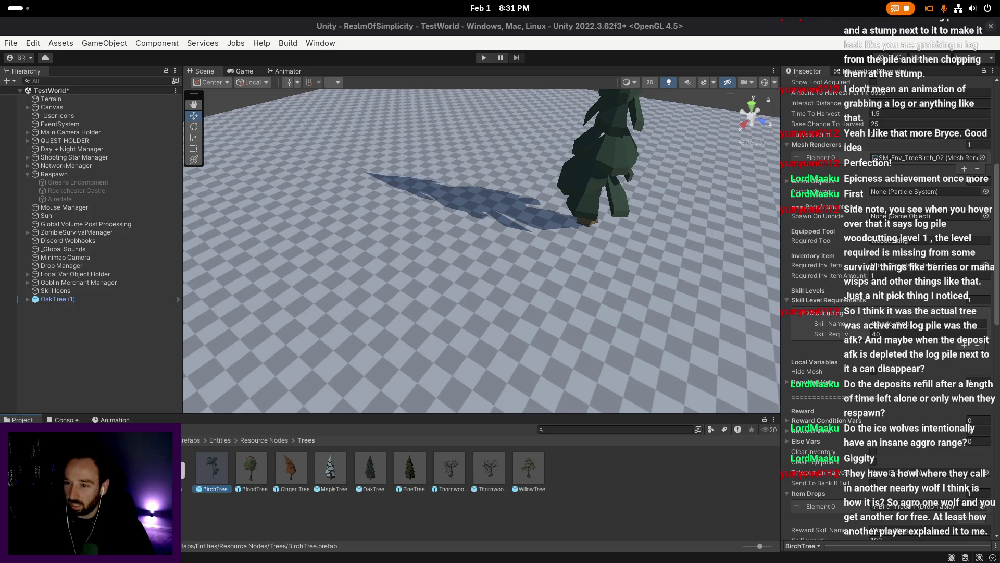
{"action": "scroll", "coordinate": [920, 428], "scroll_direction": "down", "scroll_amount": 3}
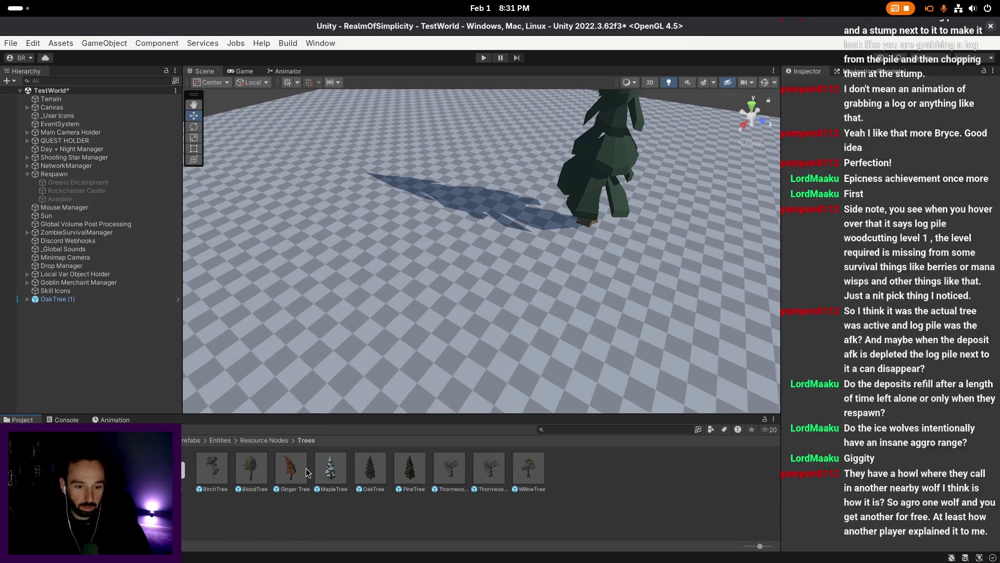
{"action": "left_click", "coordinate": [291, 469]}
{"action": "scroll", "coordinate": [913, 319], "scroll_direction": "down", "scroll_amount": 15}
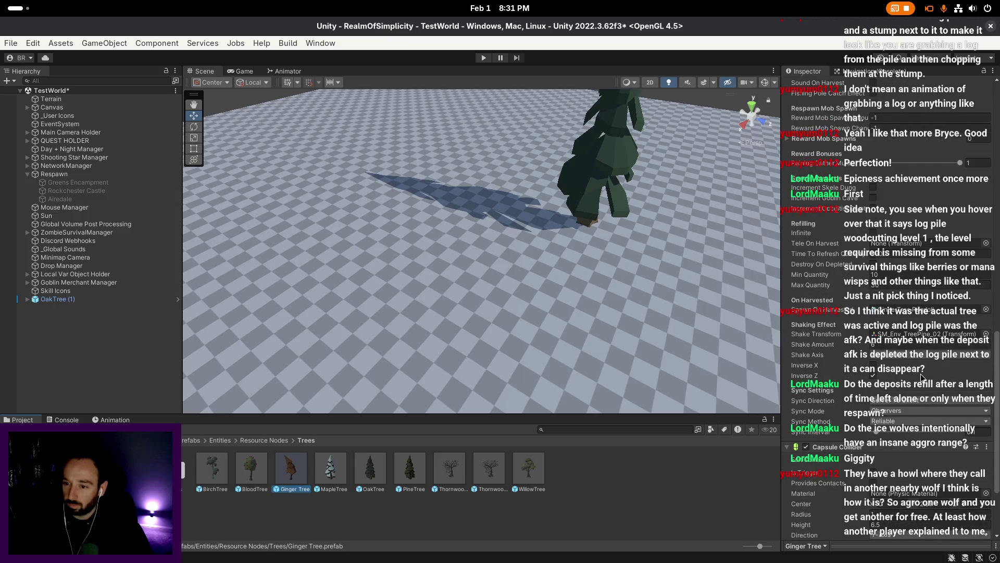
{"action": "scroll", "coordinate": [911, 341], "scroll_direction": "up", "scroll_amount": 2}
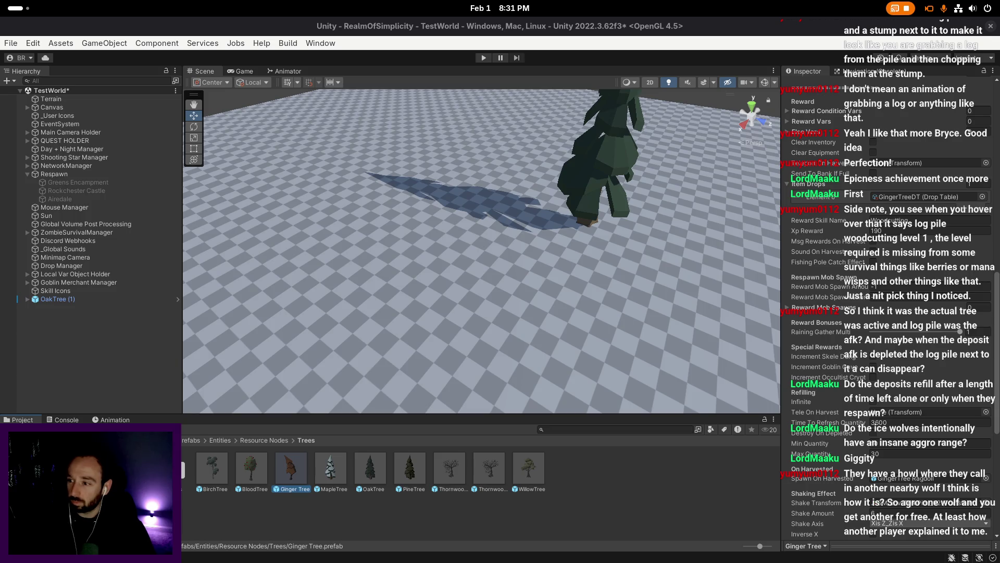
- Review the MapleTree, OakTree, PineTree, ThornwoodTree and WillowTree settings, then go to the afk log-pile prefabs
{"action": "key", "text": "Right"}
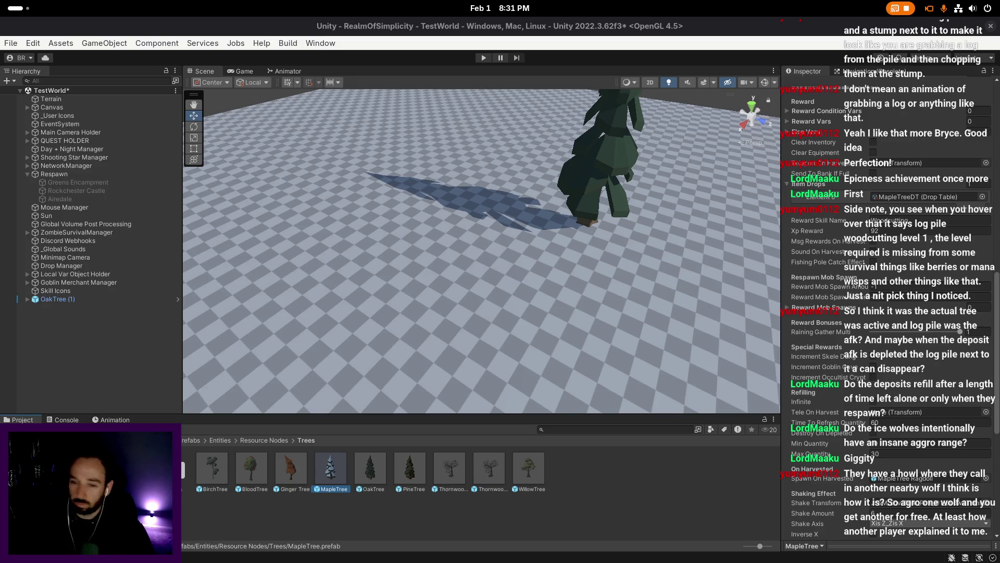
{"action": "left_click", "coordinate": [380, 466]}
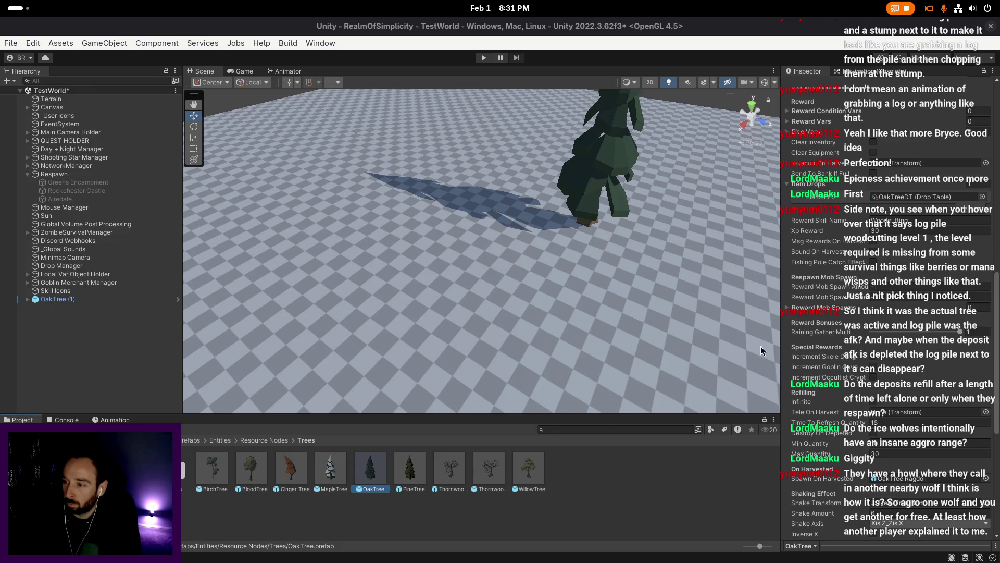
{"action": "left_click", "coordinate": [419, 468]}
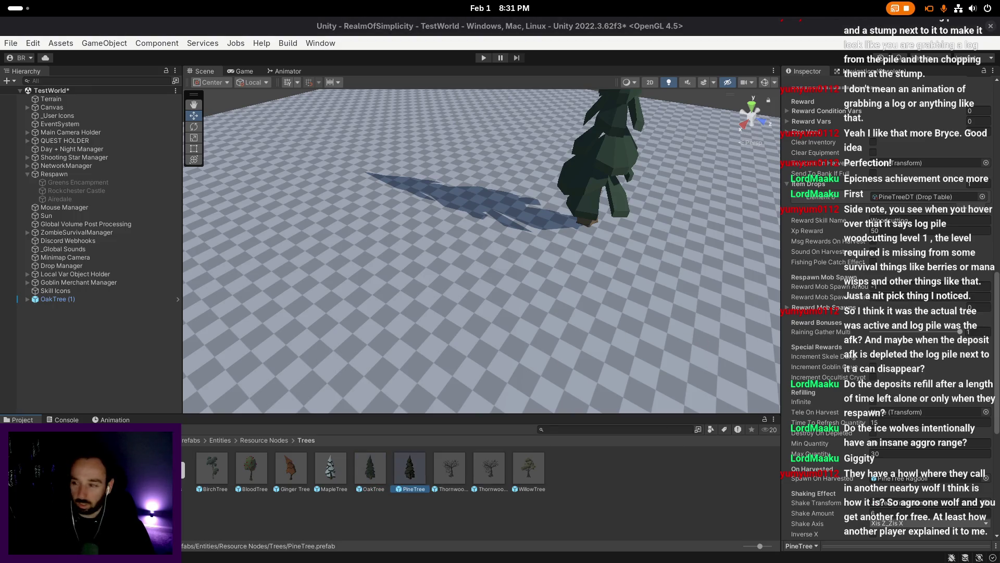
{"action": "left_click", "coordinate": [487, 469]}
{"action": "left_click", "coordinate": [451, 468]}
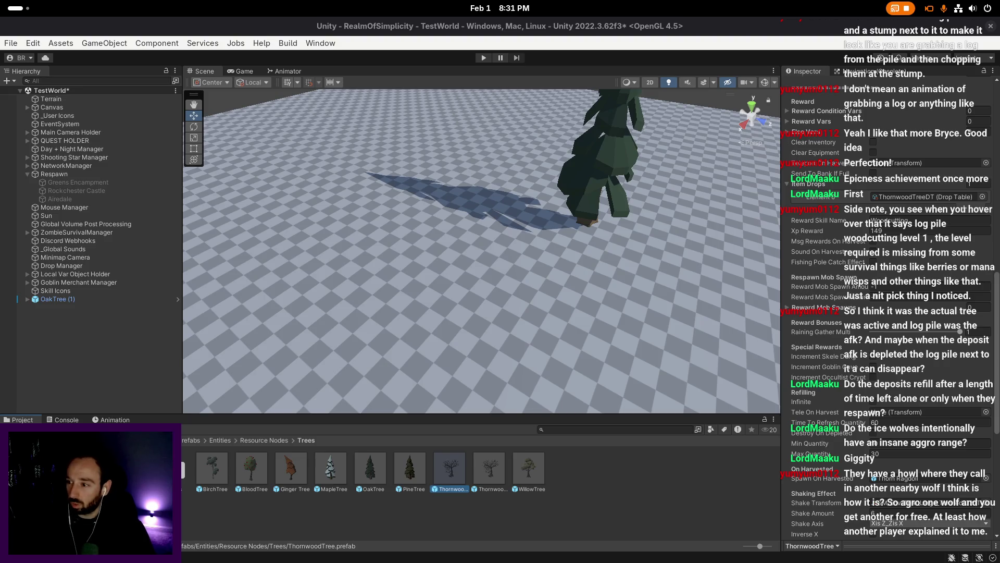
{"action": "left_click", "coordinate": [529, 469]}
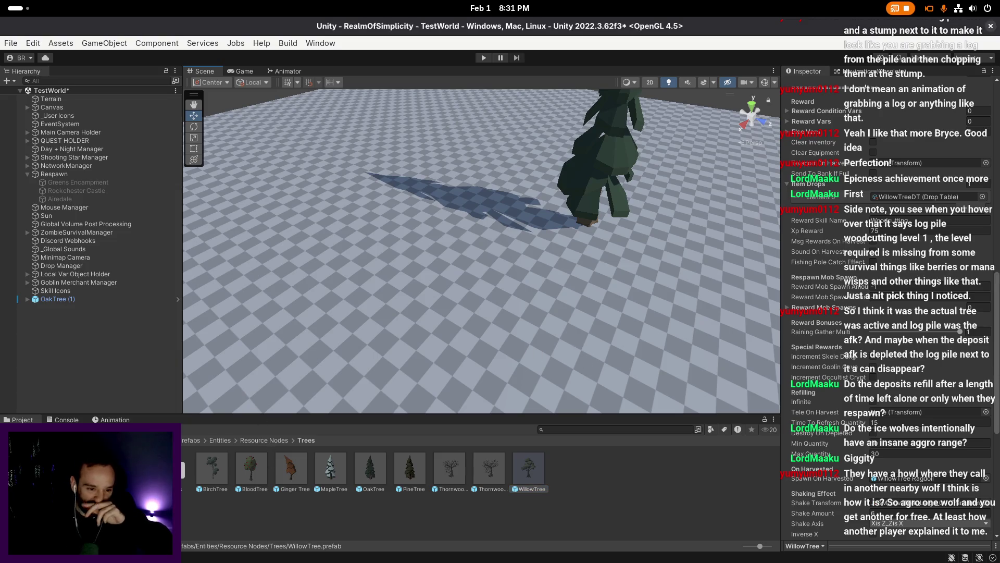
{"action": "key", "text": "Return"}
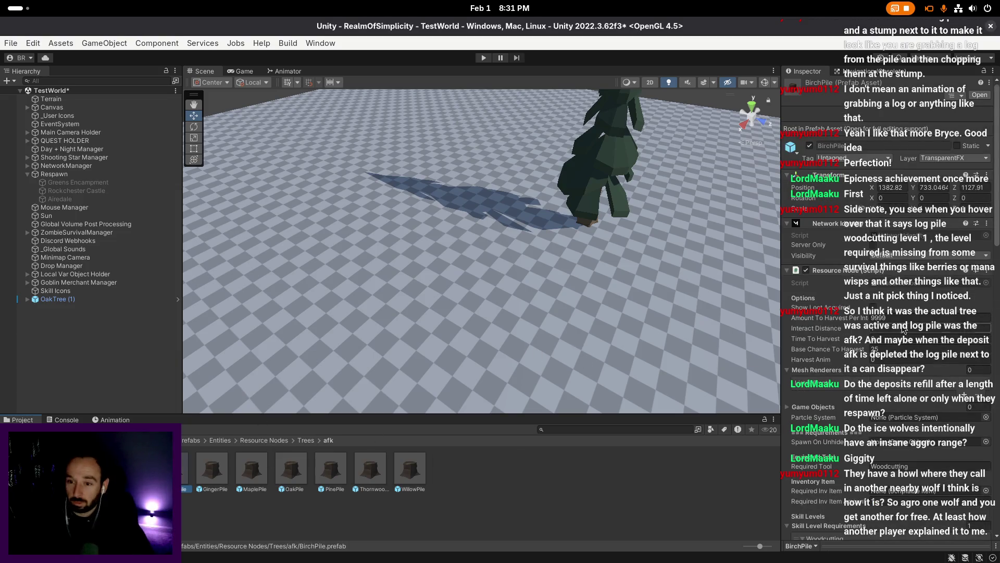
- Look through the BirchPile, GingerPile, MaplePile, OakPile and PinePile prefab settings
{"action": "scroll", "coordinate": [866, 257], "scroll_direction": "down", "scroll_amount": 5}
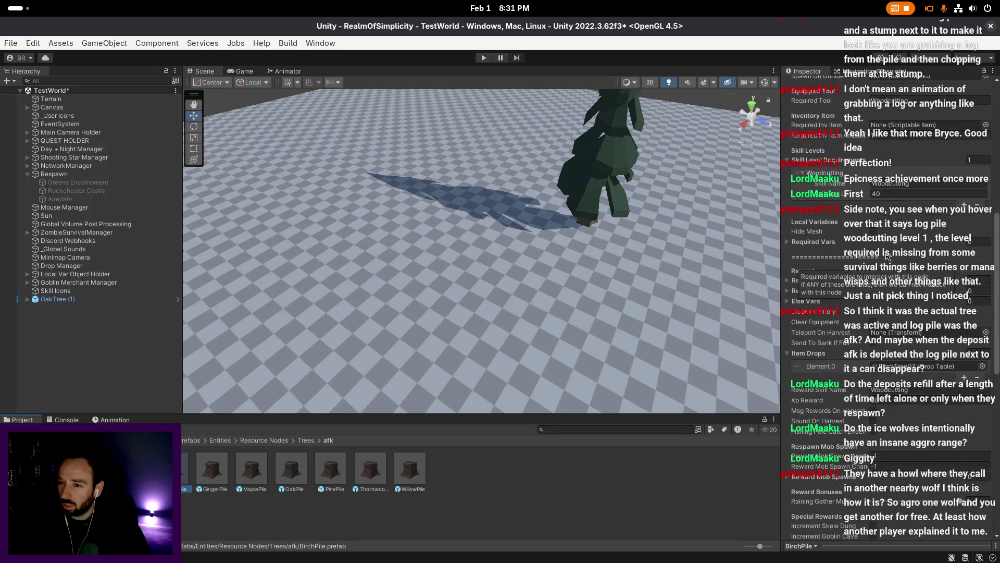
{"action": "scroll", "coordinate": [900, 272], "scroll_direction": "down", "scroll_amount": 3}
{"action": "left_click", "coordinate": [896, 287]}
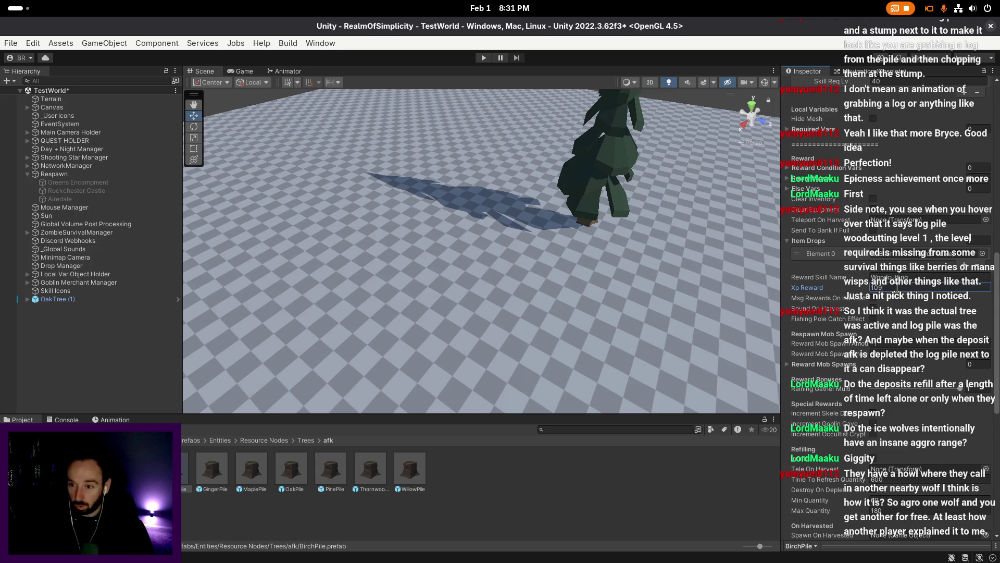
{"action": "double_click", "coordinate": [224, 469]}
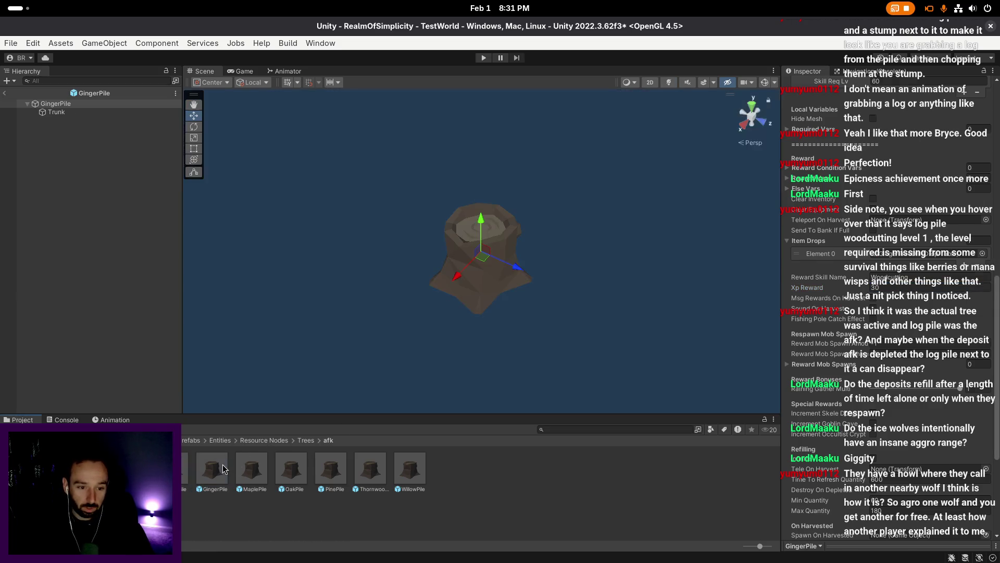
{"action": "left_click", "coordinate": [4, 93]}
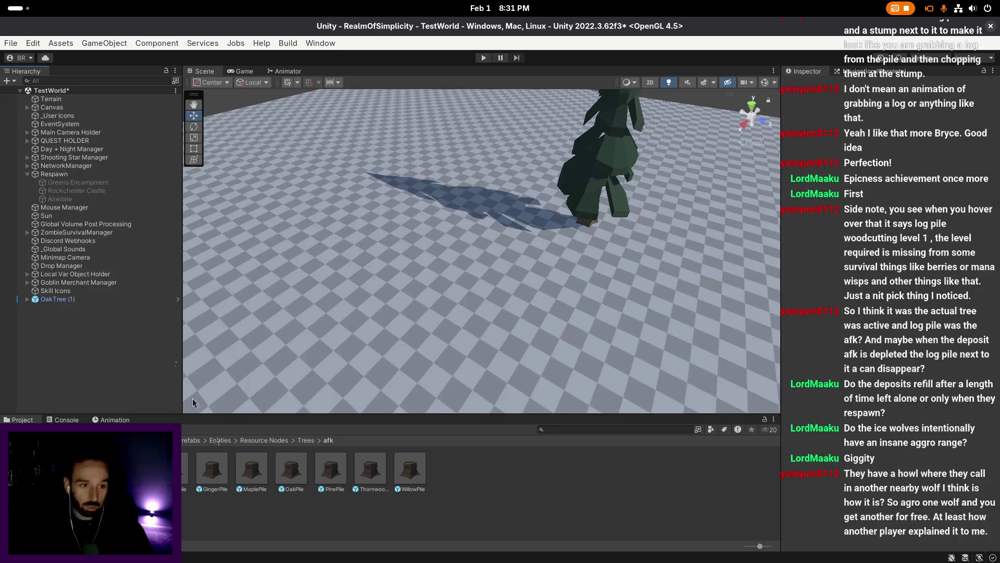
{"action": "left_click", "coordinate": [217, 477]}
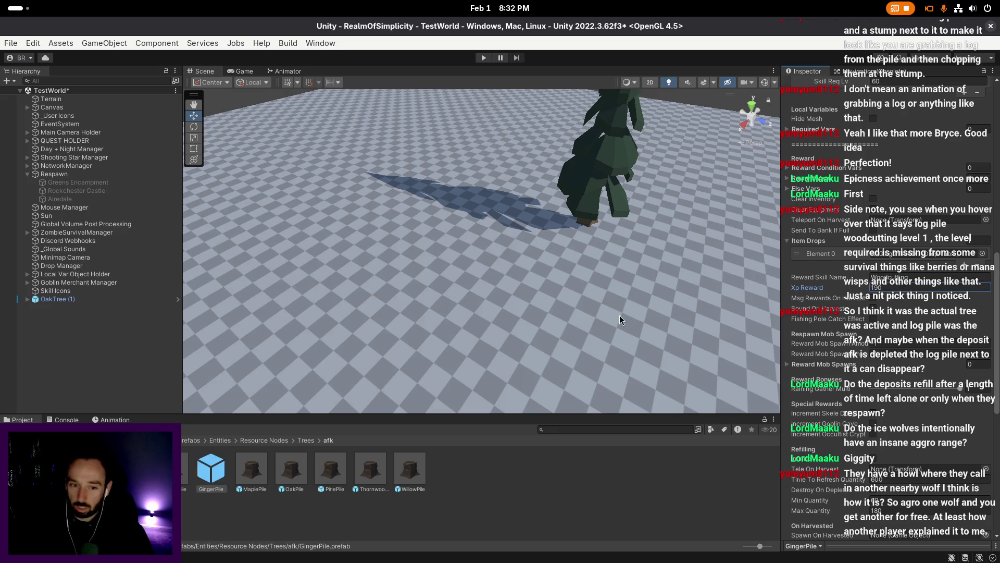
{"action": "left_click", "coordinate": [252, 469]}
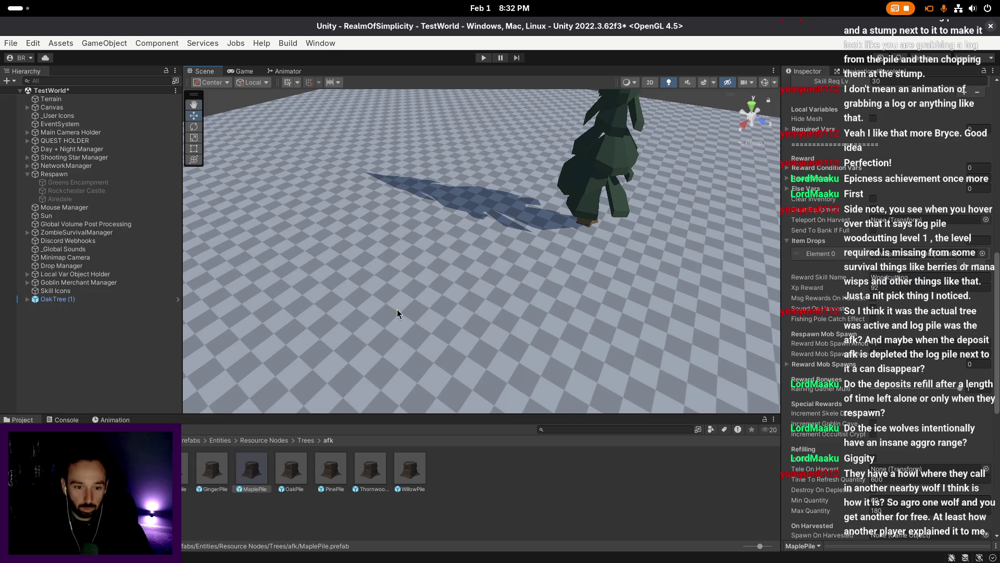
{"action": "left_click", "coordinate": [292, 469]}
{"action": "left_click", "coordinate": [332, 469]}
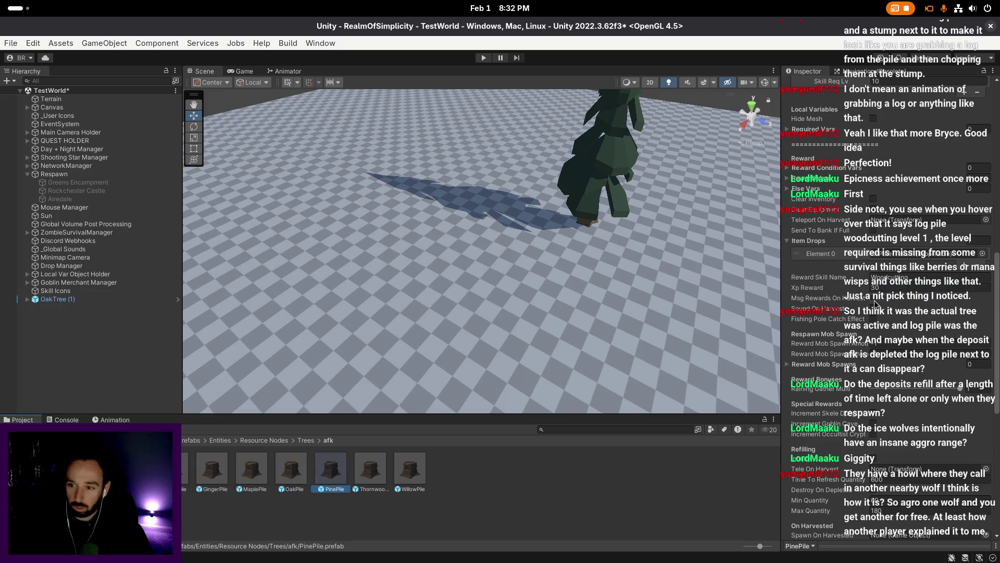
- Set ThornwoodPile's Xp Reward to 1490 and WillowPile's Xp Reward to 75
{"action": "left_click", "coordinate": [891, 289]}
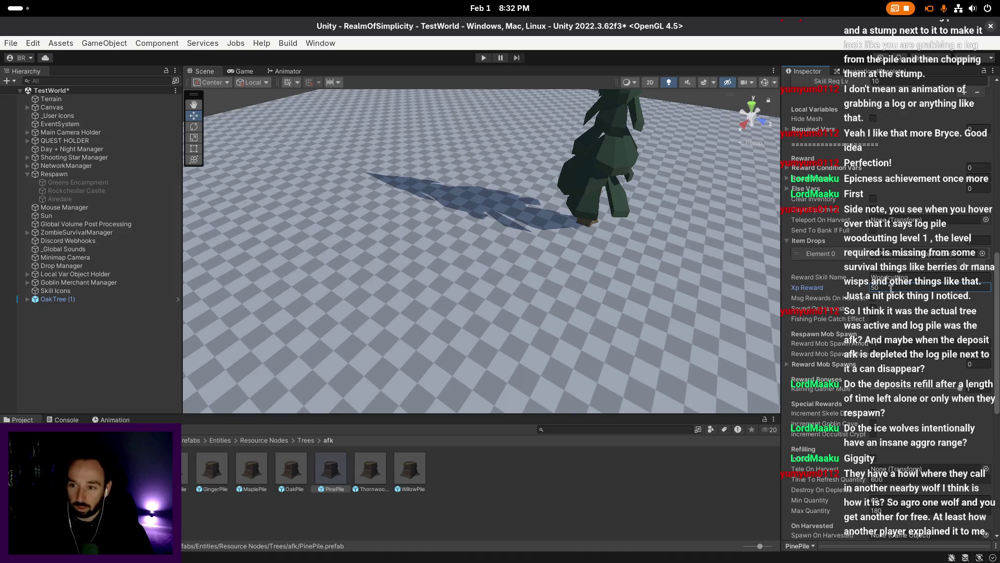
{"action": "left_click", "coordinate": [370, 469]}
{"action": "left_click", "coordinate": [896, 287]}
{"action": "type", "text": "490"}
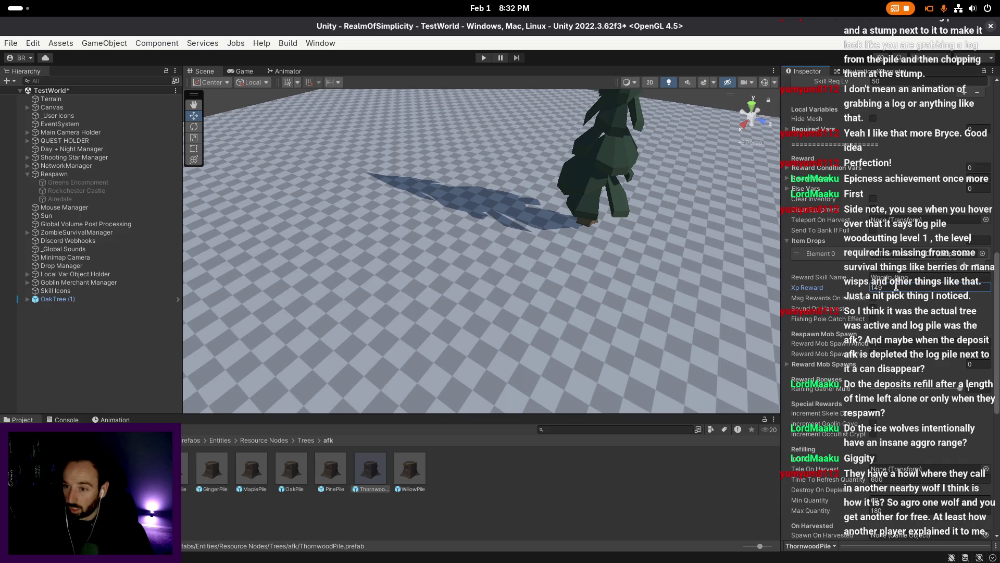
{"action": "left_click", "coordinate": [410, 469]}
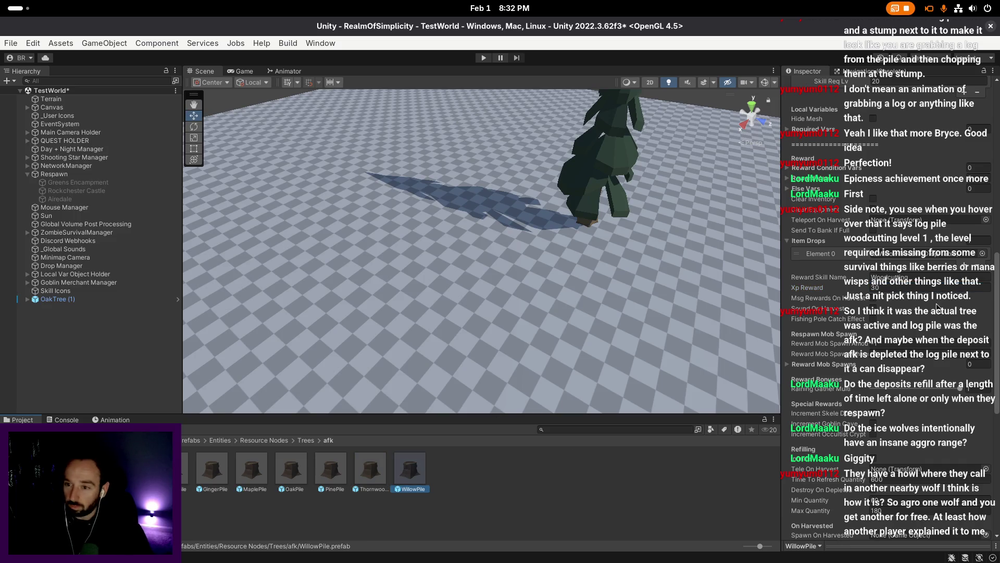
{"action": "left_click", "coordinate": [933, 286]}
{"action": "type", "text": "75"}
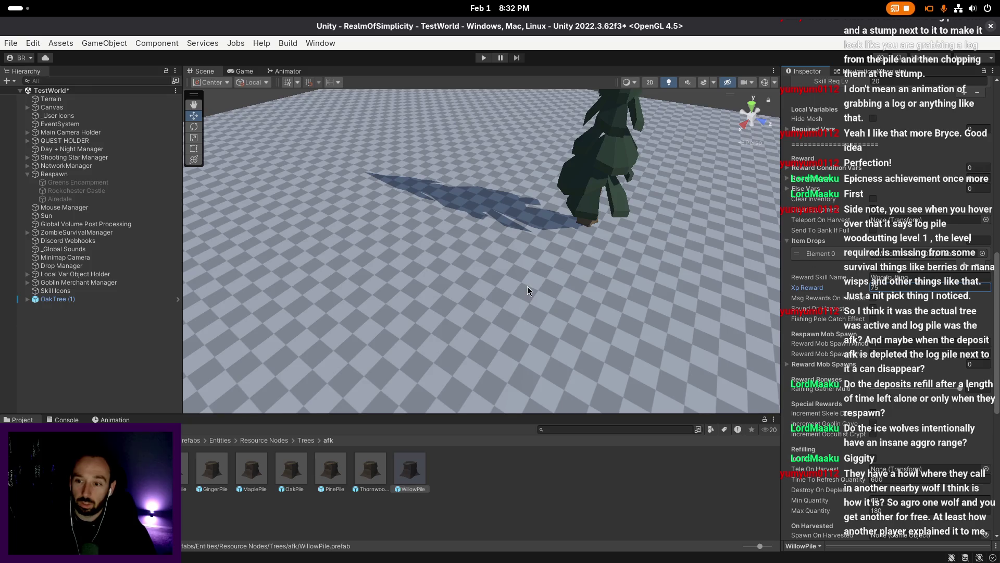
{"action": "left_click", "coordinate": [528, 291]}
{"action": "left_click", "coordinate": [122, 299]}
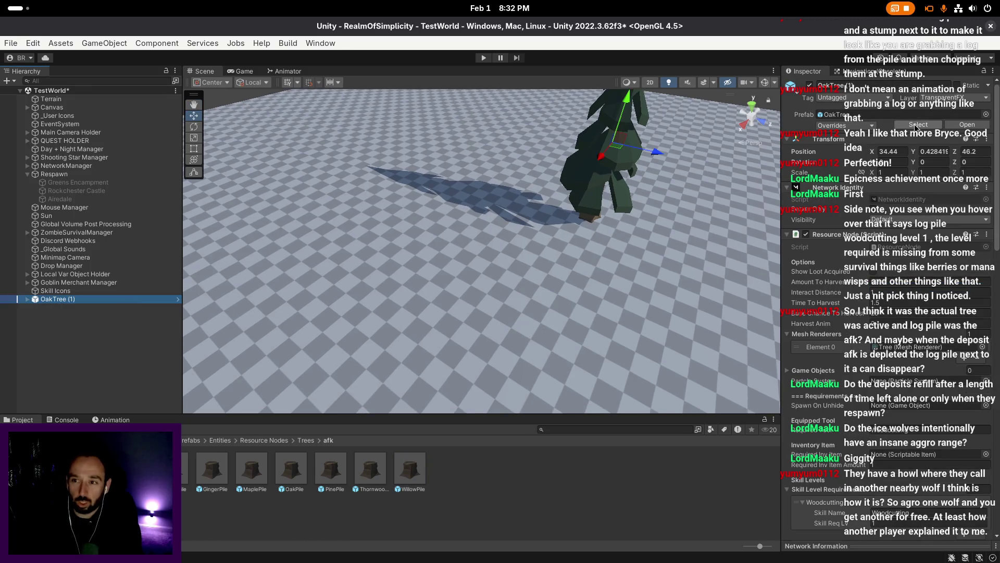
- Delete the stray OakTree (1) from the scene and save TestWorld
{"action": "key", "text": "Delete"}
{"action": "scroll", "coordinate": [350, 377], "scroll_direction": "up", "scroll_amount": 2}
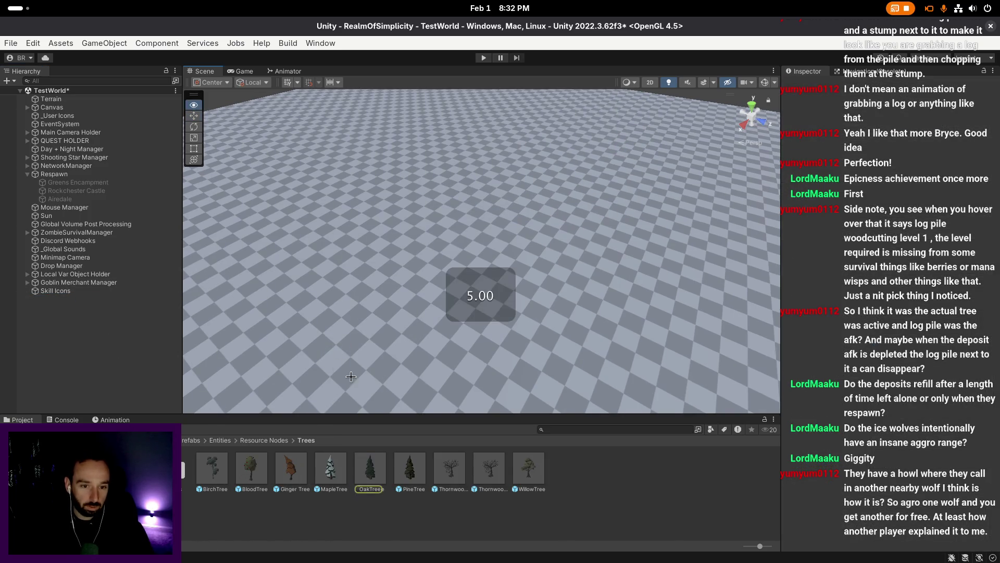
{"action": "key", "text": "ctrl+s"}
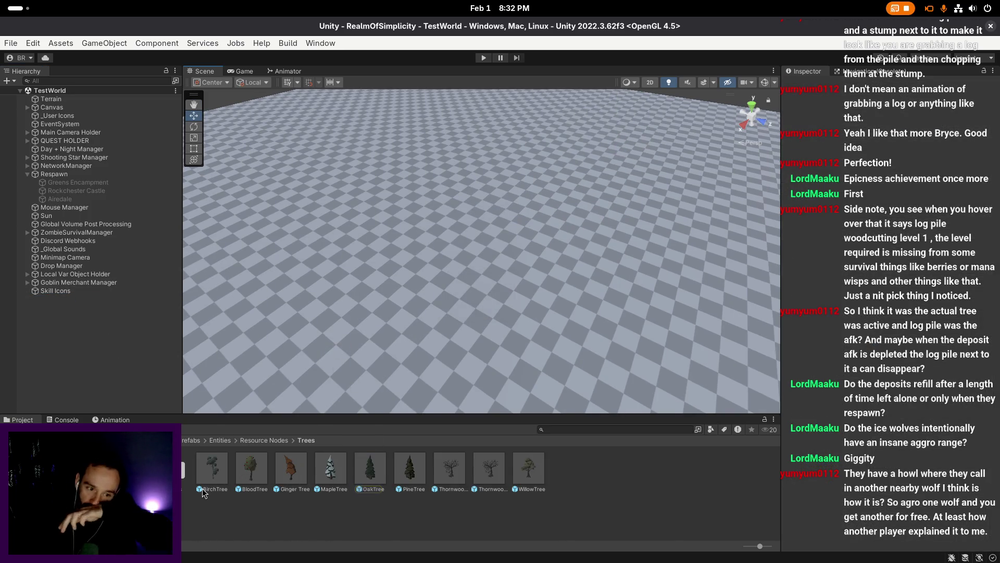
- Select all nine tree prefabs and edit a shared value in the Inspector
{"action": "left_click", "coordinate": [226, 468]}
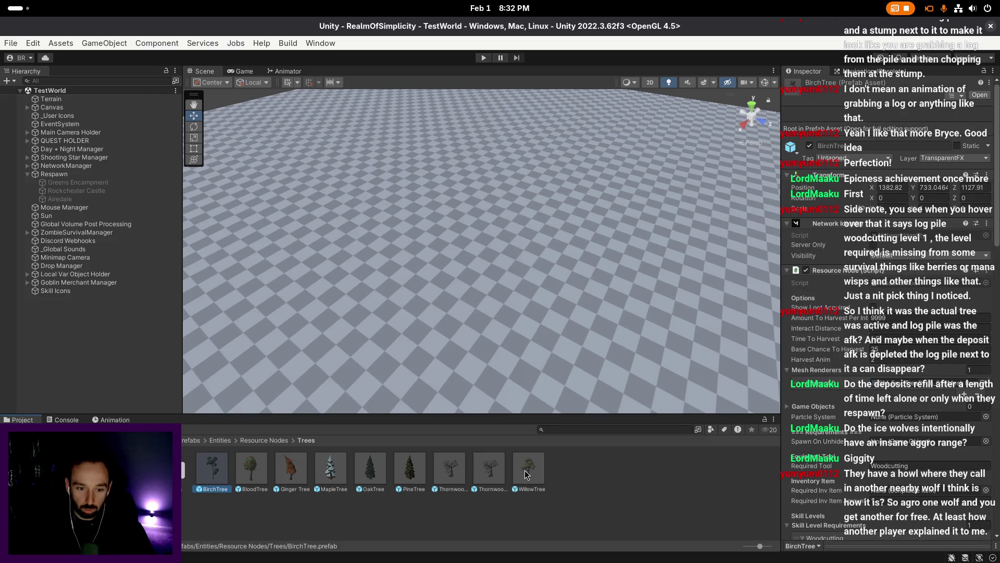
{"action": "key", "text": "ctrl+a"}
{"action": "scroll", "coordinate": [876, 290], "scroll_direction": "down", "scroll_amount": 5}
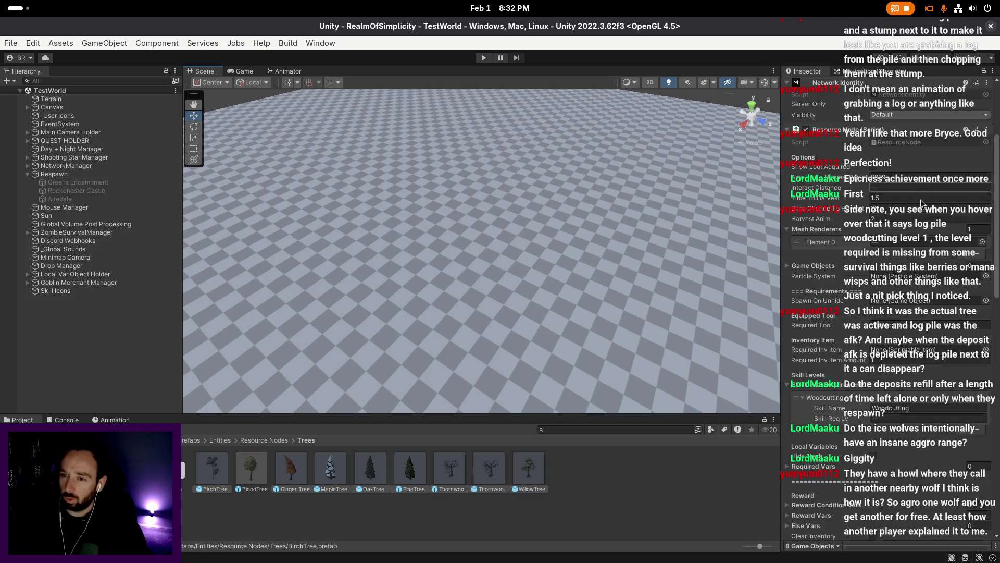
{"action": "left_click", "coordinate": [910, 211]}
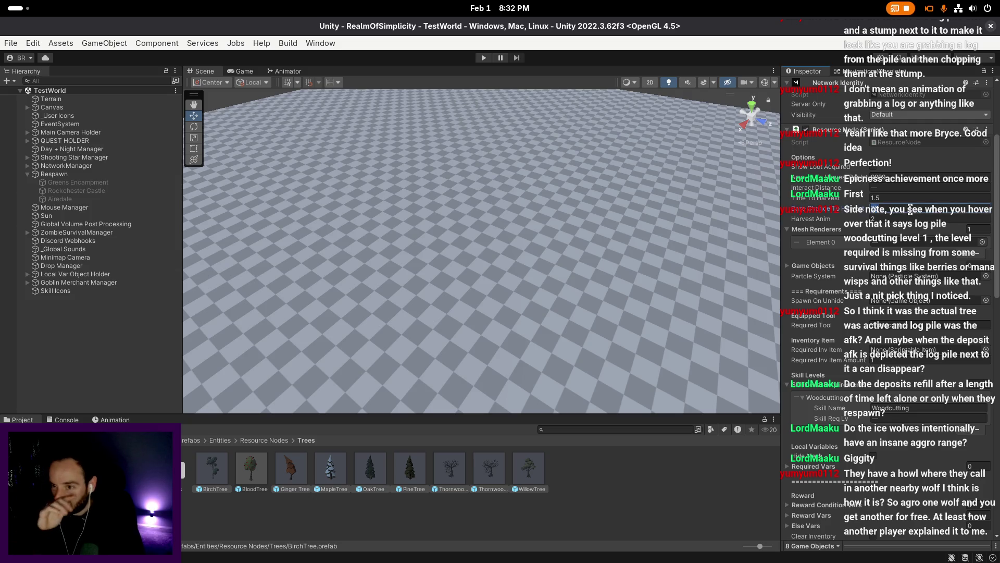
{"action": "key", "text": "Return"}
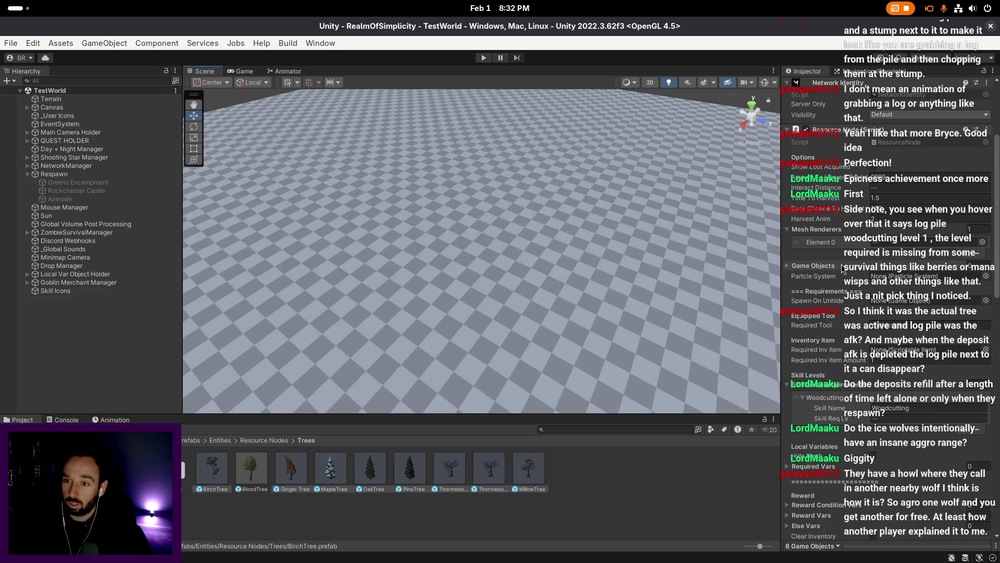
- Give all tree prefabs Min Quantity 1 and Max Quantity 3, then return to Resource Nodes
{"action": "scroll", "coordinate": [843, 268], "scroll_direction": "down", "scroll_amount": 3}
{"action": "scroll", "coordinate": [842, 260], "scroll_direction": "down", "scroll_amount": 3}
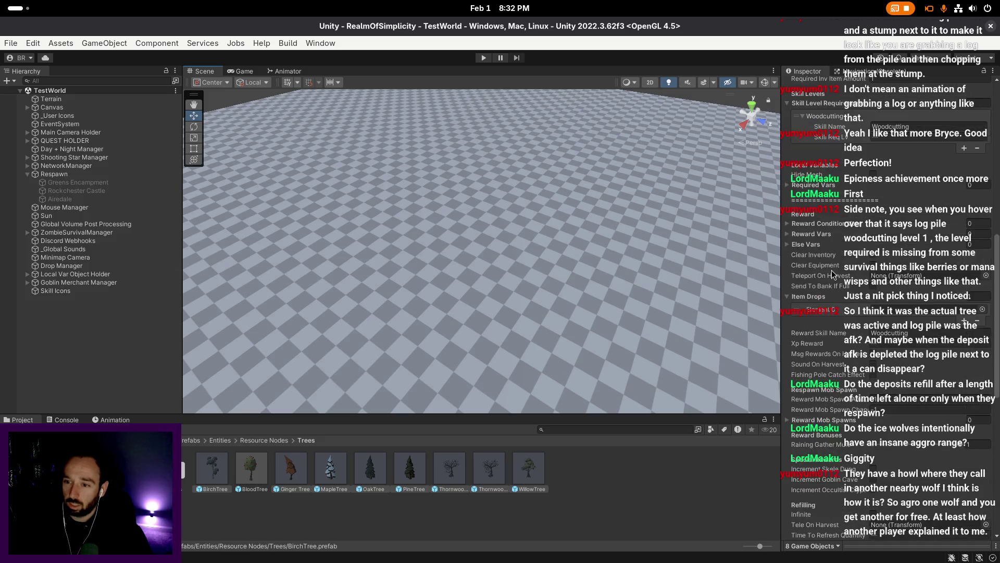
{"action": "scroll", "coordinate": [834, 265], "scroll_direction": "down", "scroll_amount": 3}
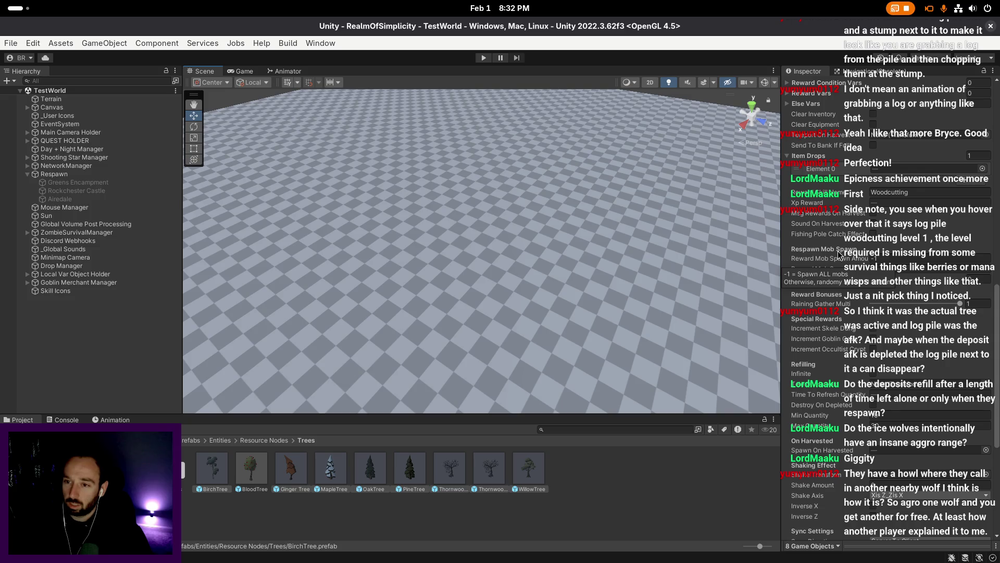
{"action": "scroll", "coordinate": [840, 254], "scroll_direction": "up", "scroll_amount": 1}
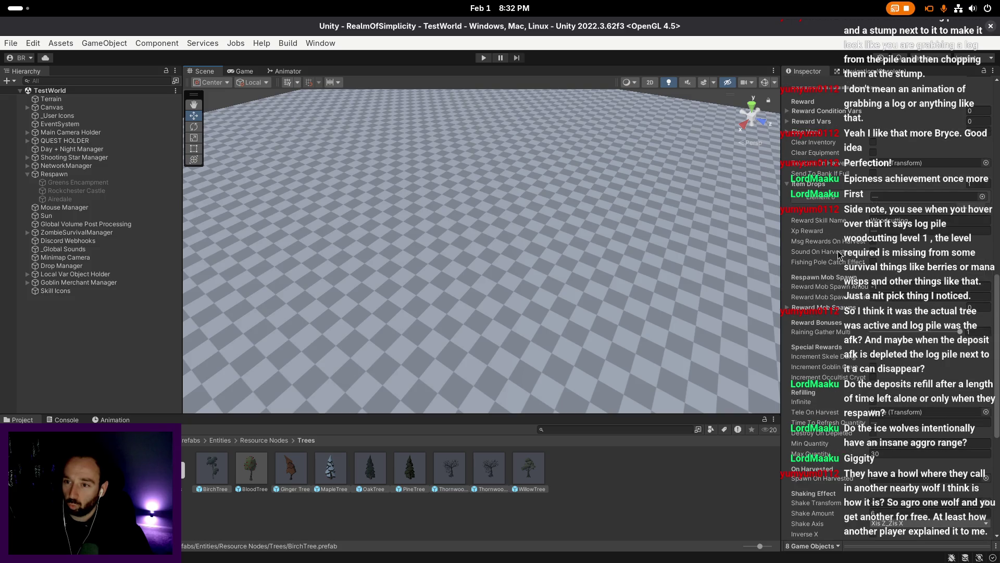
{"action": "scroll", "coordinate": [849, 289], "scroll_direction": "down", "scroll_amount": 1}
{"action": "scroll", "coordinate": [849, 294], "scroll_direction": "down", "scroll_amount": 2}
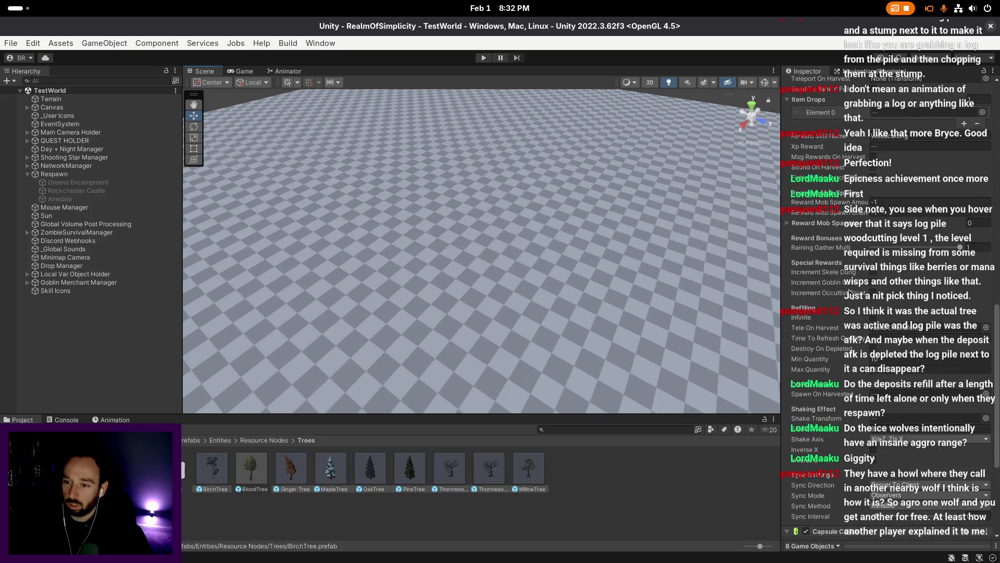
{"action": "scroll", "coordinate": [851, 292], "scroll_direction": "down", "scroll_amount": 3}
{"action": "left_click", "coordinate": [887, 274]}
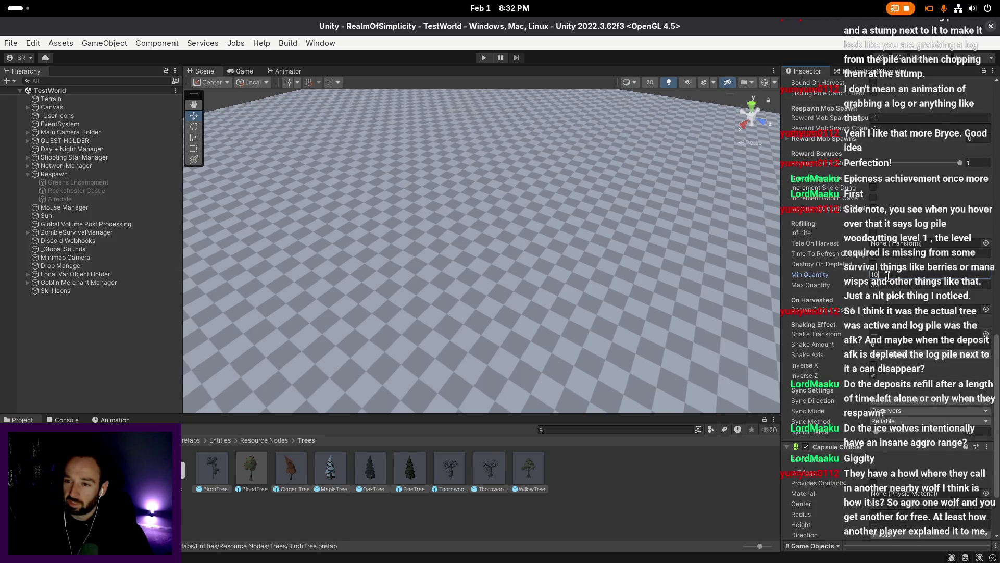
{"action": "key", "text": "BackSpace"}
{"action": "key", "text": "Tab"}
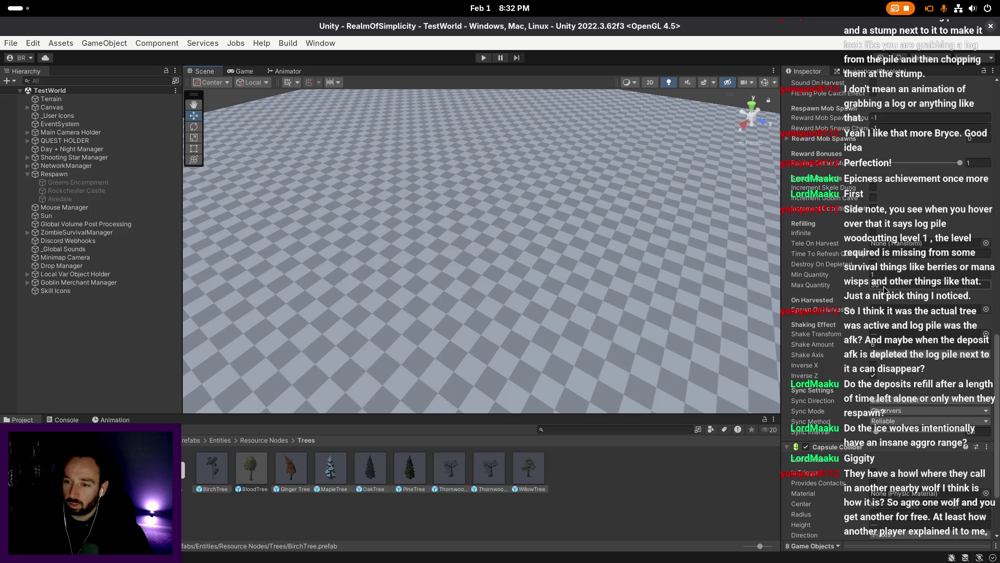
{"action": "type", "text": "3"}
{"action": "key", "text": "Return"}
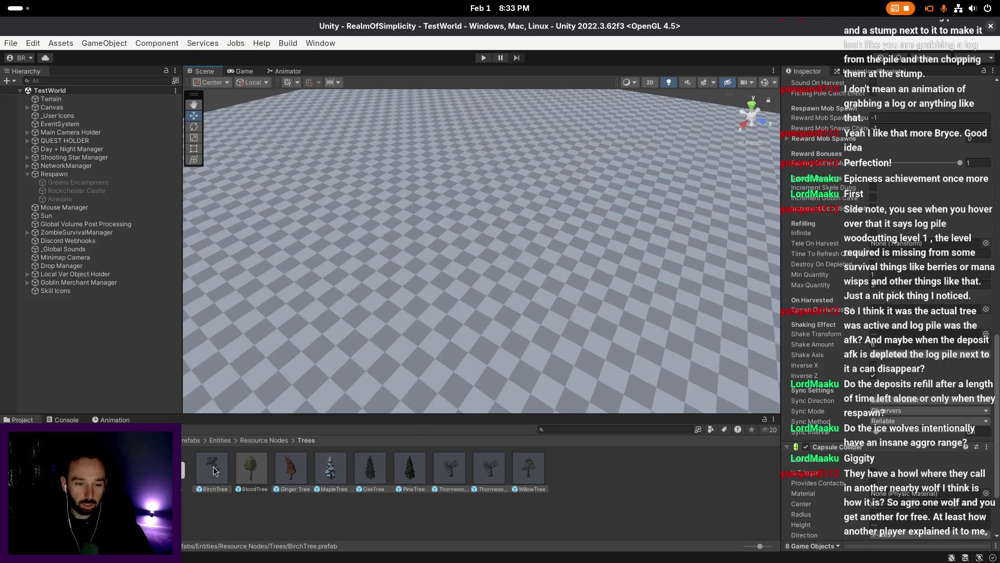
{"action": "left_click", "coordinate": [264, 440]}
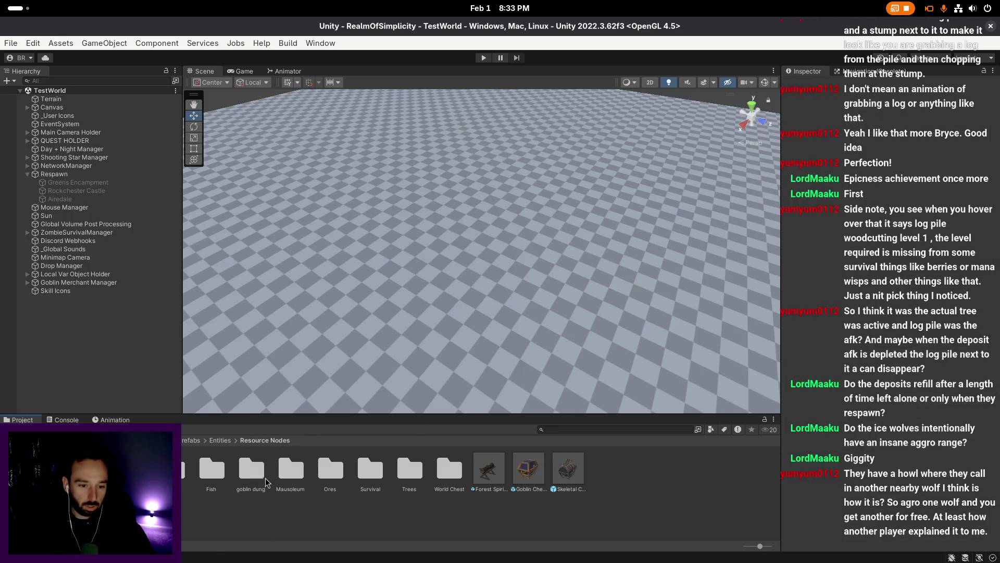
- Inspect the Mythril Node NonAfk prefab in Ores > NonAfk, then open the Trees folder
{"action": "double_click", "coordinate": [329, 472]}
{"action": "double_click", "coordinate": [183, 472]}
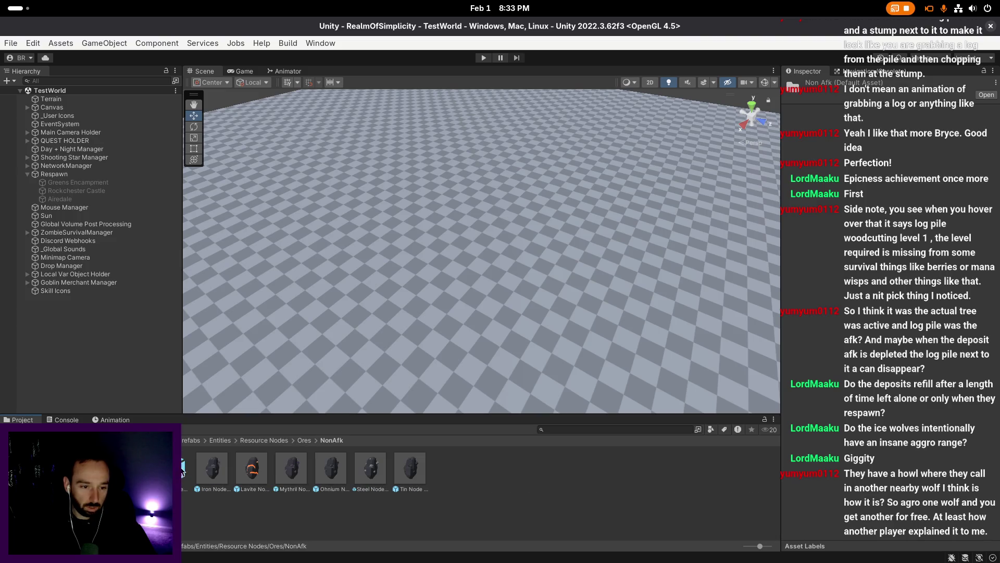
{"action": "left_click", "coordinate": [288, 465]}
{"action": "scroll", "coordinate": [860, 400], "scroll_direction": "down", "scroll_amount": 10}
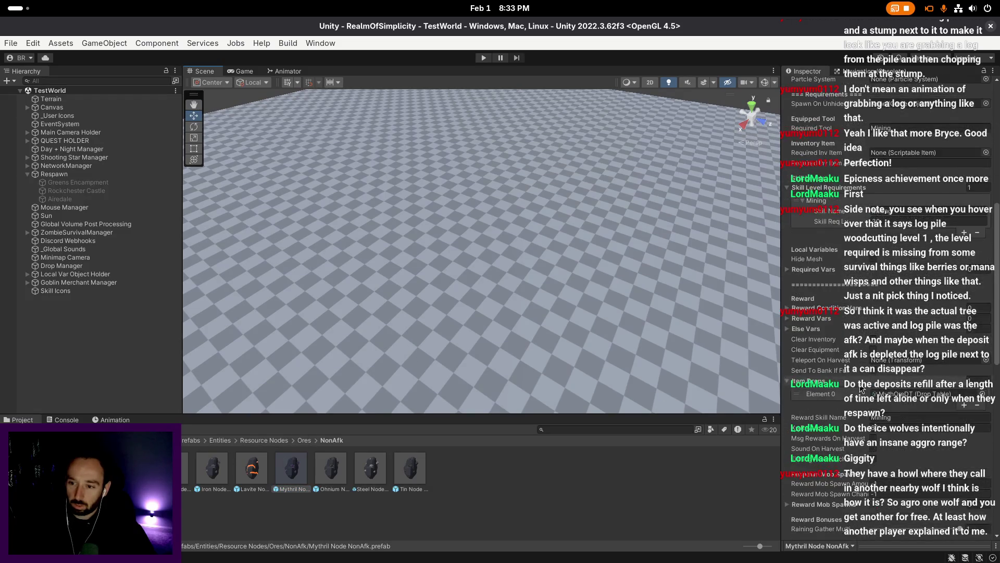
{"action": "scroll", "coordinate": [862, 386], "scroll_direction": "down", "scroll_amount": 4}
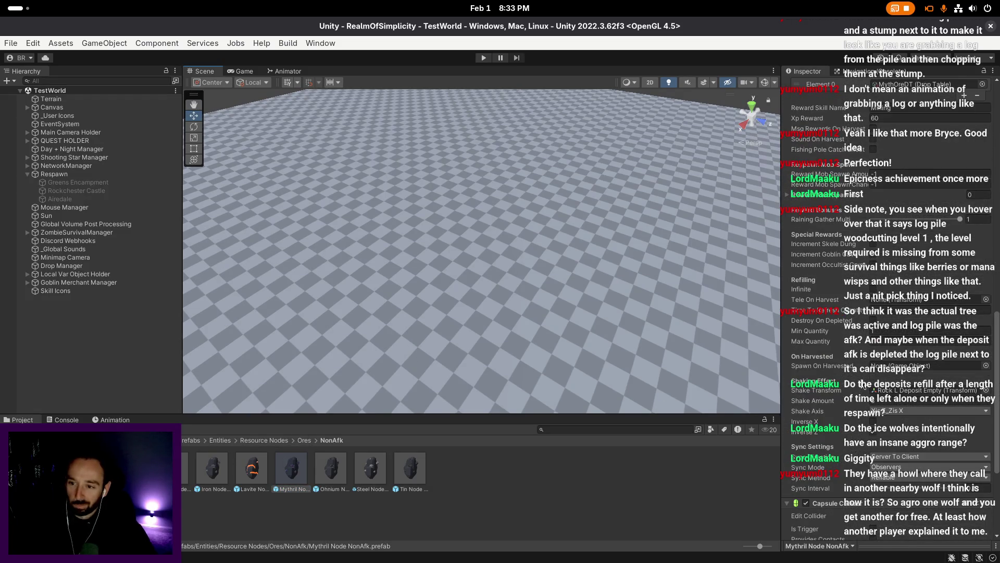
{"action": "left_click", "coordinate": [264, 442]}
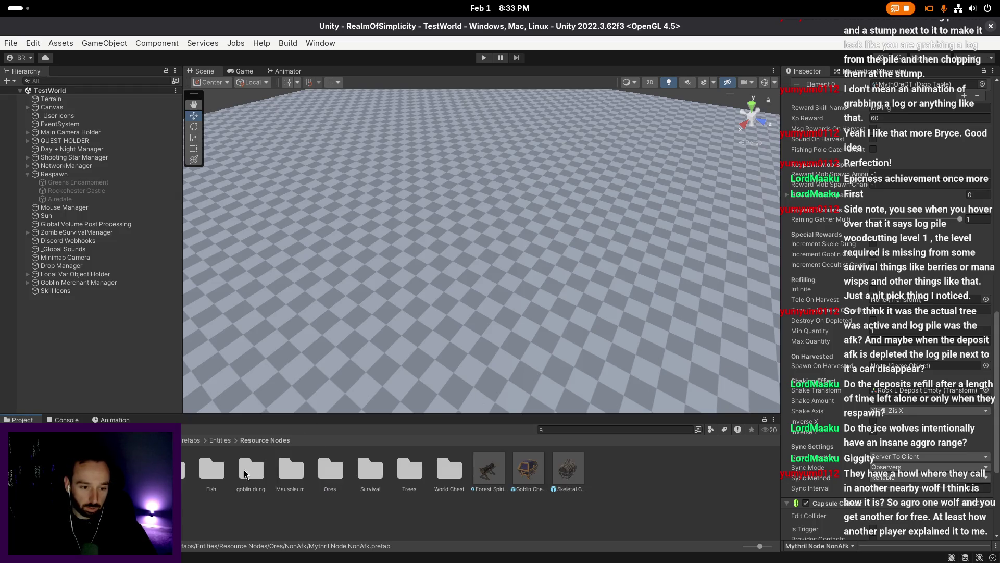
{"action": "left_click", "coordinate": [418, 471]}
{"action": "double_click", "coordinate": [418, 472]}
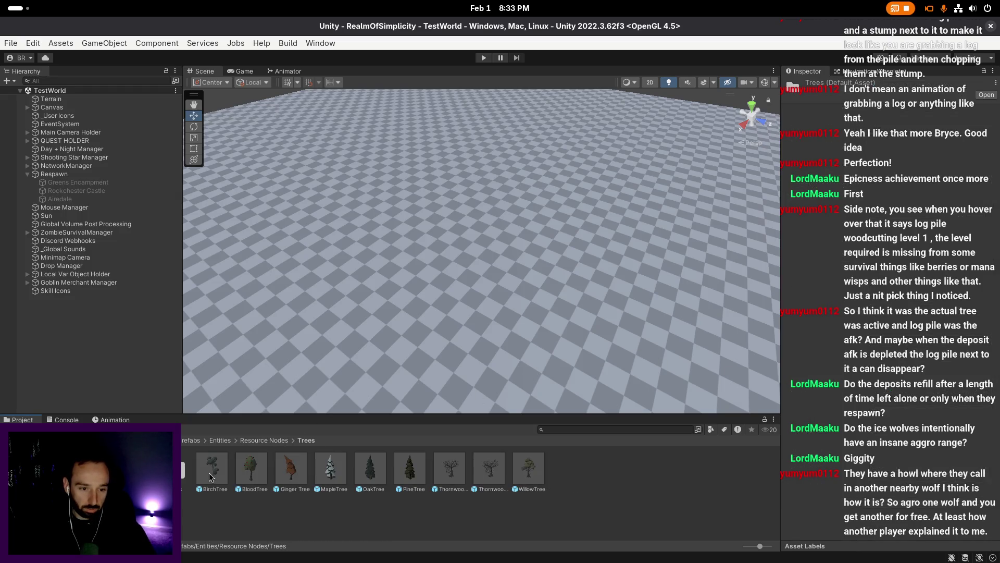
- Multi-select BirchTree, Ginger Tree, MapleTree, OakTree, PineTree, both Thornwood prefabs and WillowTree to compare their settings
{"action": "left_click", "coordinate": [229, 475]}
{"action": "left_click", "coordinate": [291, 469], "text": "ctrl"}
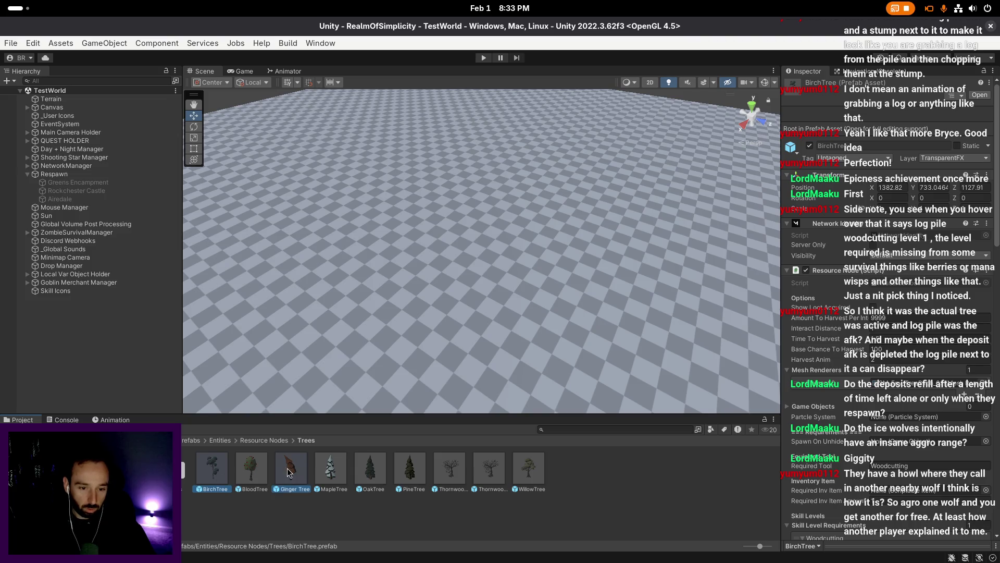
{"action": "left_click", "coordinate": [330, 469], "text": "ctrl"}
{"action": "left_click", "coordinate": [368, 469], "text": "ctrl"}
{"action": "left_click", "coordinate": [410, 468], "text": "ctrl"}
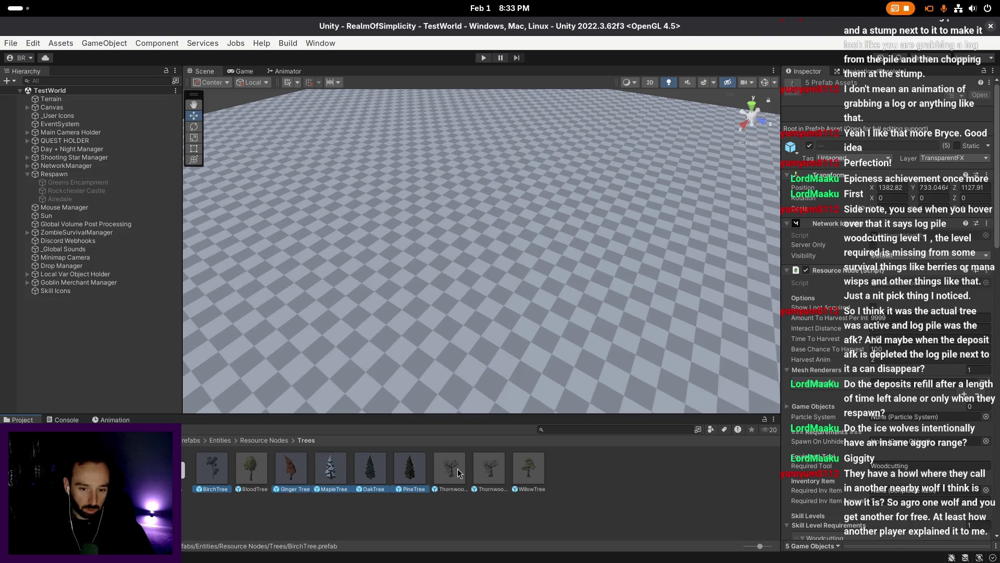
{"action": "left_click", "coordinate": [457, 468], "text": "ctrl"}
{"action": "left_click", "coordinate": [490, 468], "text": "ctrl"}
{"action": "left_click", "coordinate": [529, 469], "text": "ctrl"}
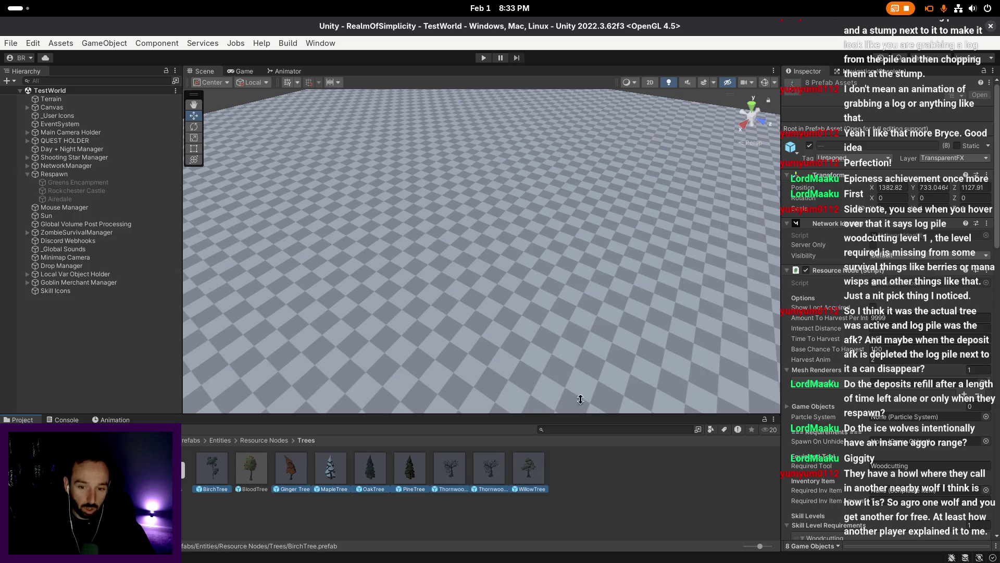
{"action": "scroll", "coordinate": [849, 337], "scroll_direction": "down", "scroll_amount": 15}
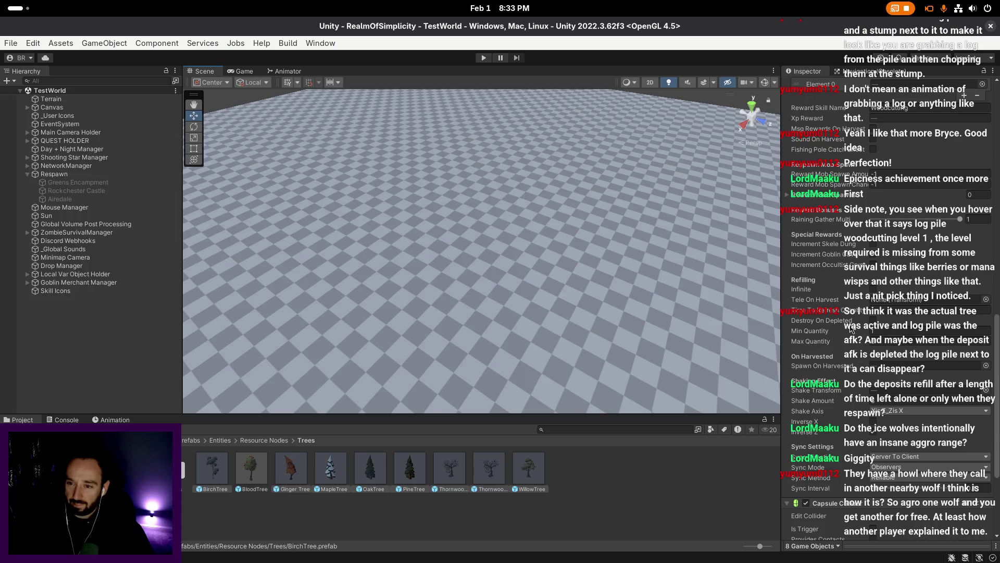
{"action": "scroll", "coordinate": [603, 305], "scroll_direction": "up", "scroll_amount": 2}
{"action": "scroll", "coordinate": [559, 307], "scroll_direction": "down", "scroll_amount": 3}
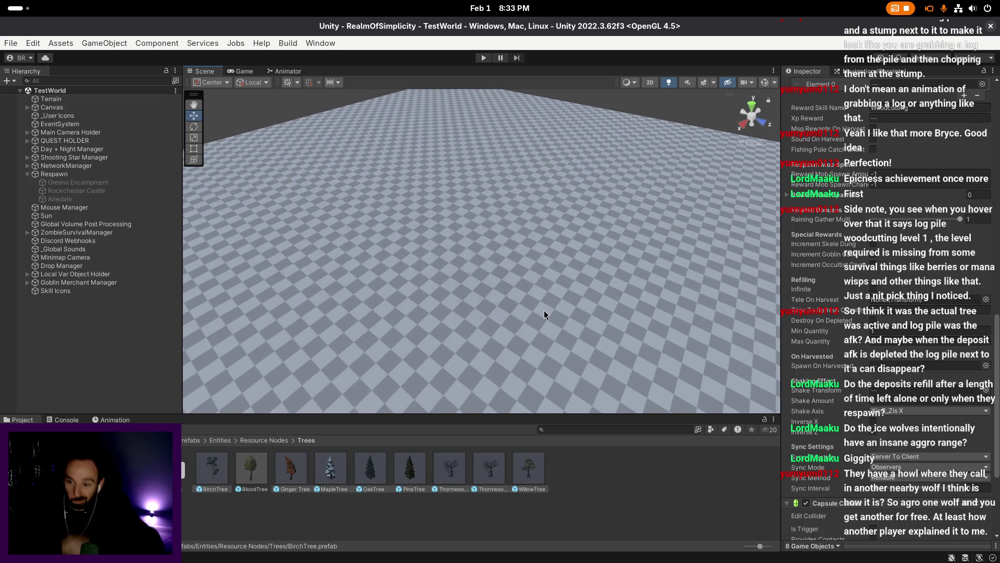
{"action": "scroll", "coordinate": [544, 310], "scroll_direction": "down", "scroll_amount": 1}
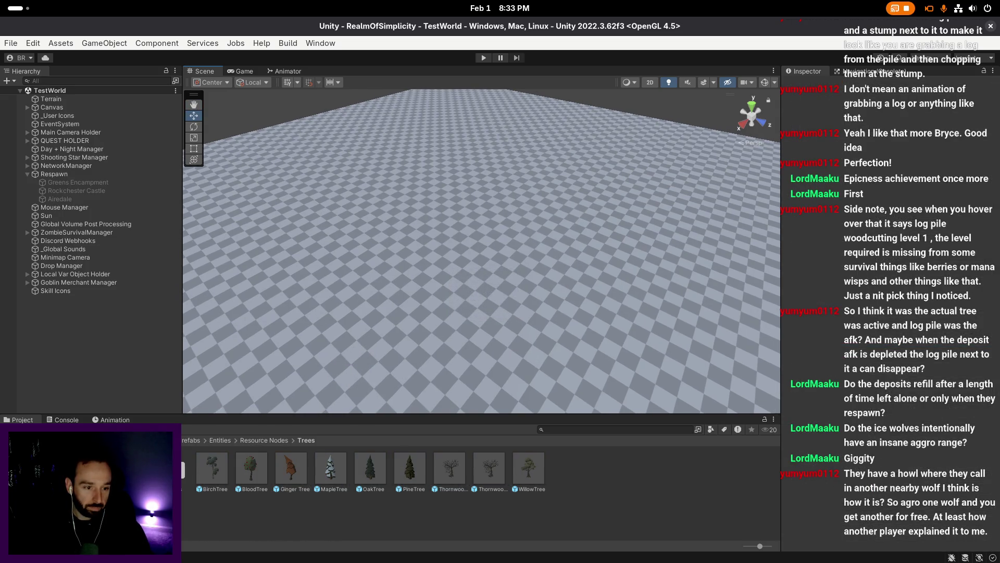
- Scroll the Trees folder and select the afk log-pile subfolder
{"action": "scroll", "coordinate": [292, 401], "scroll_direction": "down", "scroll_amount": 1}
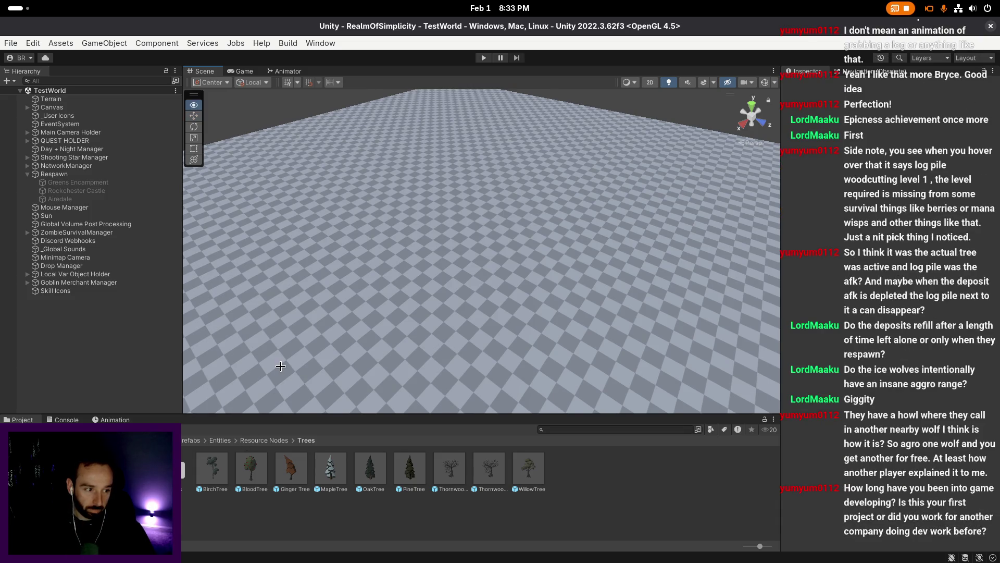
{"action": "scroll", "coordinate": [284, 368], "scroll_direction": "down", "scroll_amount": 1}
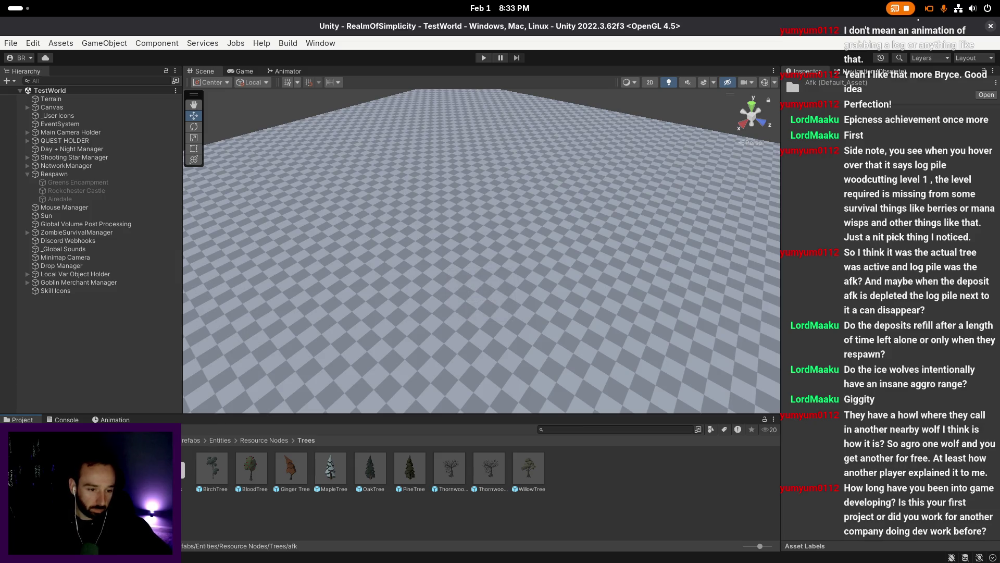
{"action": "left_click", "coordinate": [167, 469]}
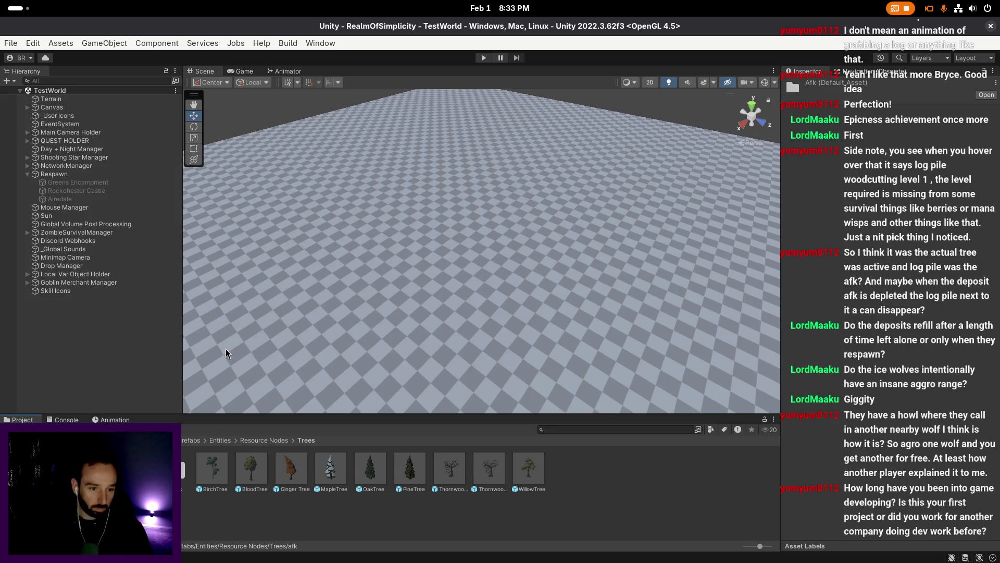
{"action": "scroll", "coordinate": [226, 348], "scroll_direction": "up", "scroll_amount": 3}
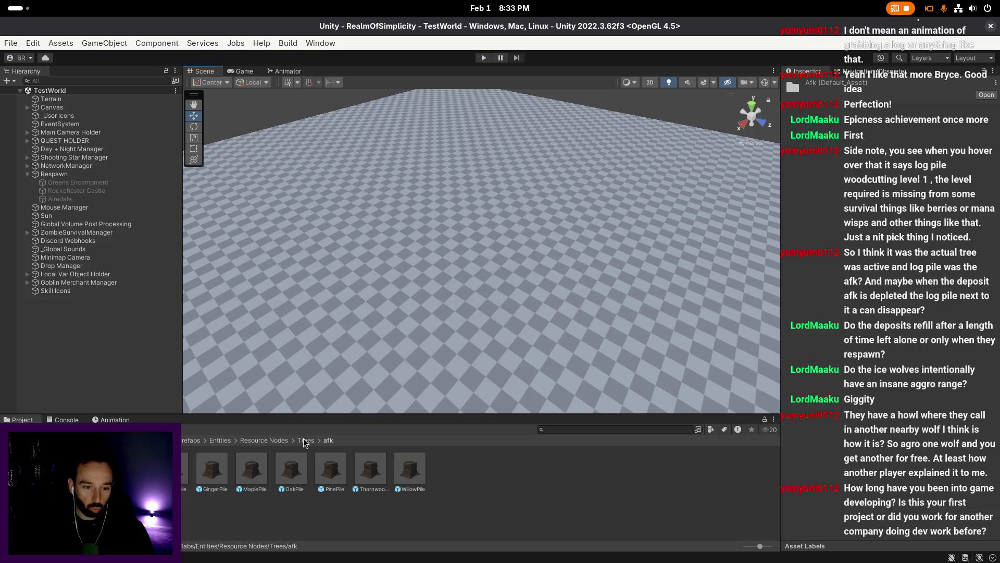
- Select GingerPile and scroll its Inspector down to Sync Settings and the Capsule Collider
{"action": "left_click", "coordinate": [197, 475]}
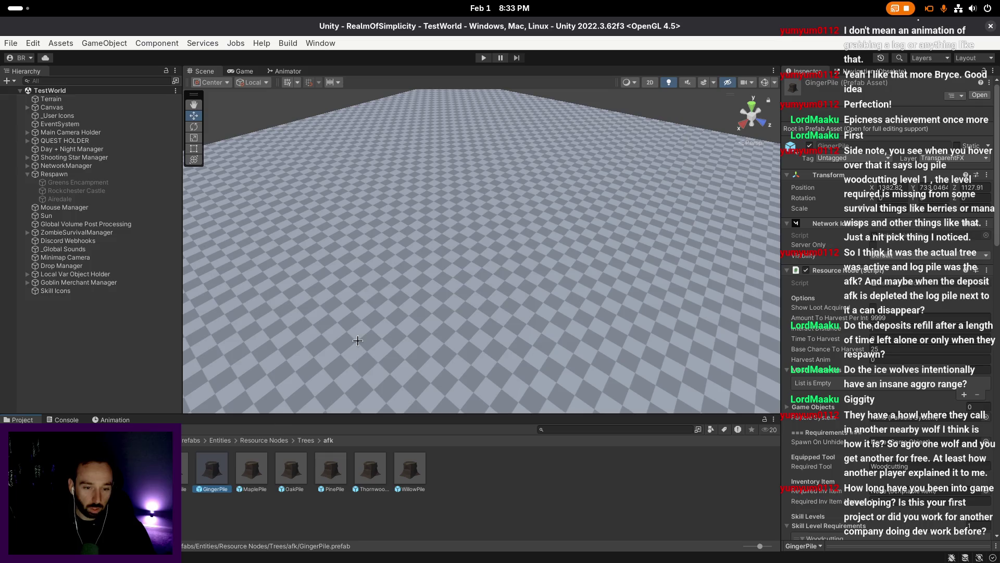
{"action": "scroll", "coordinate": [358, 340], "scroll_direction": "up", "scroll_amount": 1}
{"action": "scroll", "coordinate": [864, 281], "scroll_direction": "down", "scroll_amount": 6}
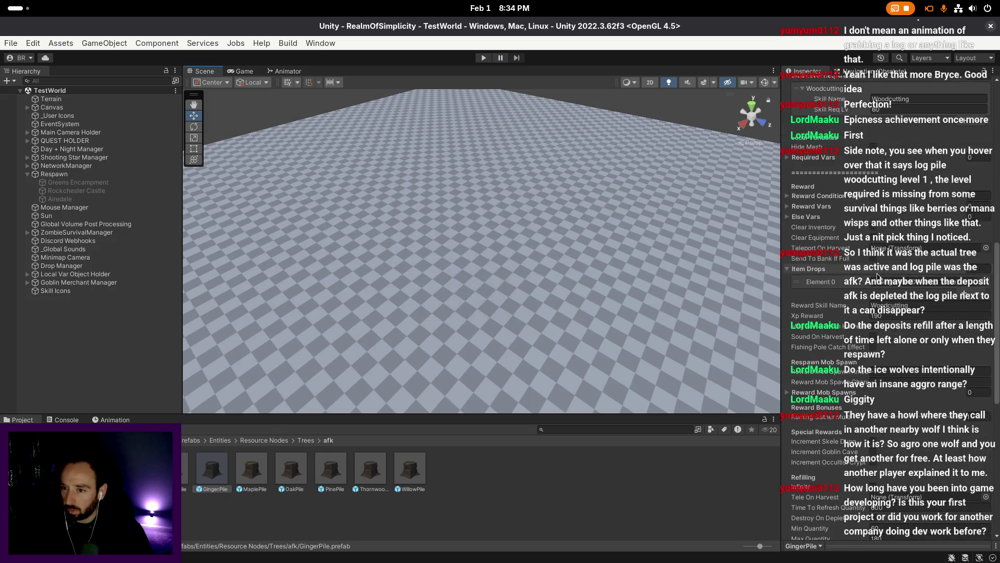
{"action": "scroll", "coordinate": [880, 284], "scroll_direction": "down", "scroll_amount": 3}
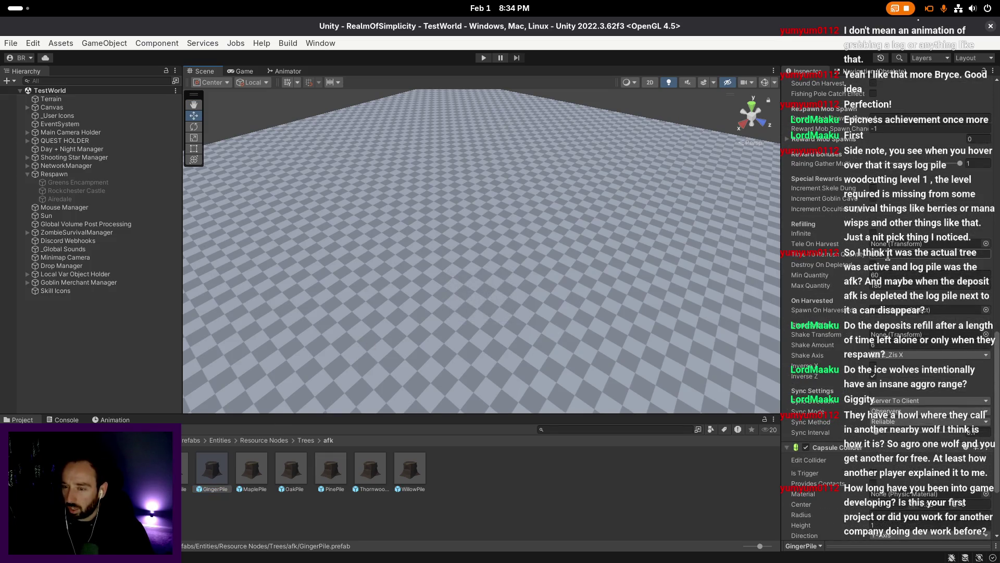
{"action": "right_click", "coordinate": [684, 275]}
{"action": "scroll", "coordinate": [684, 275], "scroll_direction": "up", "scroll_amount": 1}
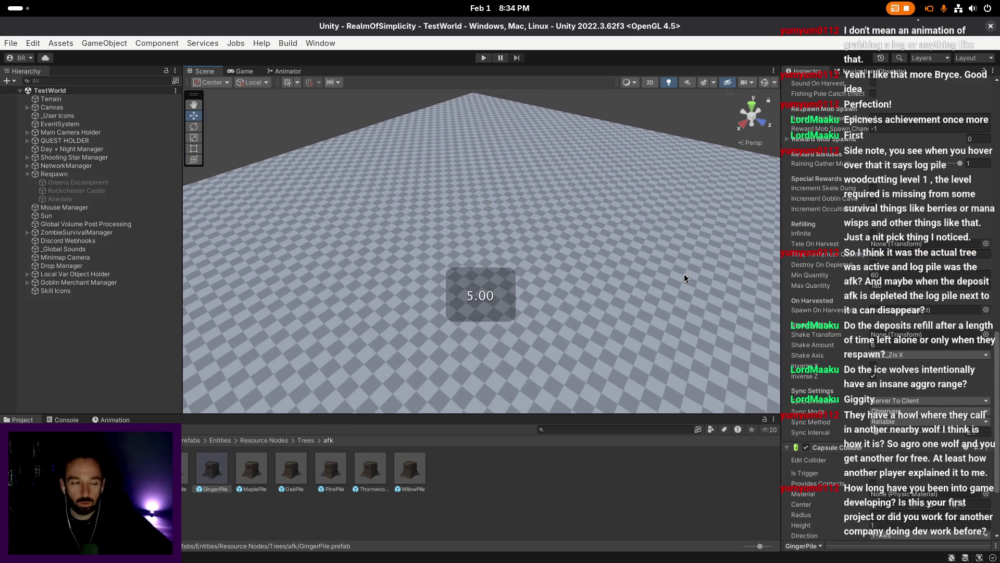
{"action": "right_click", "coordinate": [683, 274]}
{"action": "scroll", "coordinate": [684, 274], "scroll_direction": "up", "scroll_amount": 1}
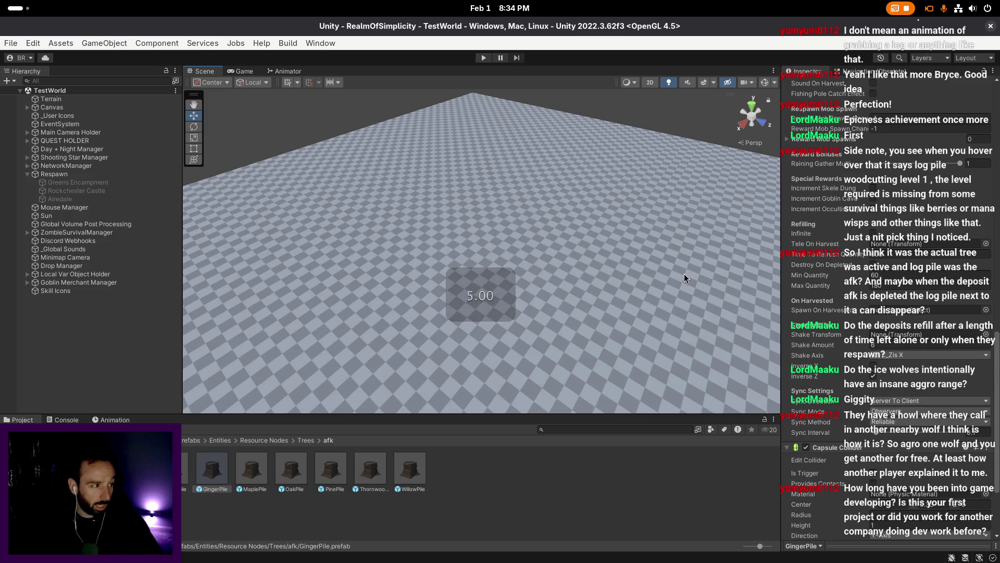
{"action": "right_click", "coordinate": [684, 274]}
{"action": "scroll", "coordinate": [684, 274], "scroll_direction": "up", "scroll_amount": 1}
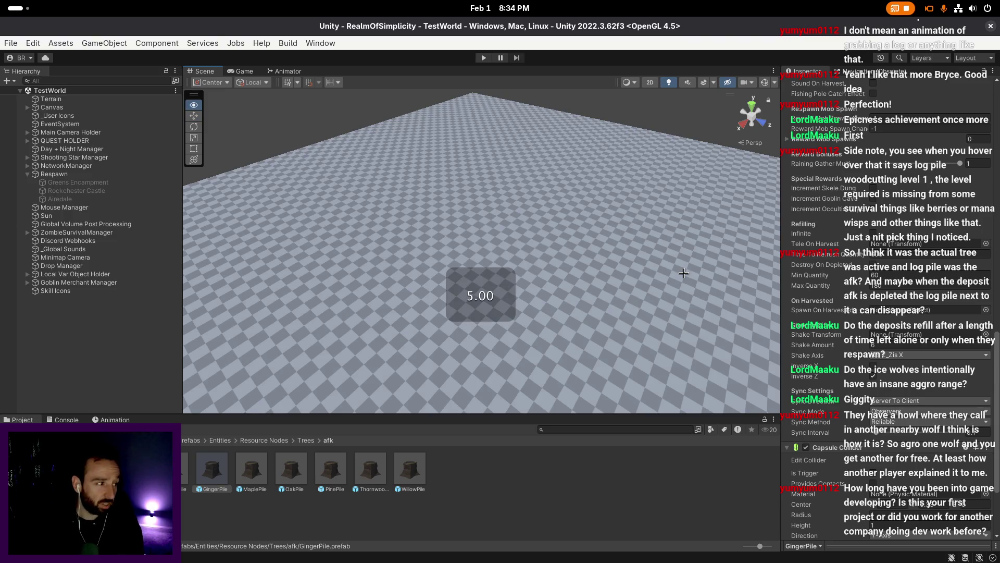
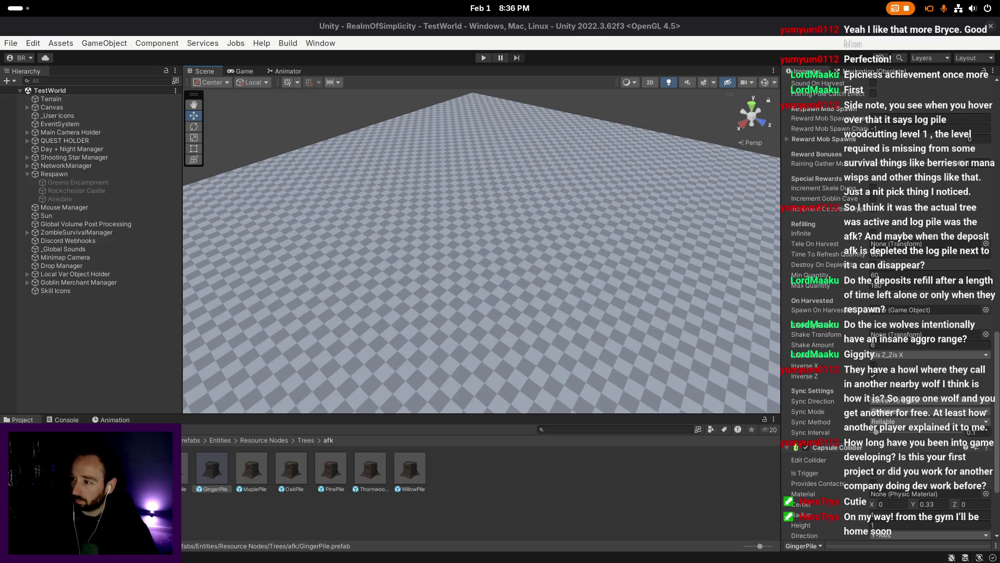
- Select all seven afk log pile prefabs, BirchPile through WillowPile, to show their shared settings
{"action": "key", "text": "Left"}
{"action": "left_click", "coordinate": [417, 469], "text": "shift"}
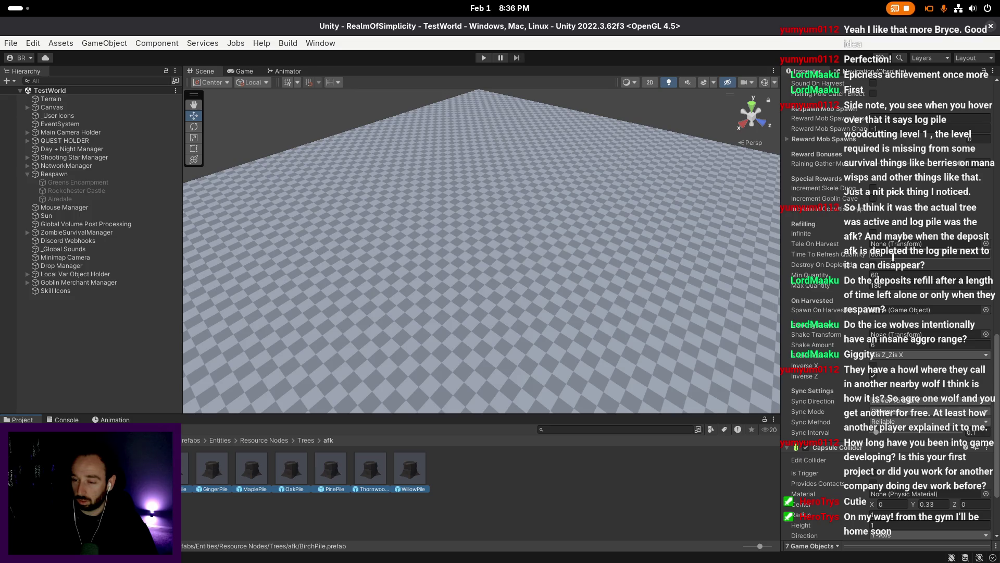
{"action": "key", "text": "super"}
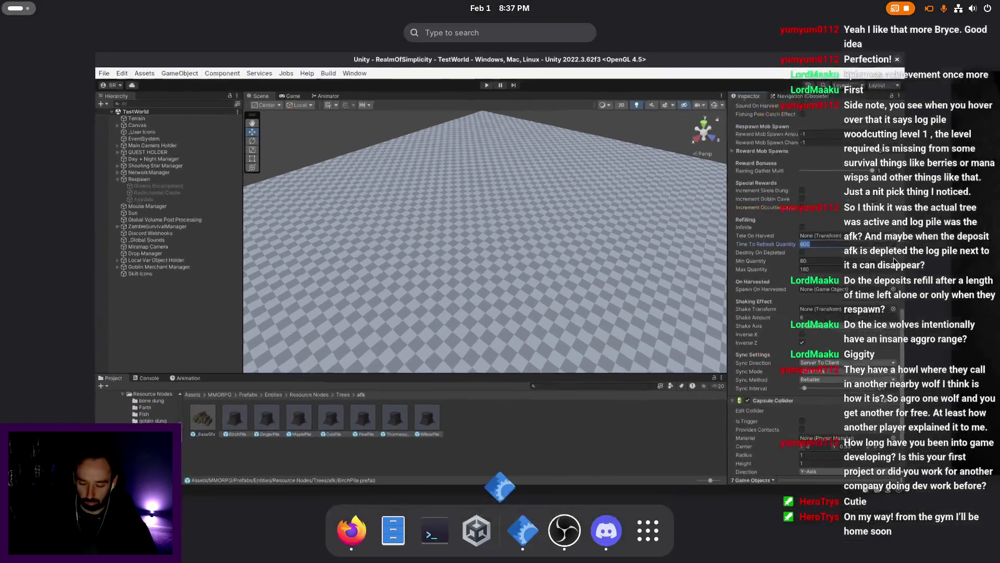
- Compute 60 × 7 = 420 in GNOME Calculator, then close it
{"action": "type", "text": "calc"}
{"action": "key", "text": "Return"}
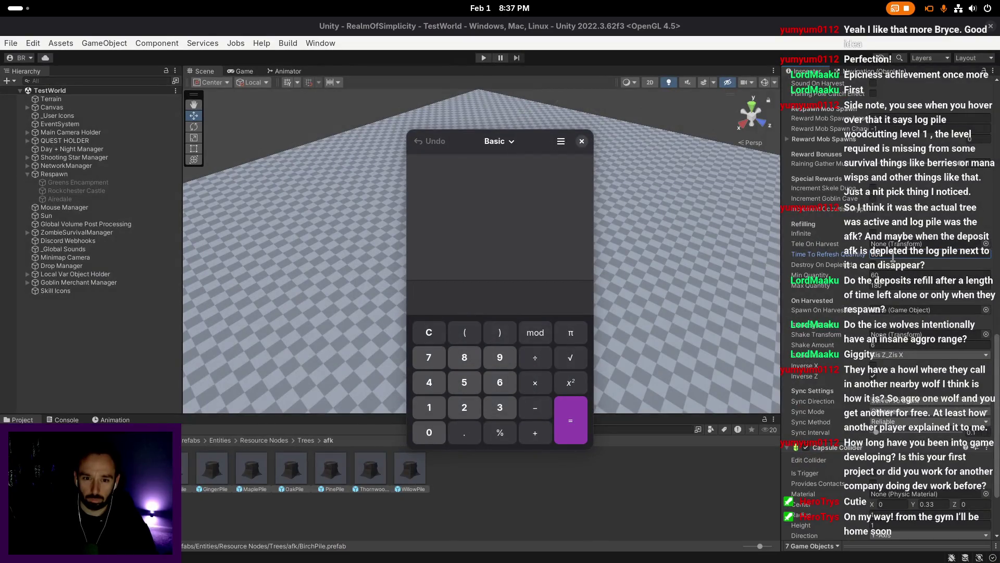
{"action": "type", "text": "60*7"}
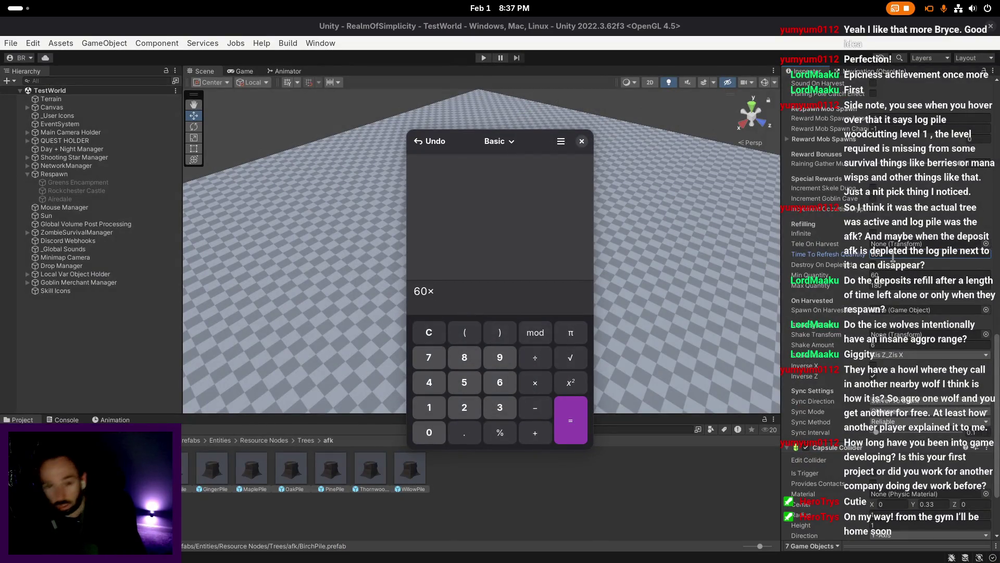
{"action": "key", "text": "Return"}
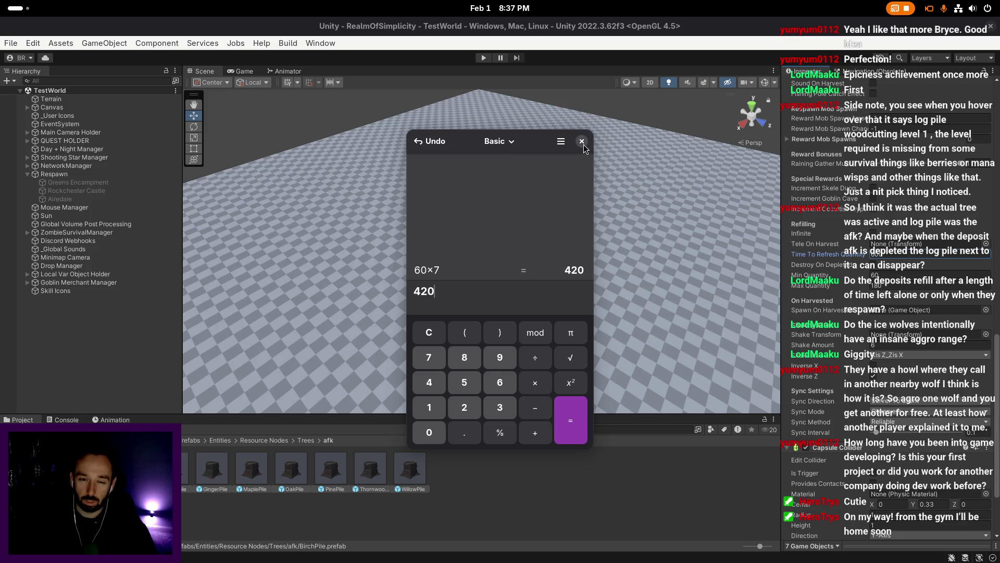
{"action": "left_click", "coordinate": [582, 142]}
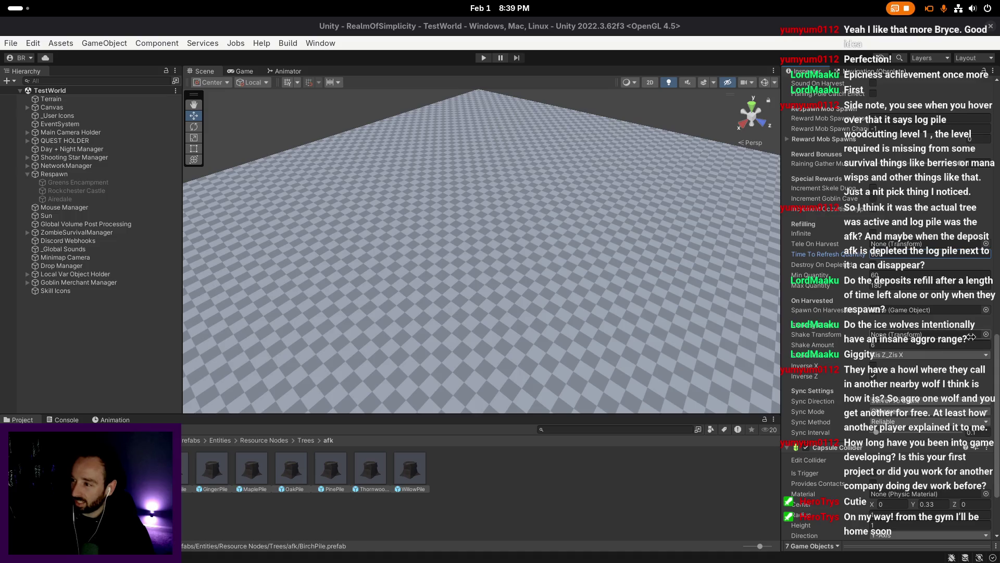
{"action": "left_click", "coordinate": [529, 353]}
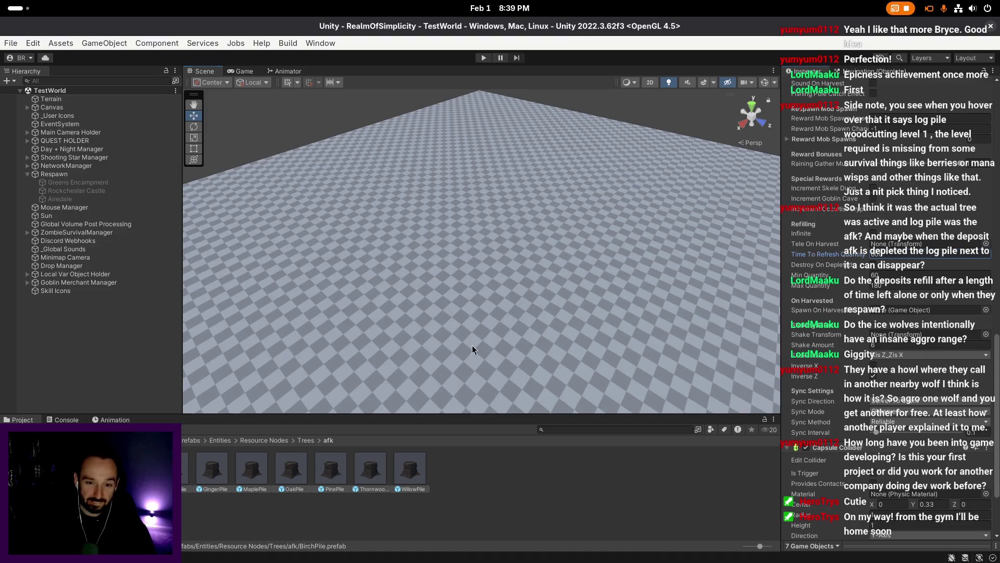
- Return to the Trees folder and inspect the Ginger Tree, OakTree and ThornwoodTree prefabs
{"action": "left_click", "coordinate": [295, 452]}
{"action": "left_click", "coordinate": [307, 442]}
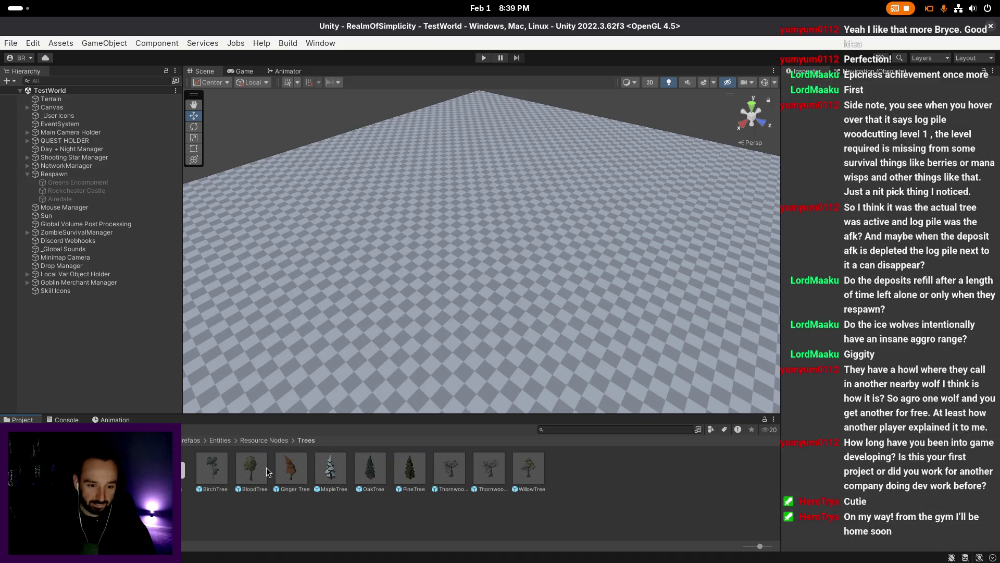
{"action": "left_click", "coordinate": [290, 468]}
{"action": "scroll", "coordinate": [900, 370], "scroll_direction": "down", "scroll_amount": 10}
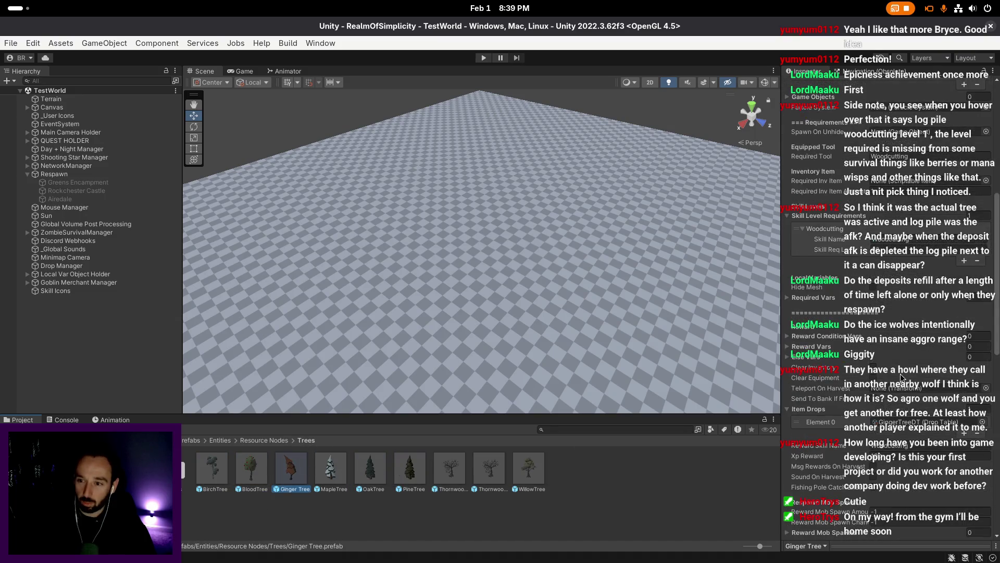
{"action": "left_click", "coordinate": [379, 470]}
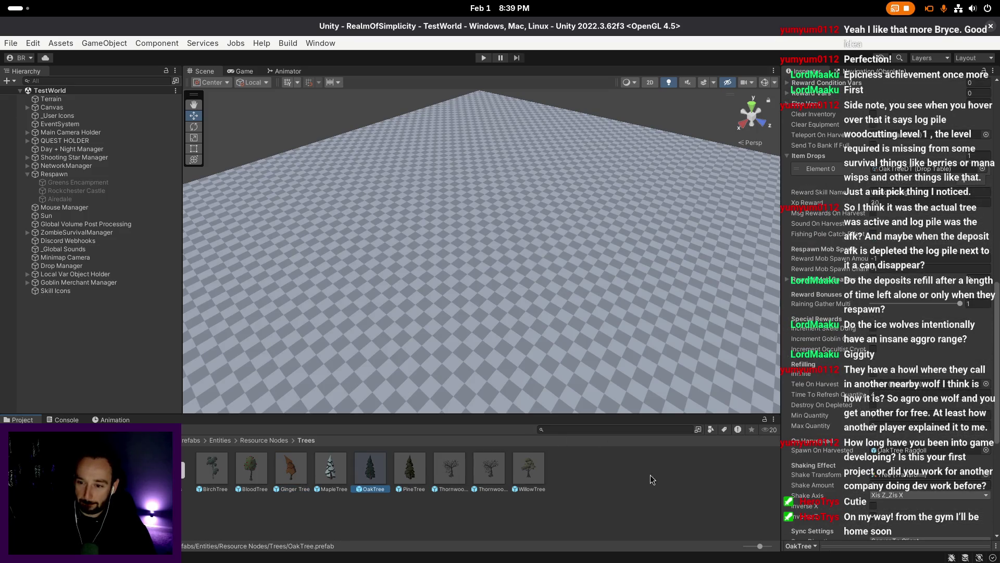
{"action": "left_click", "coordinate": [449, 470]}
{"action": "left_click", "coordinate": [519, 499]}
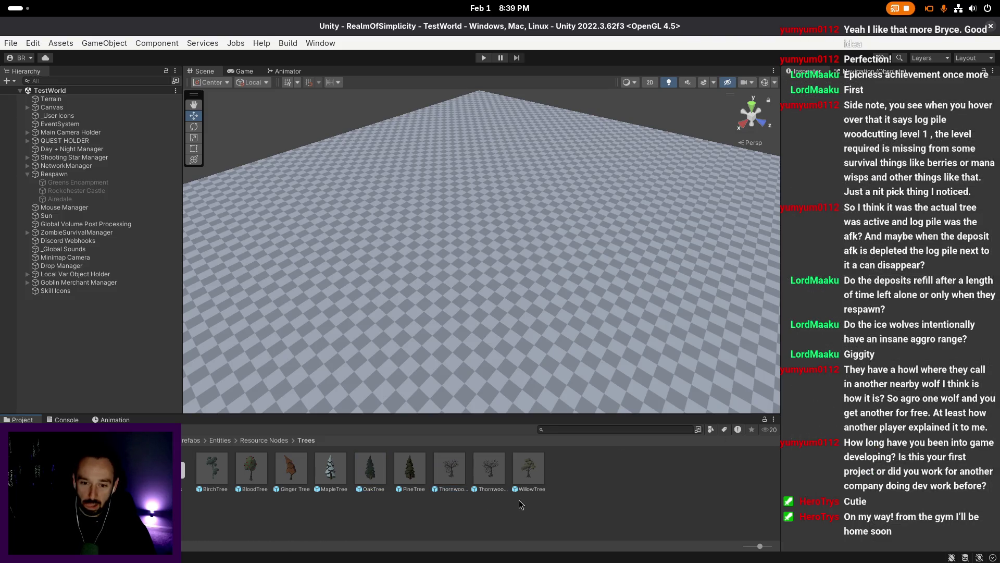
{"action": "scroll", "coordinate": [519, 370], "scroll_direction": "up", "scroll_amount": 2}
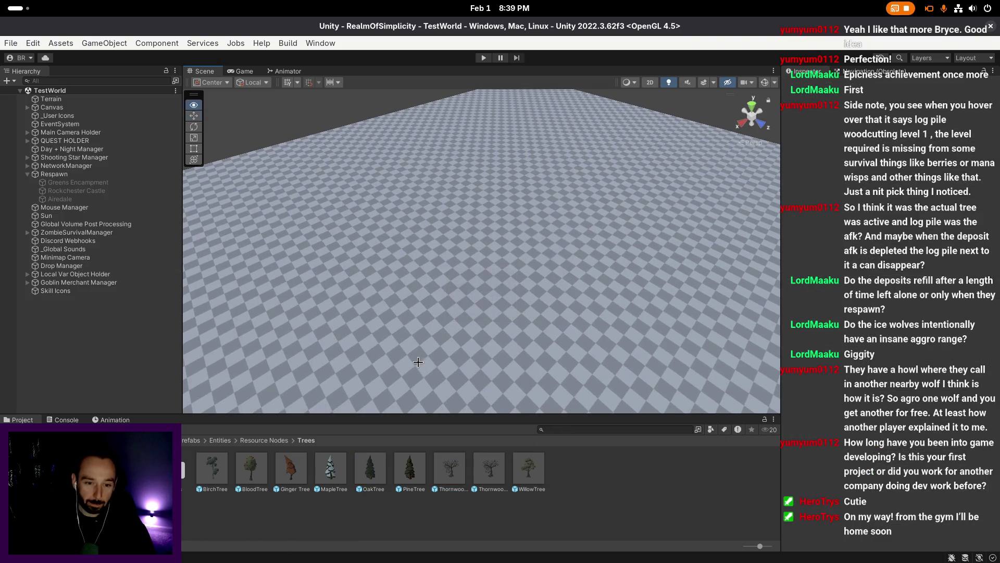
- Place an OakTree in the TestWorld scene and duplicate it into three oak trees
{"action": "mouse_move", "coordinate": [375, 468]}
{"action": "left_mouse_down"}
{"action": "mouse_move", "coordinate": [413, 267]}
{"action": "mouse_move", "coordinate": [450, 302]}
{"action": "left_mouse_up"}
{"action": "key", "text": "f"}
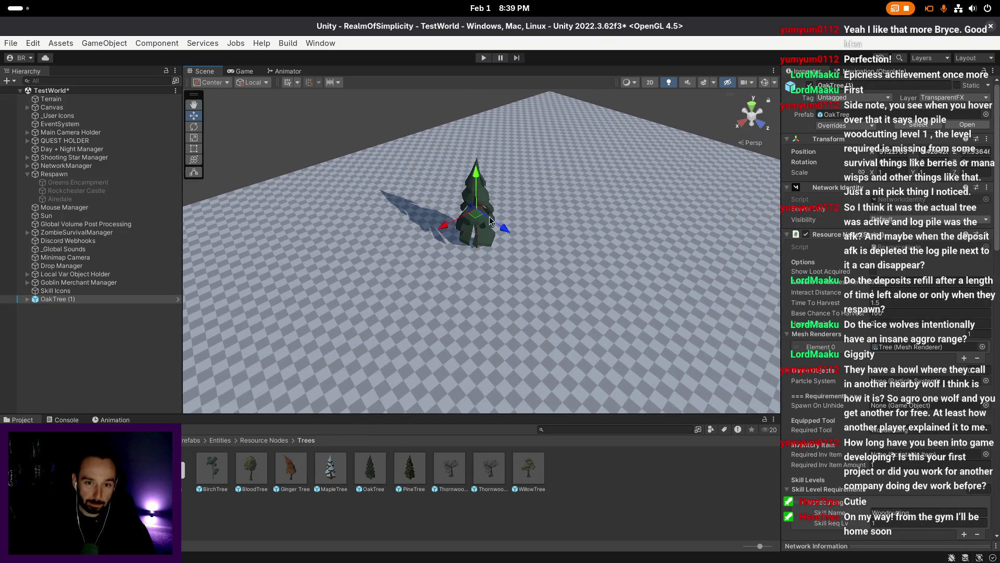
{"action": "key", "text": "ctrl+d"}
{"action": "mouse_move", "coordinate": [478, 224]}
{"action": "left_mouse_down"}
{"action": "mouse_move", "coordinate": [596, 236]}
{"action": "mouse_move", "coordinate": [410, 201]}
{"action": "left_mouse_up"}
{"action": "key", "text": "ctrl+d"}
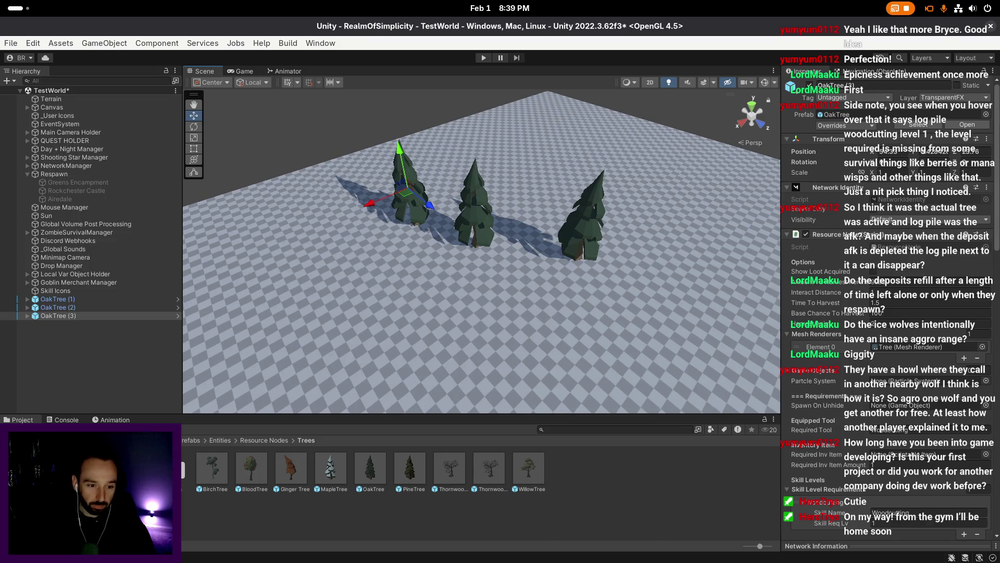
- Add an OakPile from the afk folder in front of the trees and save the scene
{"action": "double_click", "coordinate": [173, 469]}
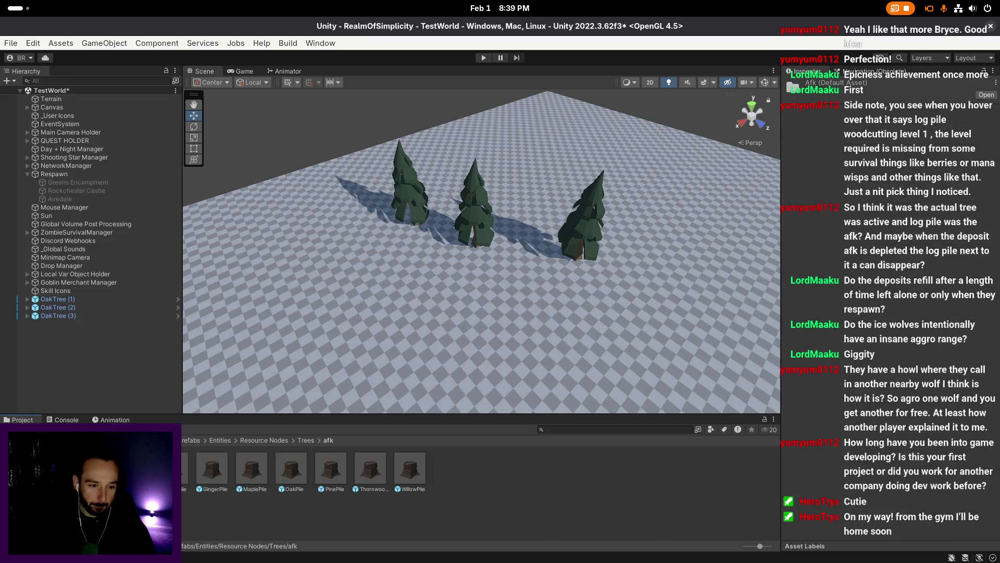
{"action": "left_click", "coordinate": [184, 464]}
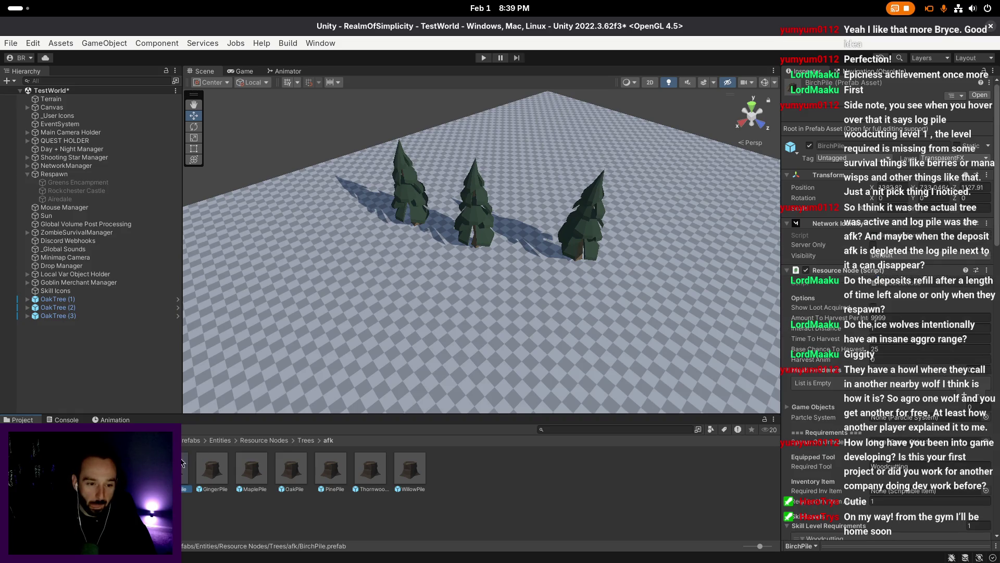
{"action": "mouse_move", "coordinate": [291, 471]}
{"action": "left_mouse_down"}
{"action": "mouse_move", "coordinate": [279, 466]}
{"action": "mouse_move", "coordinate": [433, 325]}
{"action": "left_mouse_up"}
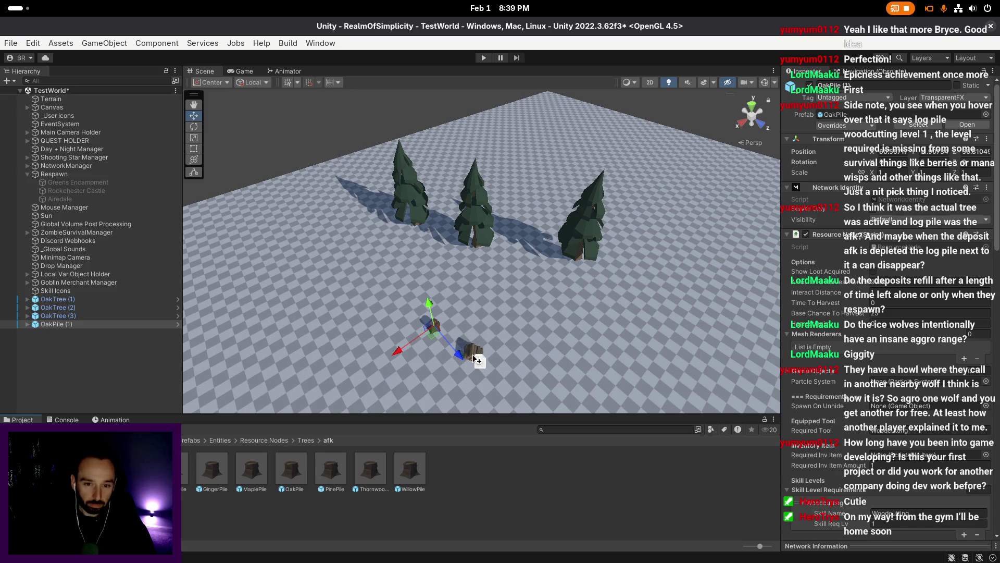
{"action": "left_click_drag", "start_coordinate": [459, 337], "coordinate": [489, 334]}
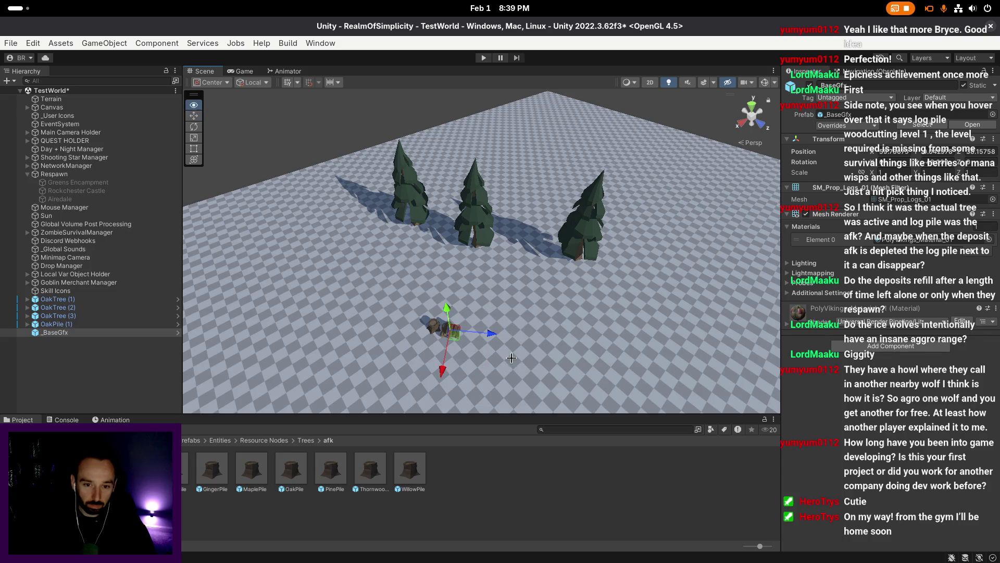
{"action": "scroll", "coordinate": [510, 360], "scroll_direction": "up", "scroll_amount": 5}
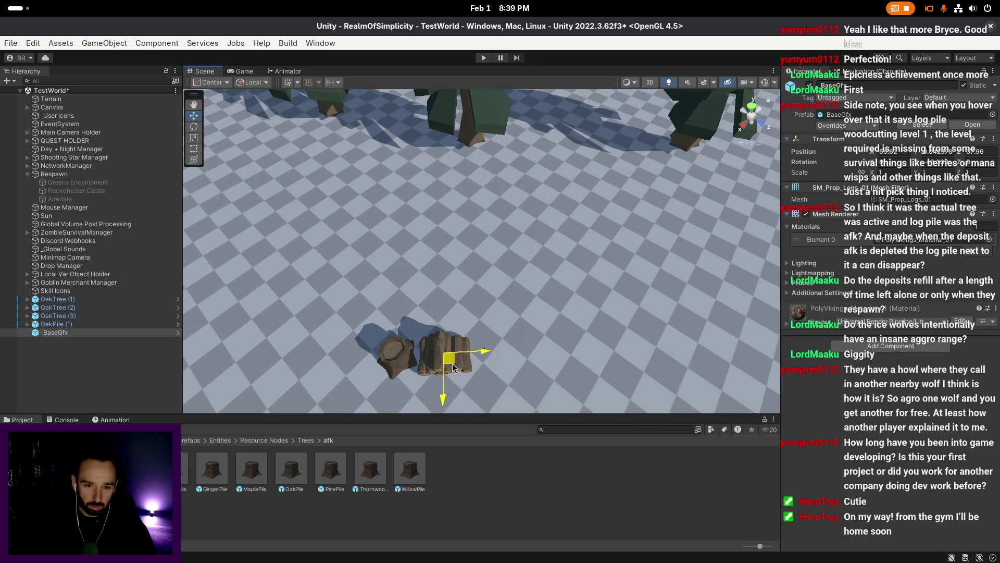
{"action": "left_click", "coordinate": [454, 364]}
{"action": "scroll", "coordinate": [573, 292], "scroll_direction": "down", "scroll_amount": 5}
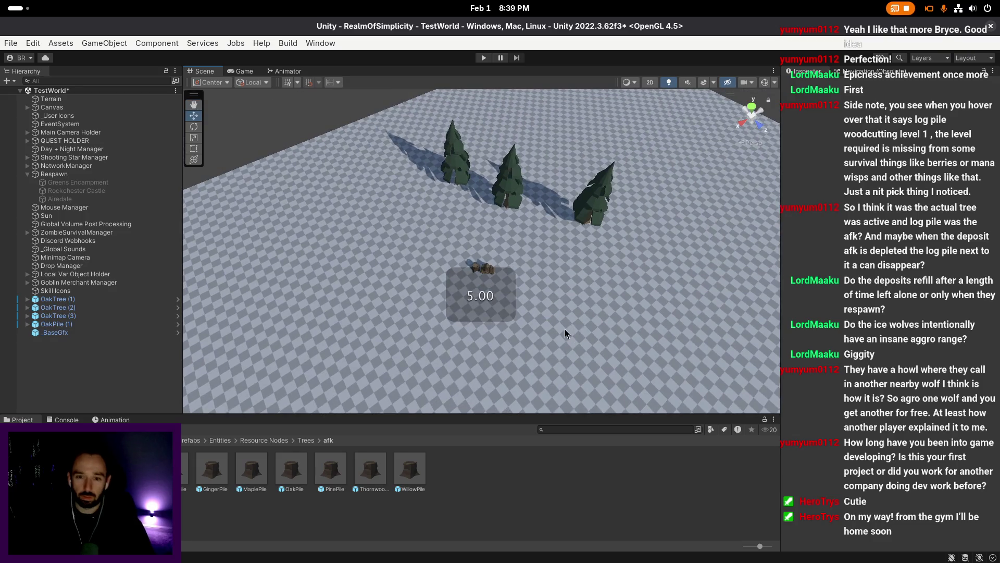
{"action": "key", "text": "ctrl+s"}
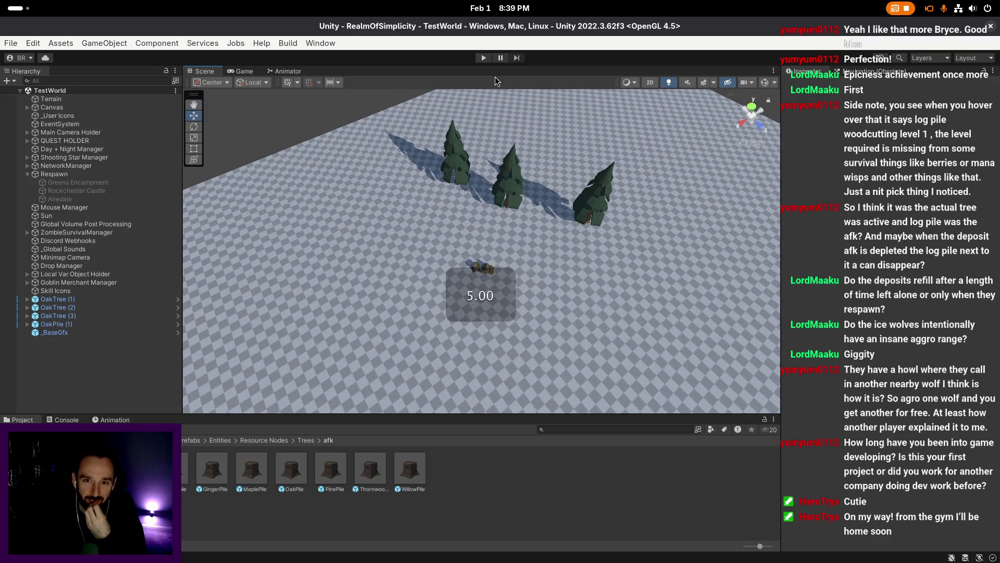
{"action": "left_click", "coordinate": [483, 61]}
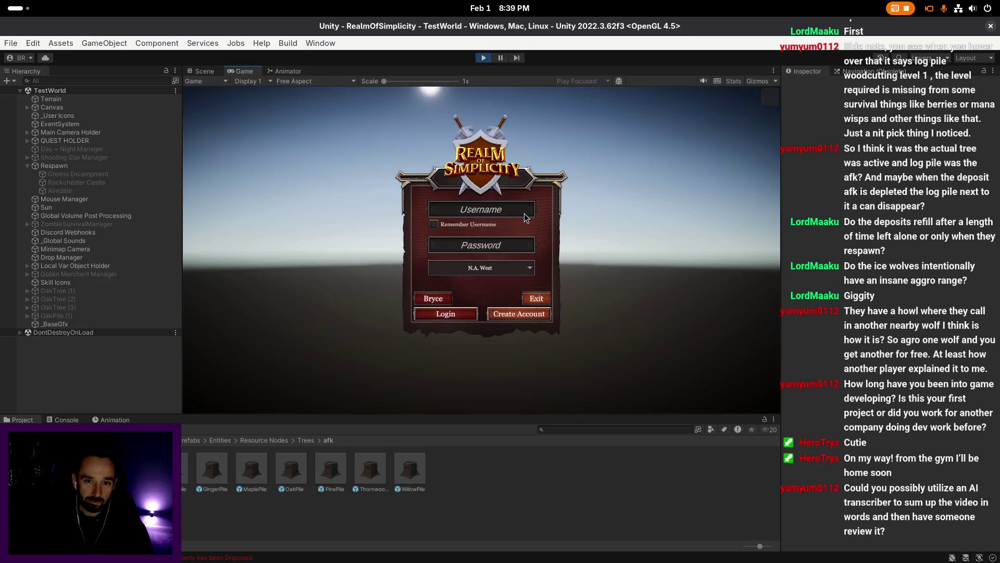
- Log in with the player username, enter the game world, and maximize the Game view
{"action": "type", "text": "bryce"}
{"action": "left_click", "coordinate": [445, 314]}
{"action": "left_click", "coordinate": [451, 354]}
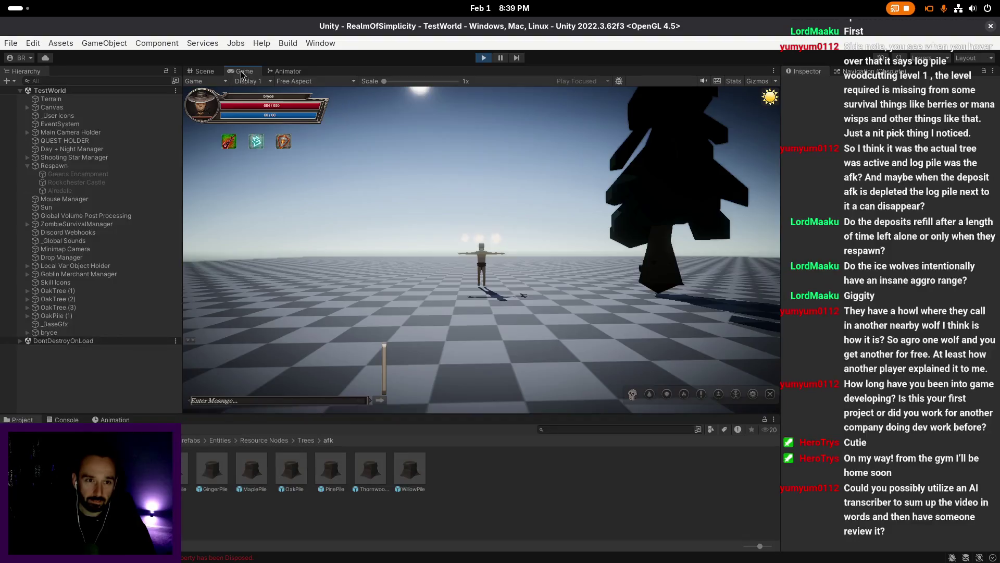
{"action": "right_click", "coordinate": [242, 71]}
{"action": "left_click", "coordinate": [273, 109]}
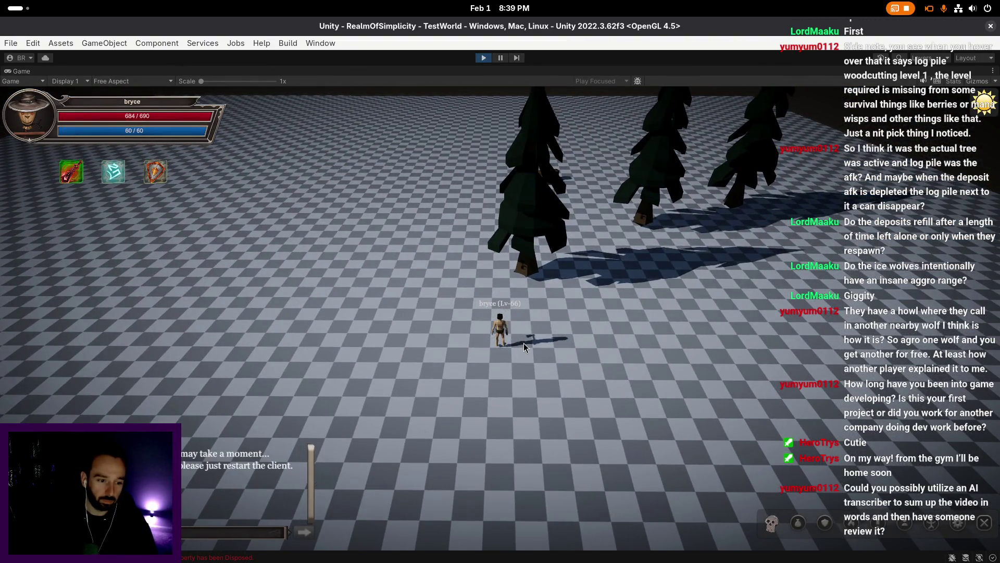
- Walk the character to the oaks and chop one for logs and +30 woodcutting XP
{"action": "key", "text": "i"}
{"action": "left_click", "coordinate": [483, 365]}
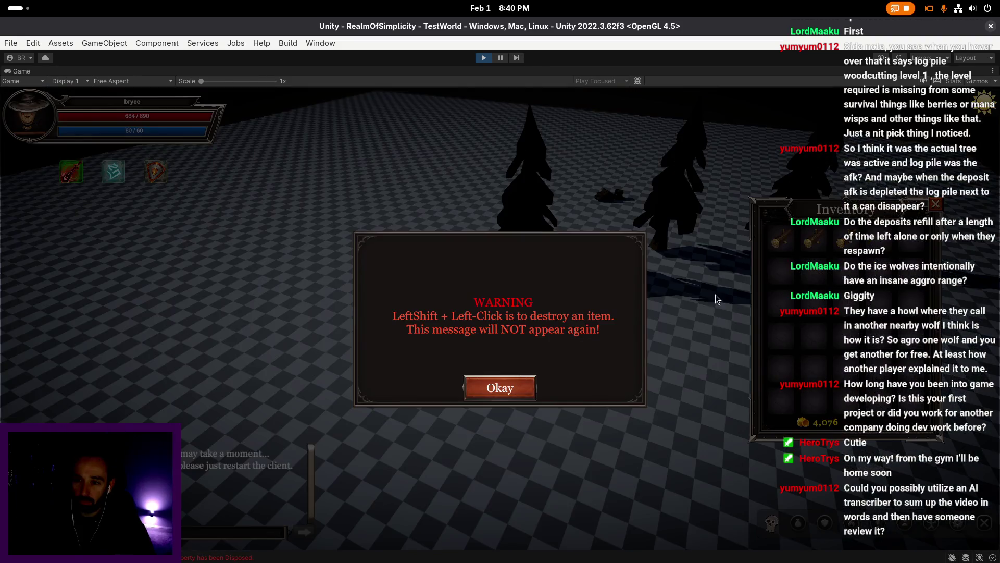
{"action": "left_click", "coordinate": [497, 385]}
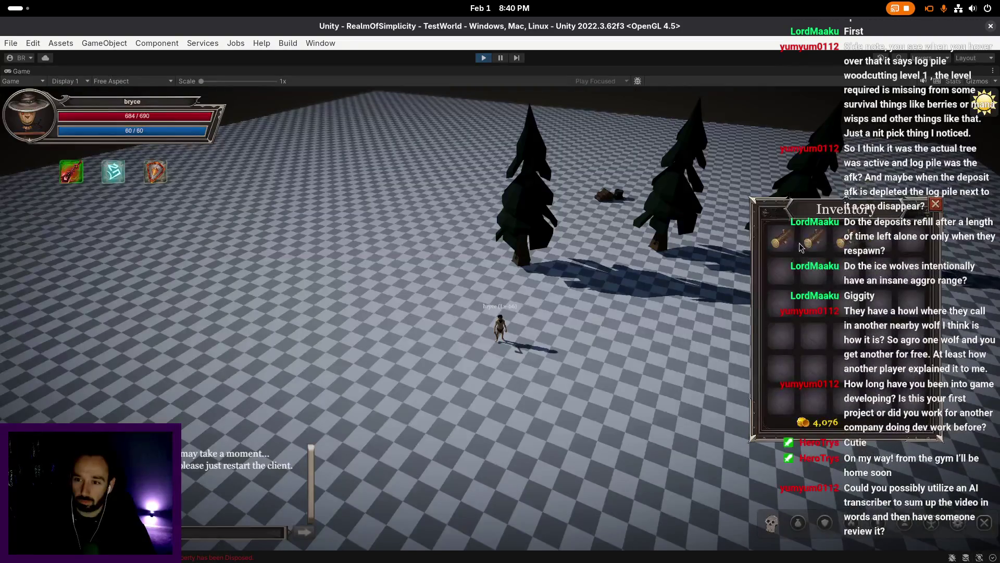
{"action": "left_click_drag", "start_coordinate": [839, 210], "coordinate": [841, 248]}
{"action": "key", "text": "i"}
{"action": "left_click", "coordinate": [600, 317]}
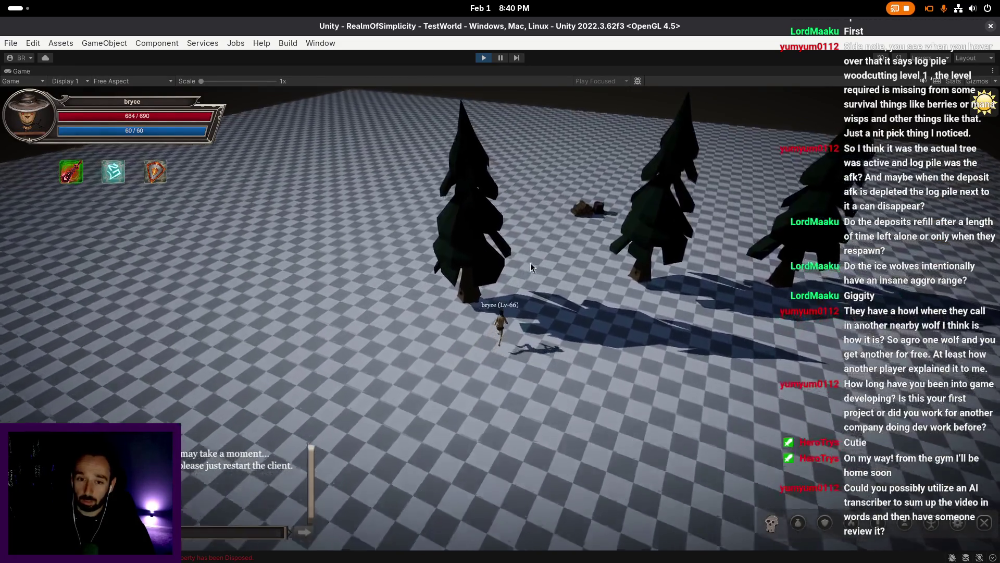
{"action": "left_click_drag", "start_coordinate": [530, 262], "coordinate": [467, 374]}
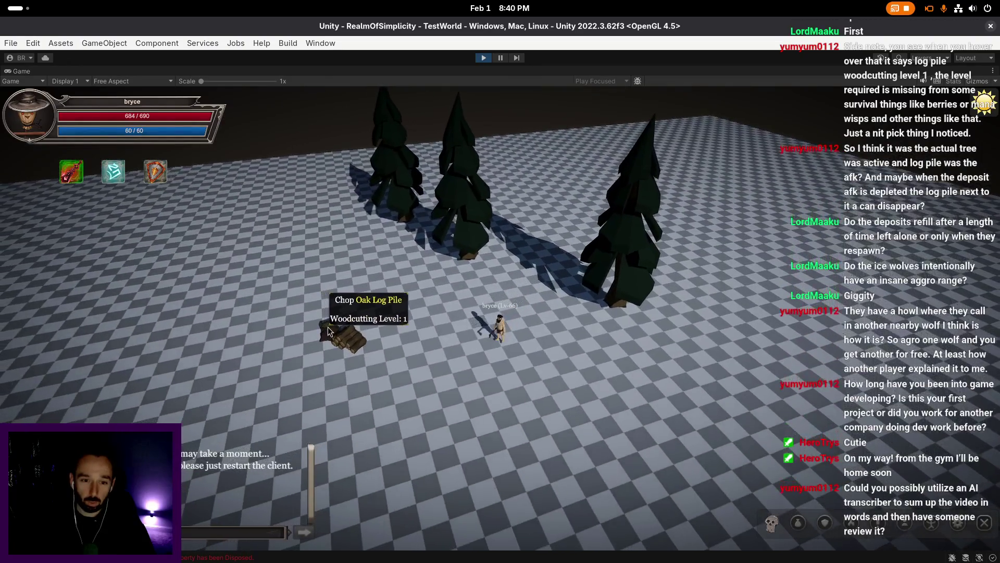
{"action": "left_click", "coordinate": [487, 354]}
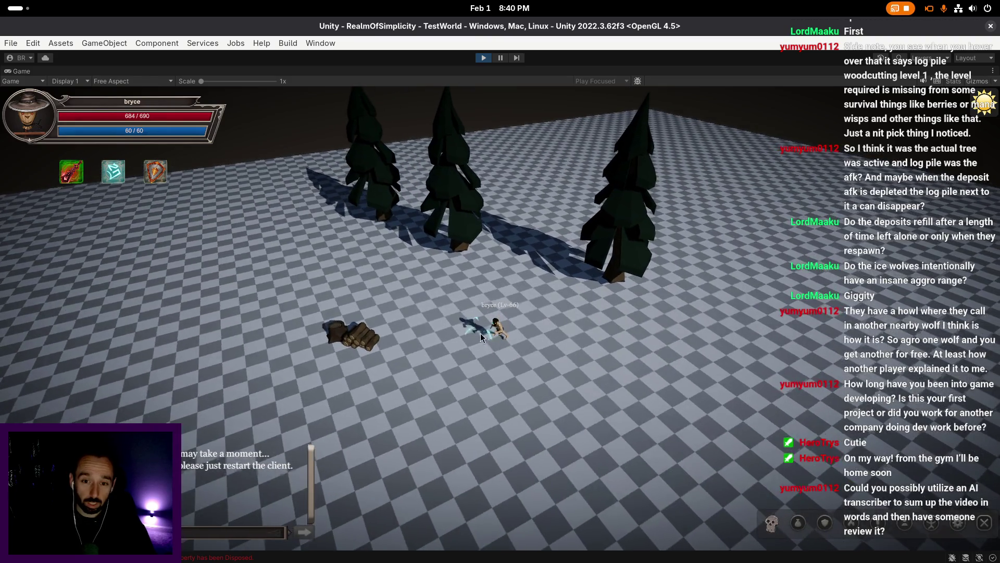
{"action": "left_click", "coordinate": [515, 364]}
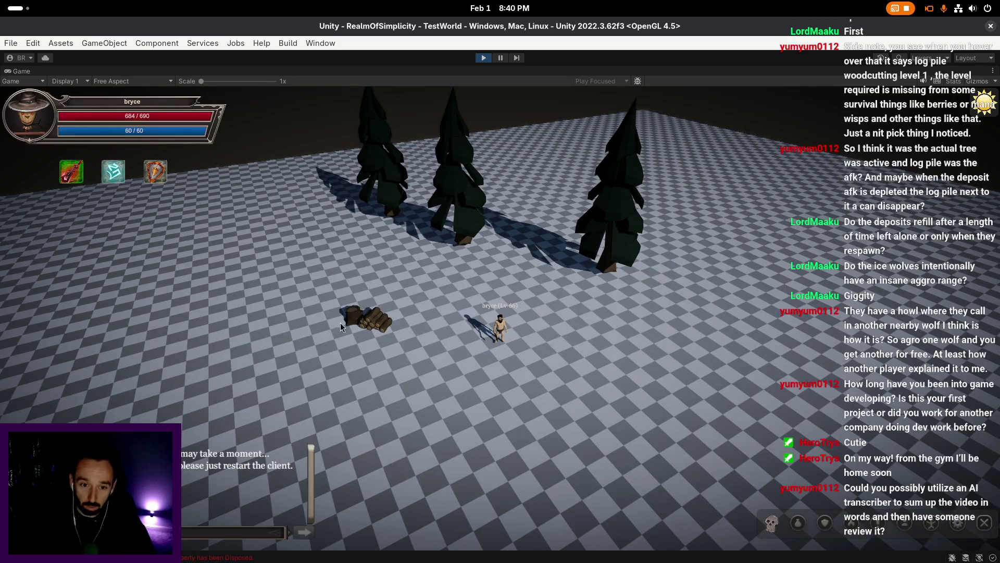
{"action": "mouse_move", "coordinate": [339, 323]}
{"action": "left_mouse_down"}
{"action": "mouse_move", "coordinate": [383, 344]}
{"action": "mouse_move", "coordinate": [487, 322]}
{"action": "mouse_move", "coordinate": [546, 287]}
{"action": "mouse_move", "coordinate": [652, 348]}
{"action": "mouse_move", "coordinate": [655, 289]}
{"action": "mouse_move", "coordinate": [492, 298]}
{"action": "mouse_move", "coordinate": [476, 364]}
{"action": "mouse_move", "coordinate": [465, 339]}
{"action": "mouse_move", "coordinate": [459, 359]}
{"action": "left_mouse_up"}
- Review the inventory, equipment and skills windows to check the woodcutting level
{"action": "key", "text": "i"}
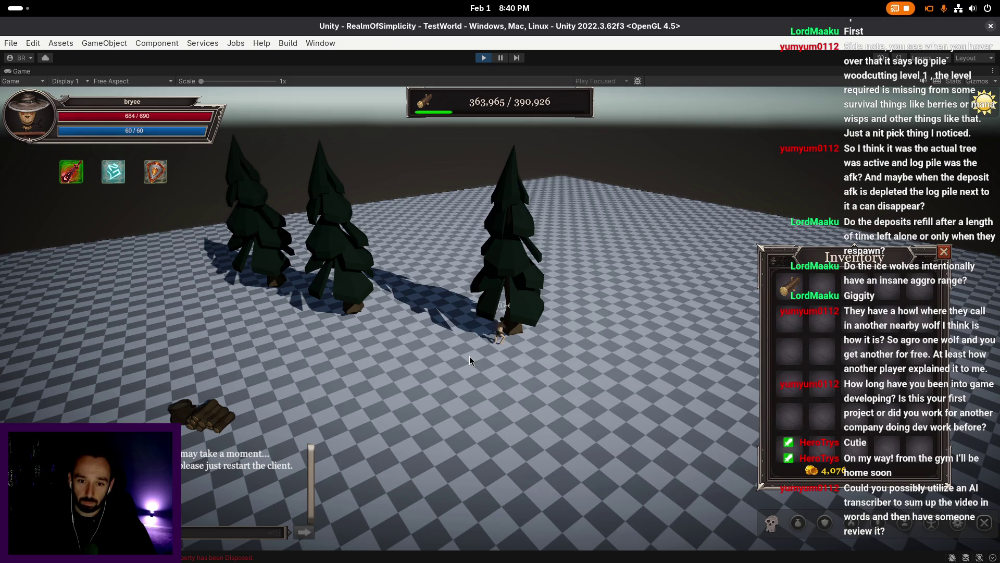
{"action": "mouse_move", "coordinate": [483, 370]}
{"action": "left_mouse_down"}
{"action": "mouse_move", "coordinate": [486, 386]}
{"action": "mouse_move", "coordinate": [583, 358]}
{"action": "left_mouse_up"}
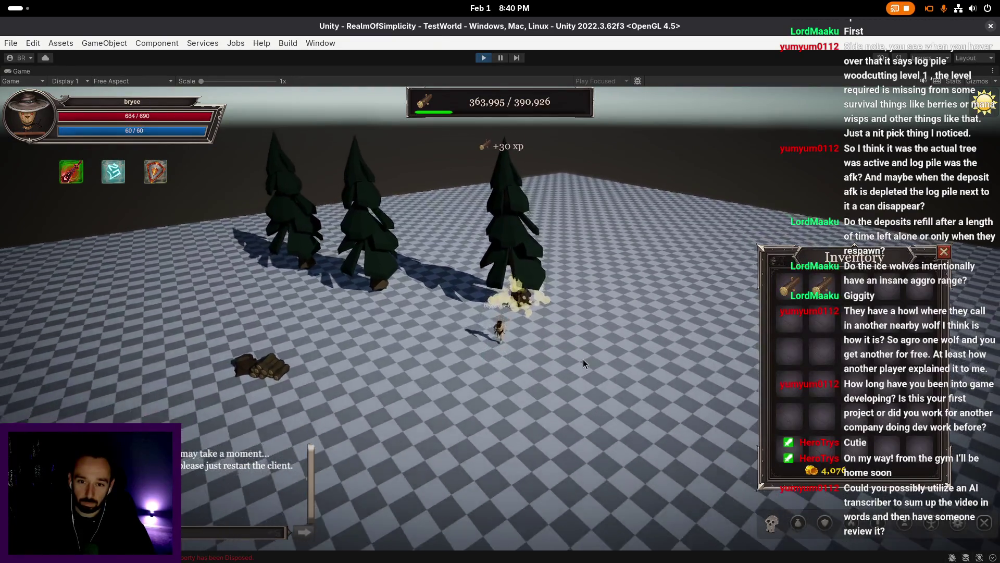
{"action": "key", "text": "e"}
{"action": "key", "text": "e"}
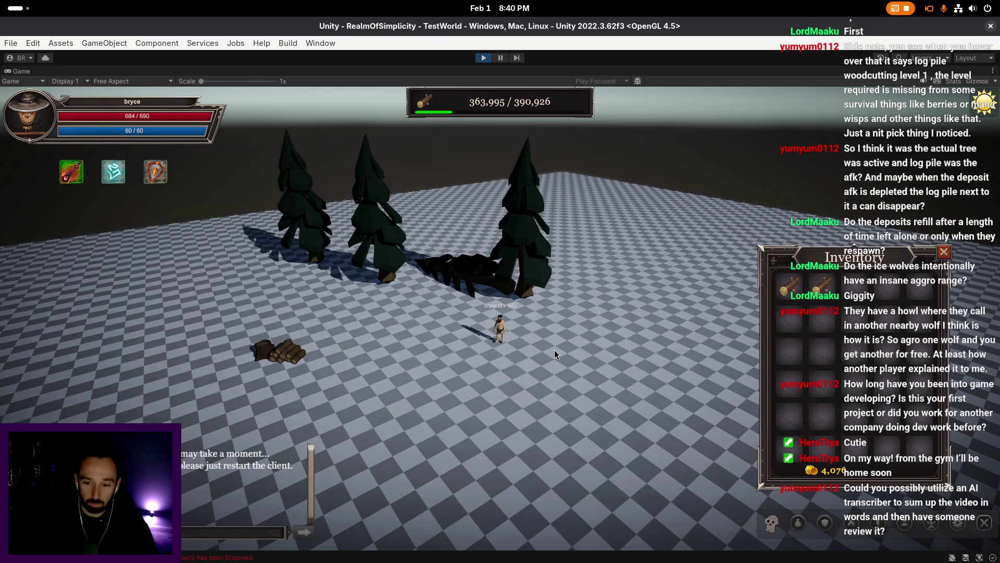
{"action": "key", "text": "k"}
{"action": "scroll", "coordinate": [433, 365], "scroll_direction": "down", "scroll_amount": 5}
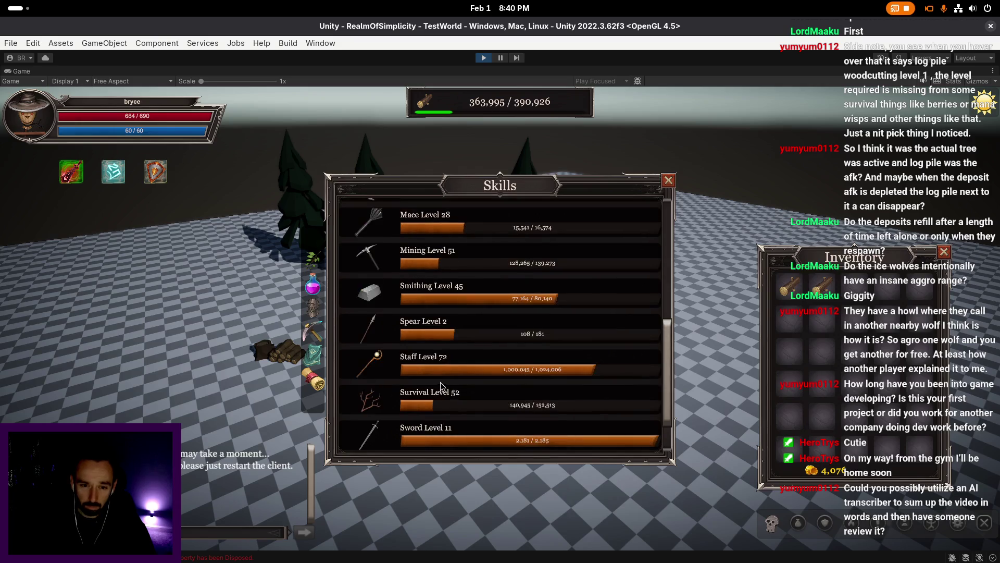
- Grant the player 1 Lavite Axe through the moderation panel's Item option
{"action": "key", "text": "k"}
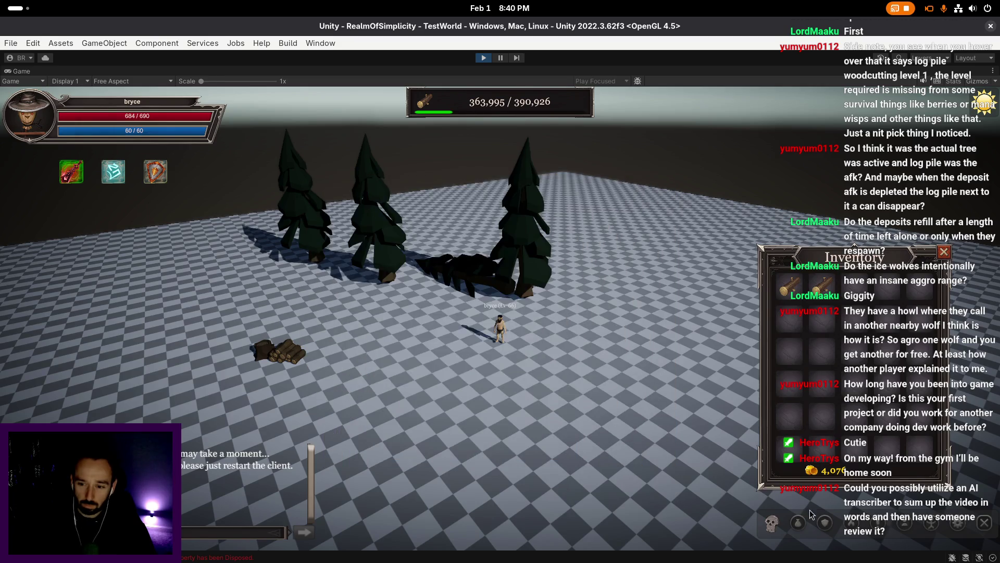
{"action": "key", "text": "m"}
{"action": "left_click", "coordinate": [530, 348]}
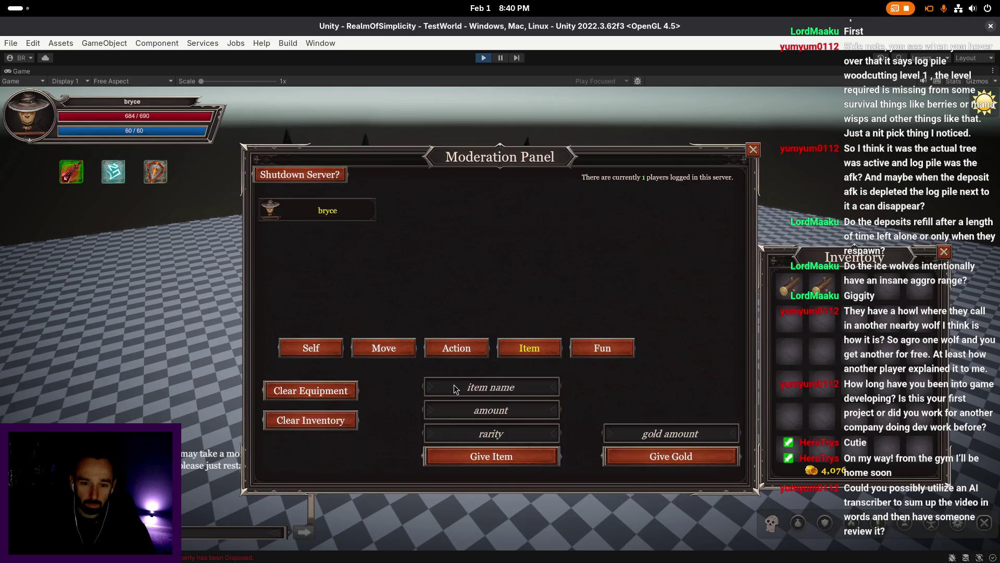
{"action": "type", "text": "Lavite "}
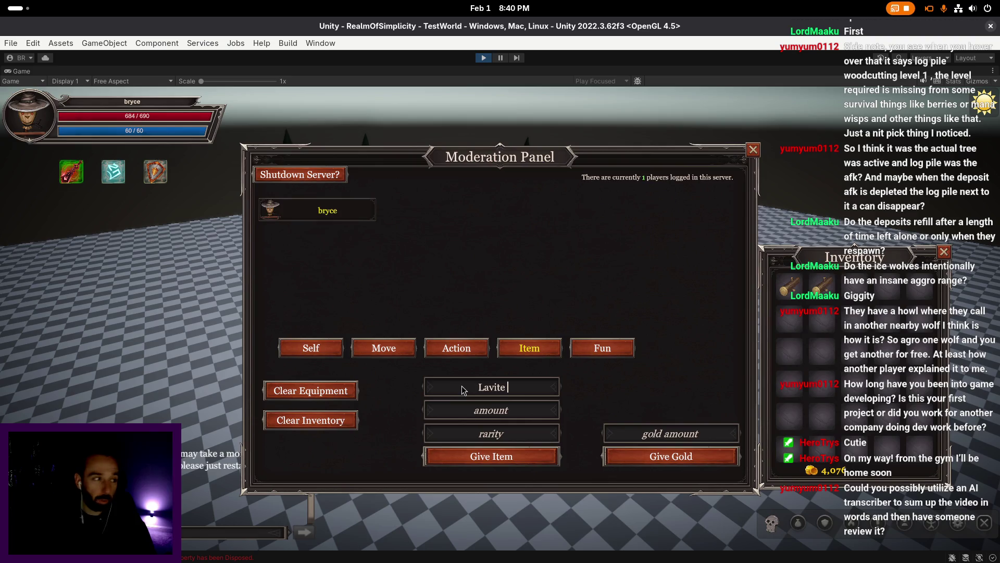
{"action": "type", "text": "Axe"}
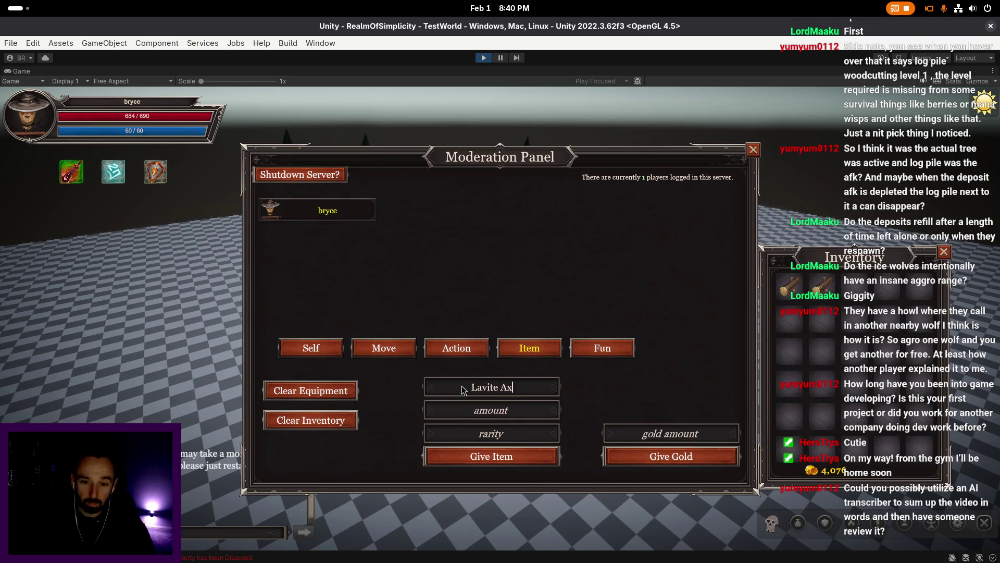
{"action": "left_click", "coordinate": [492, 410]}
{"action": "type", "text": "1"}
{"action": "left_click", "coordinate": [521, 456]}
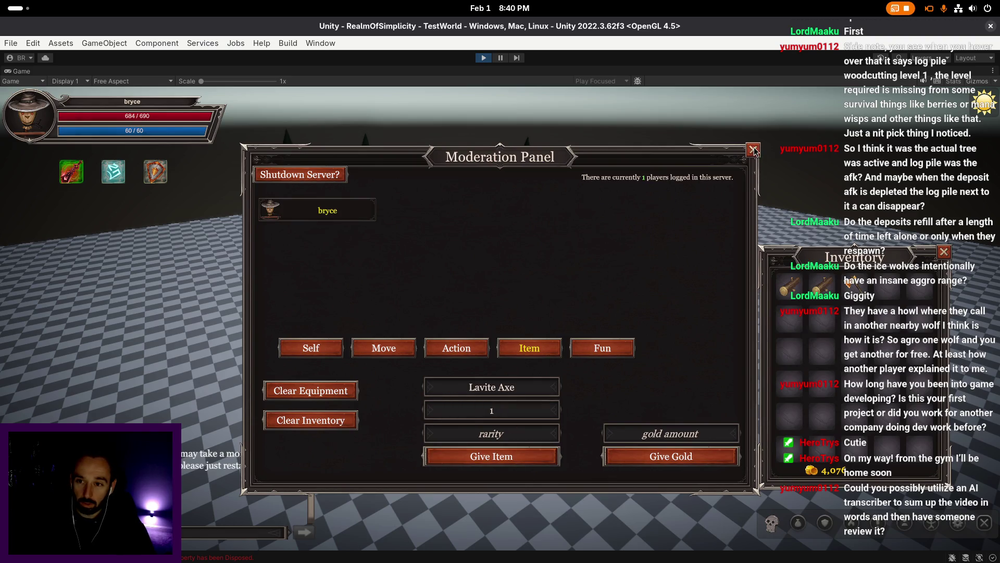
{"action": "left_click", "coordinate": [754, 150]}
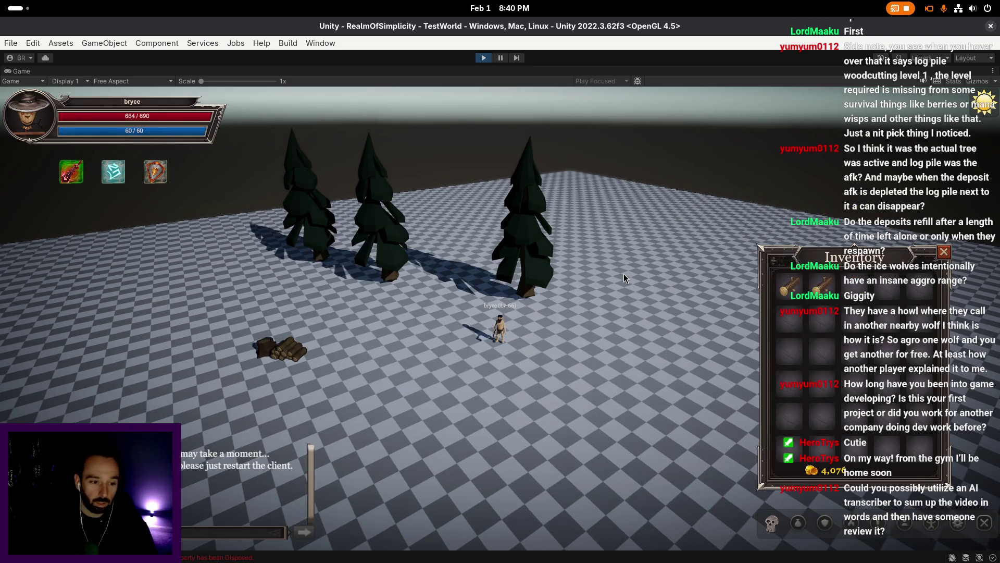
- Chop the ash and oak trees for +30 XP each, then check equipment and skills
{"action": "mouse_move", "coordinate": [787, 285]}
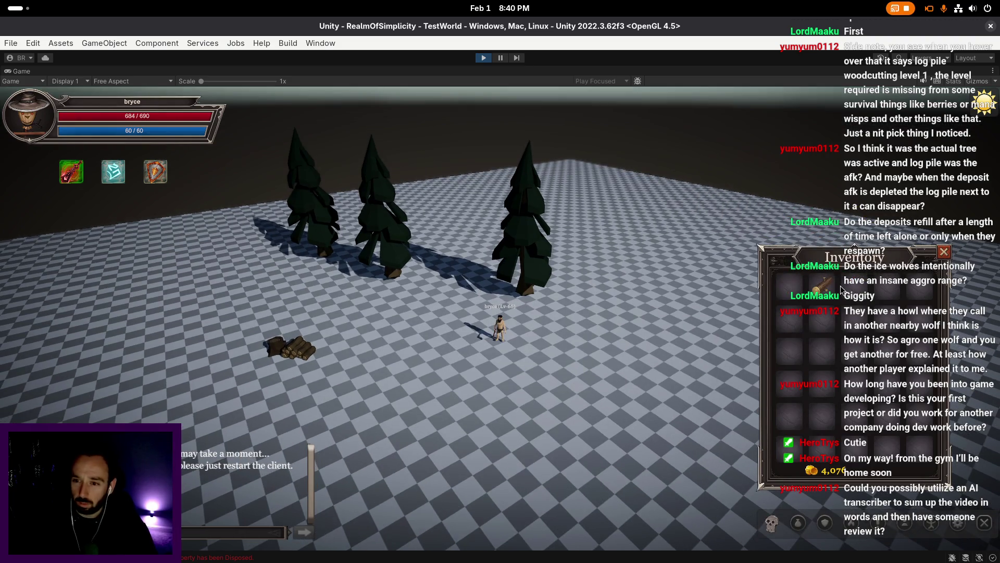
{"action": "left_click", "coordinate": [425, 334]}
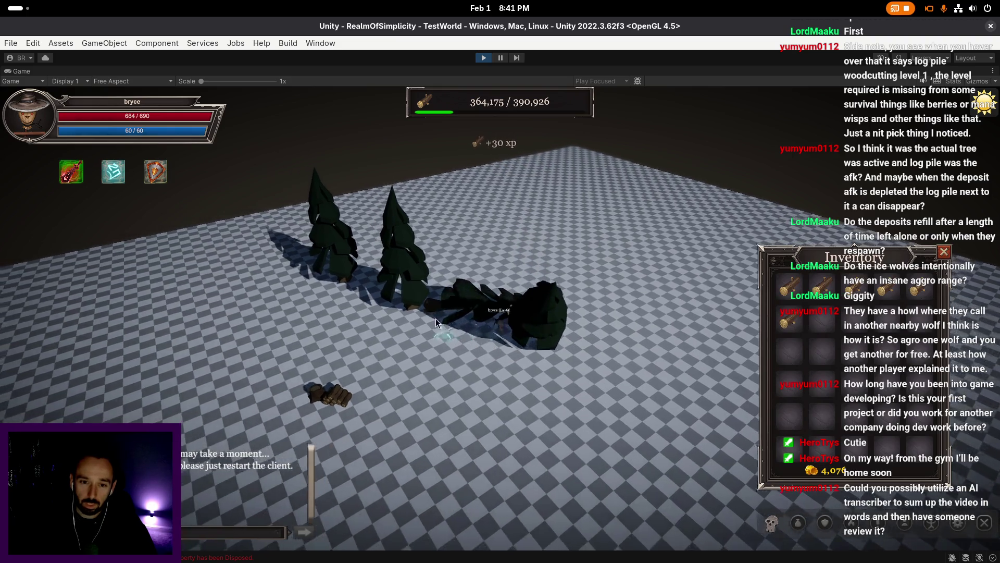
{"action": "left_click", "coordinate": [454, 289]}
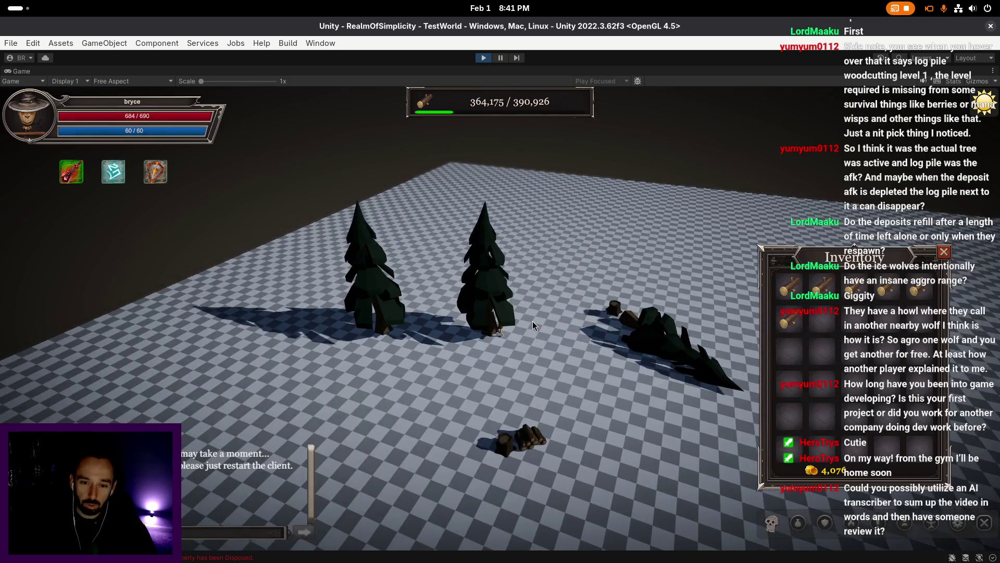
{"action": "left_click_drag", "start_coordinate": [596, 311], "coordinate": [540, 313]}
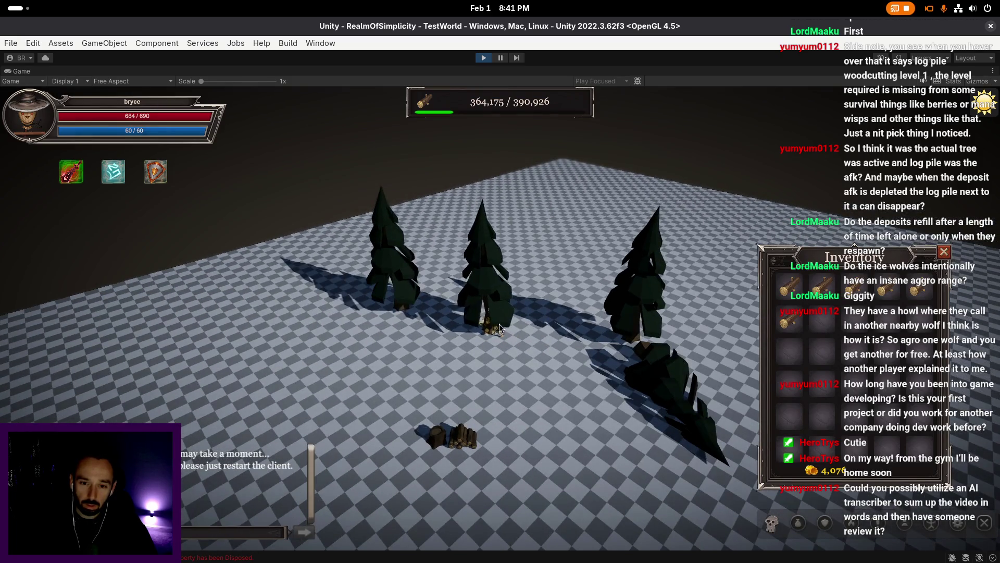
{"action": "left_click", "coordinate": [537, 354]}
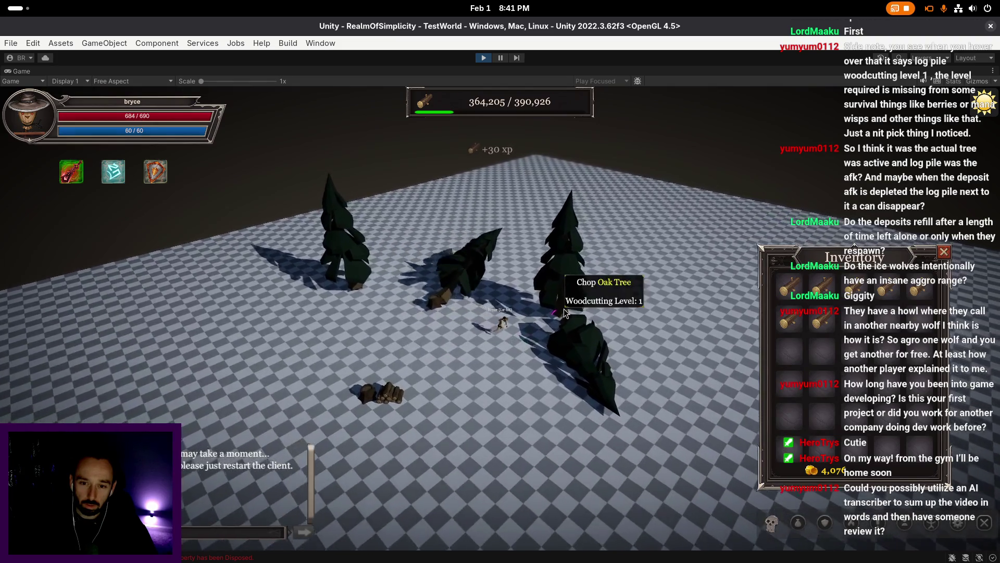
{"action": "left_click_drag", "start_coordinate": [564, 308], "coordinate": [526, 348]}
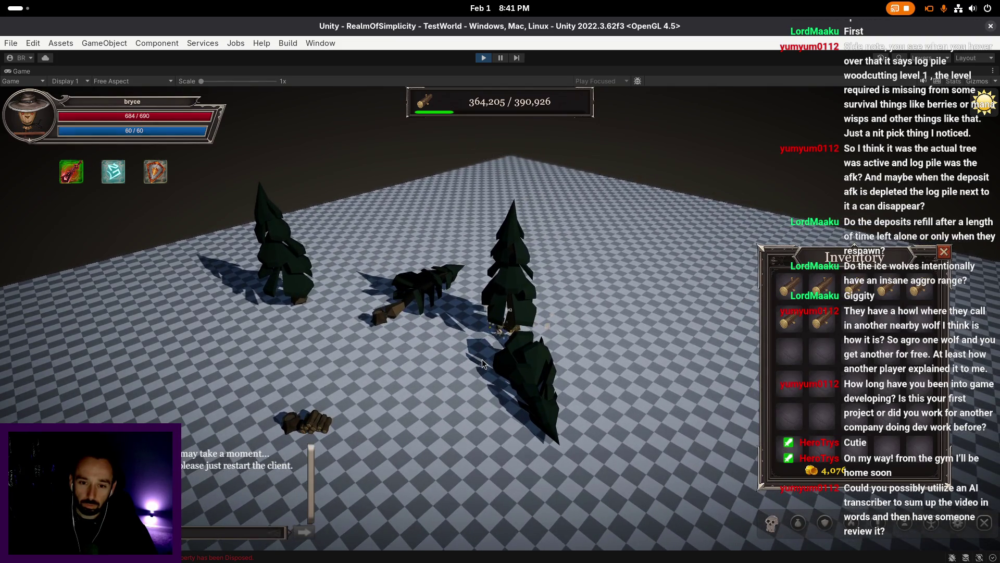
{"action": "key", "text": "e"}
{"action": "key", "text": "e"}
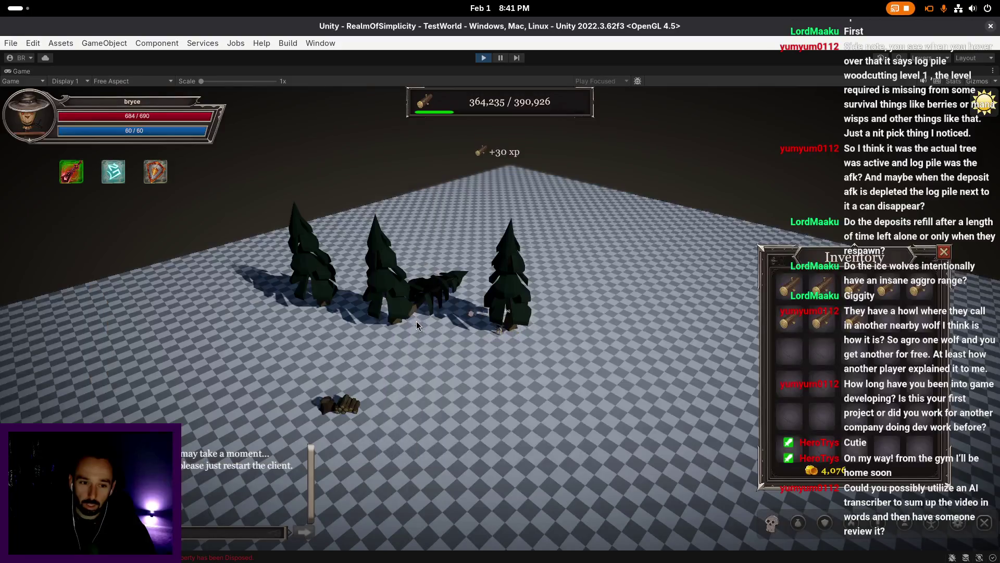
{"action": "key", "text": "k"}
{"action": "key", "text": "k"}
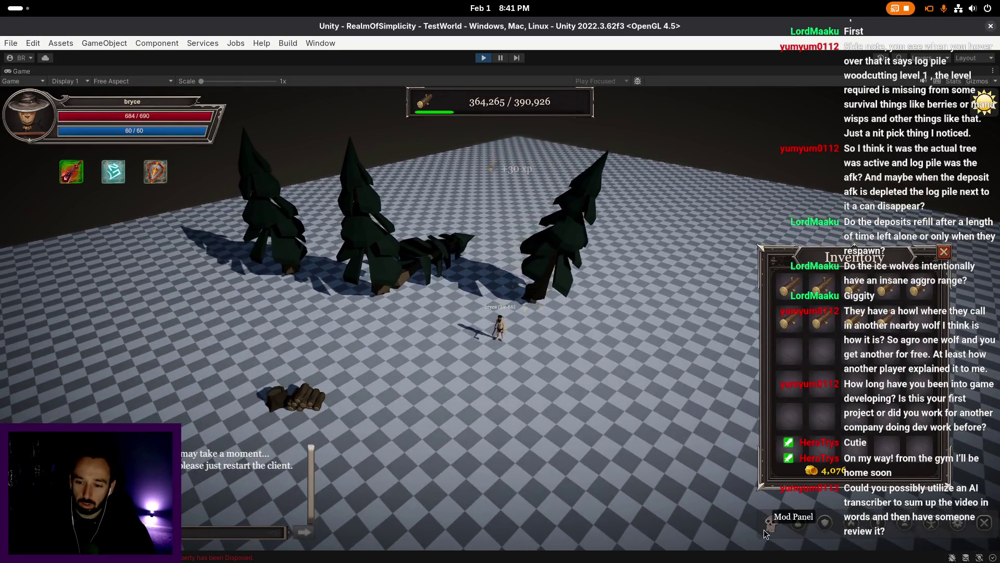
- Request 1 Purite Axe in the moderation panel in place of the Lavite Axe
{"action": "left_click", "coordinate": [772, 523]}
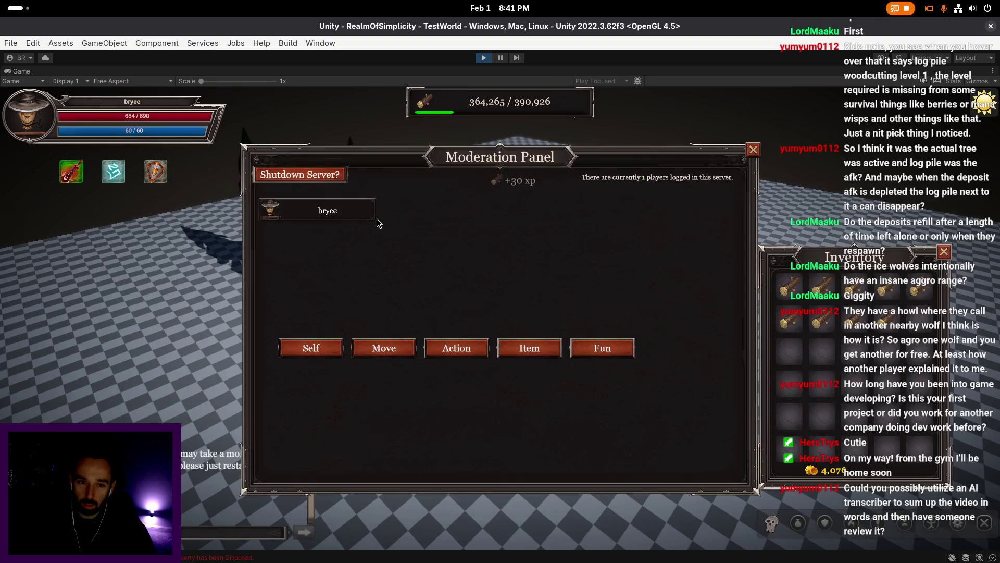
{"action": "left_click", "coordinate": [510, 355]}
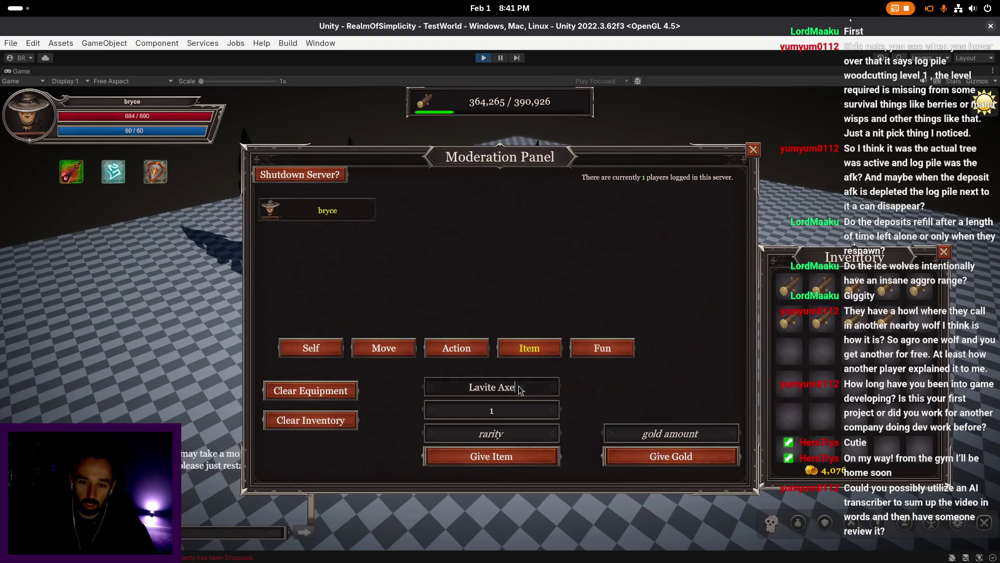
{"action": "type", "text": "Puri"}
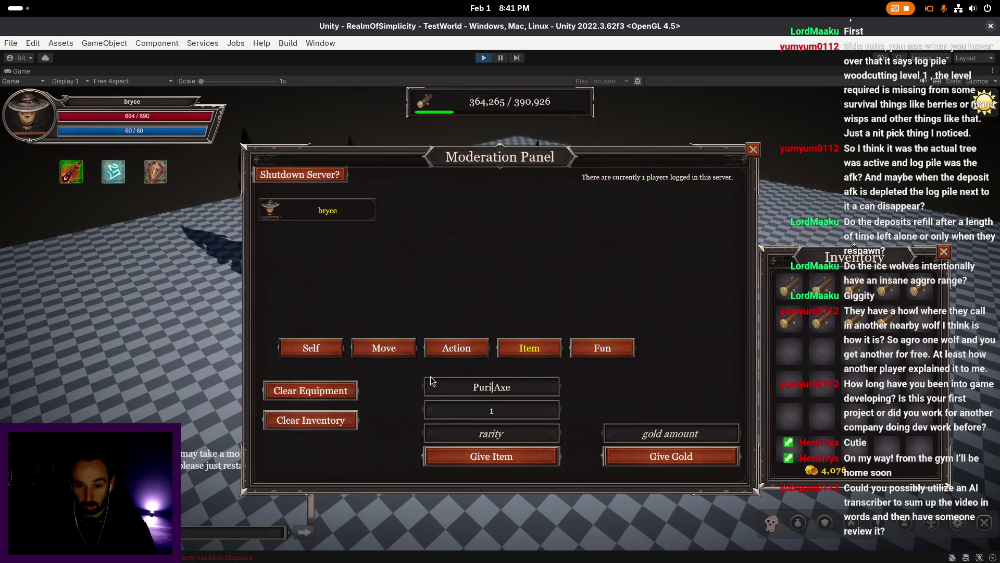
{"action": "left_click", "coordinate": [753, 151]}
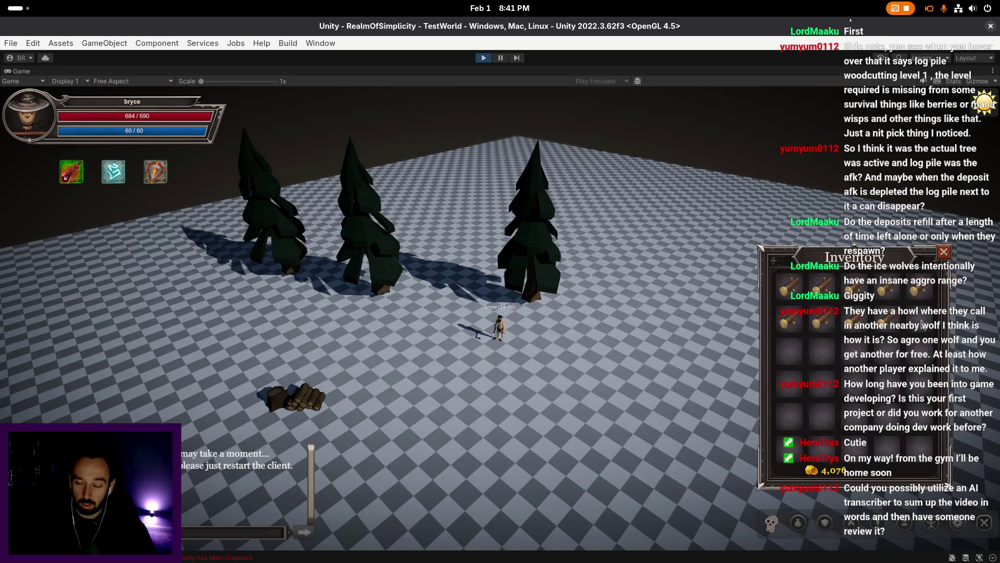
- Chop oaks and confirm the Purite Axe is equipped in the Equipment window
{"action": "scroll", "coordinate": [926, 324], "scroll_direction": "down", "scroll_amount": 2}
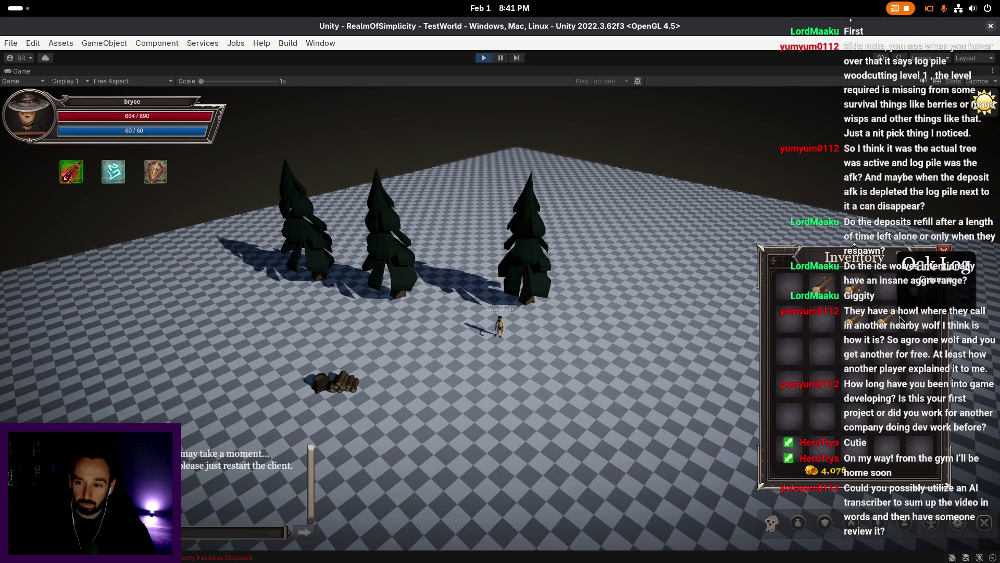
{"action": "scroll", "coordinate": [572, 319], "scroll_direction": "up", "scroll_amount": 2}
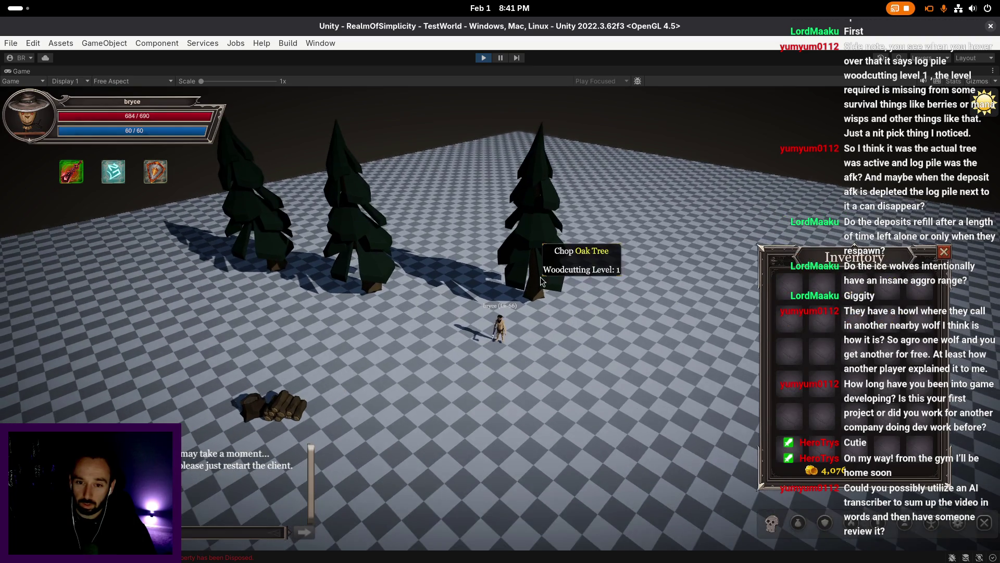
{"action": "left_click", "coordinate": [535, 283]}
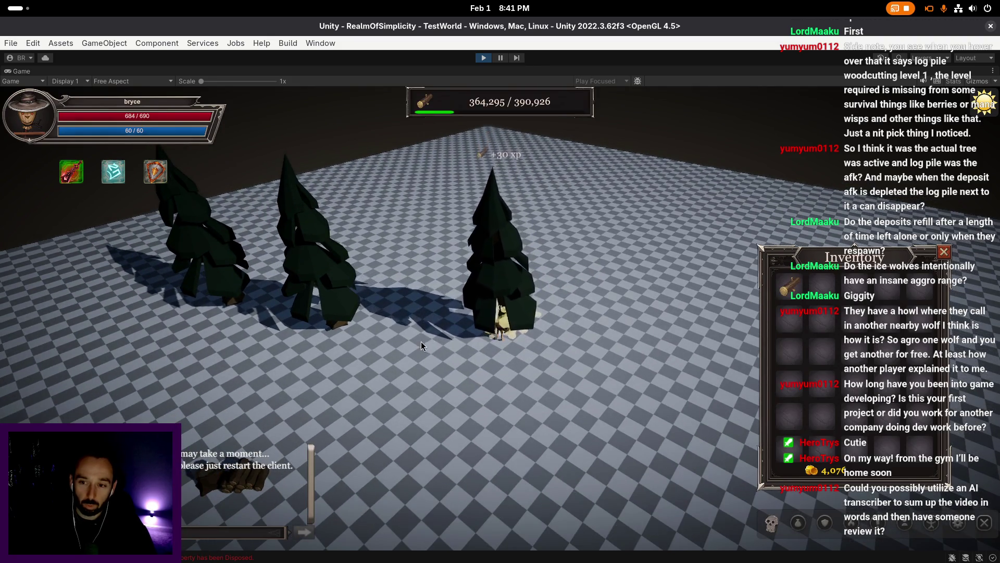
{"action": "left_click", "coordinate": [422, 341]}
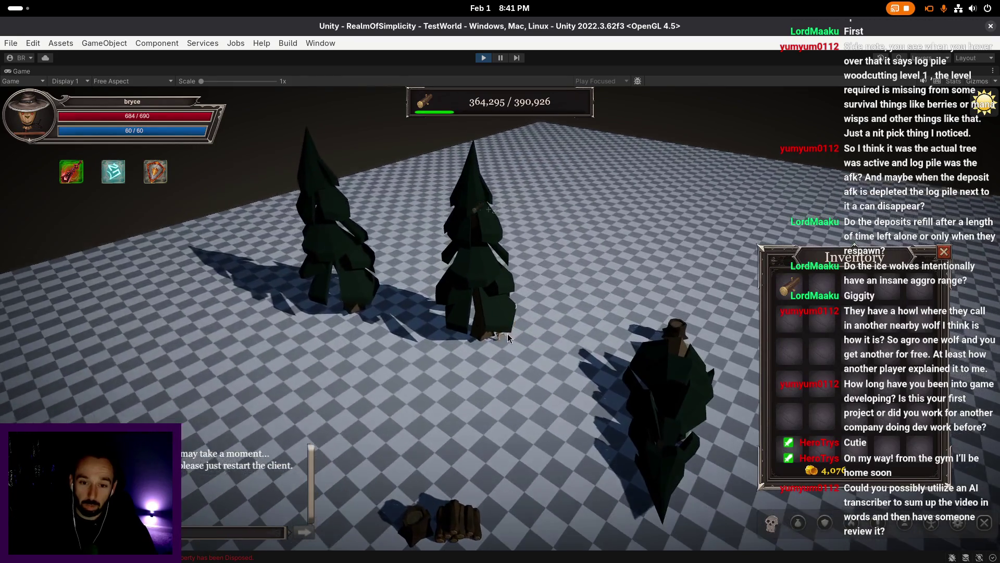
{"action": "key", "text": "e"}
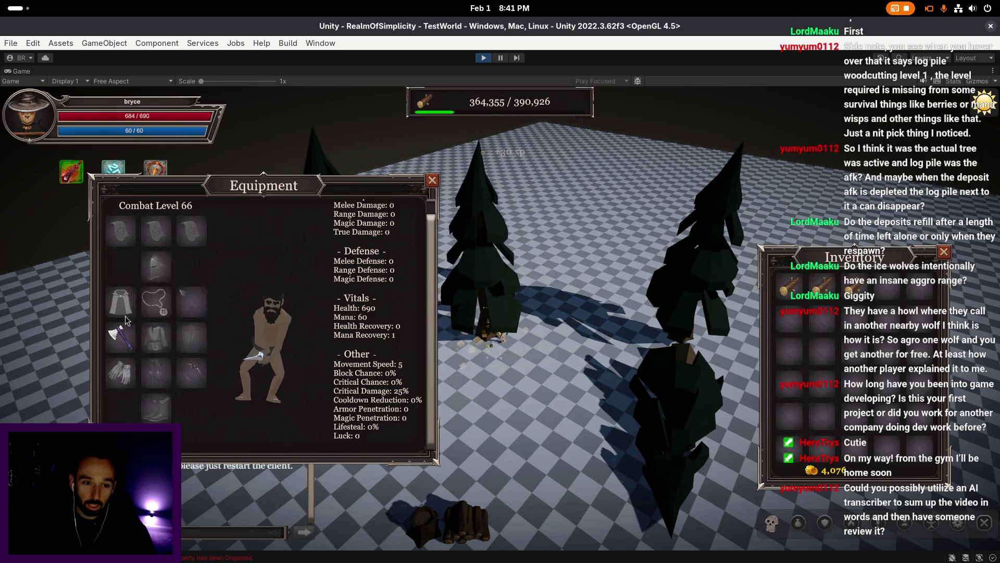
{"action": "key", "text": "e"}
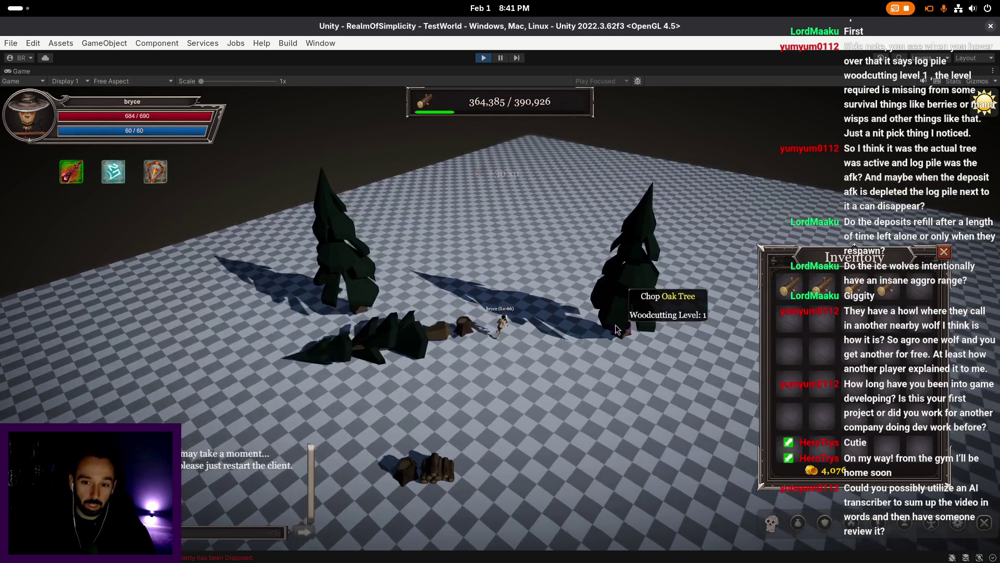
{"action": "left_click", "coordinate": [628, 327]}
{"action": "key", "text": "e"}
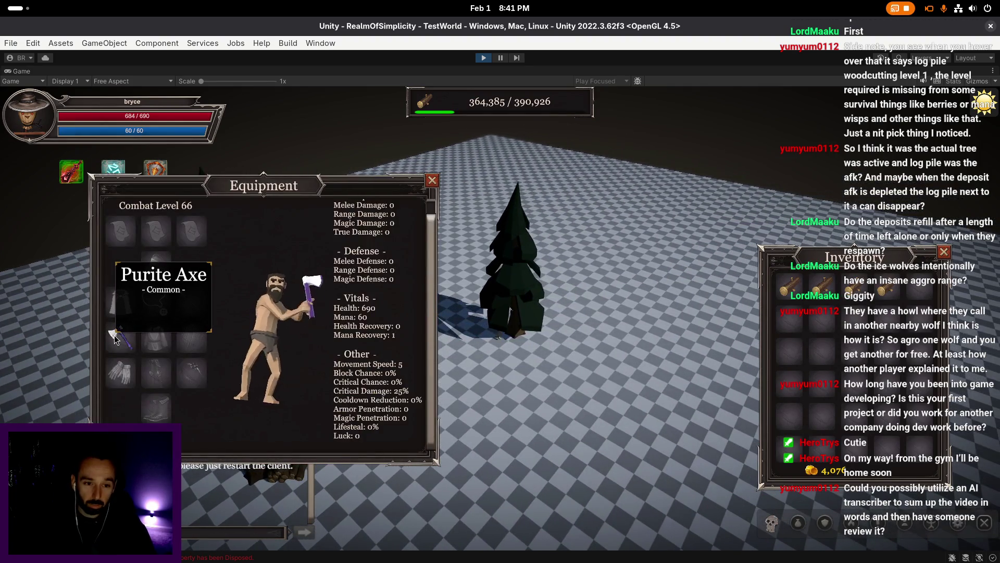
{"action": "key", "text": "e"}
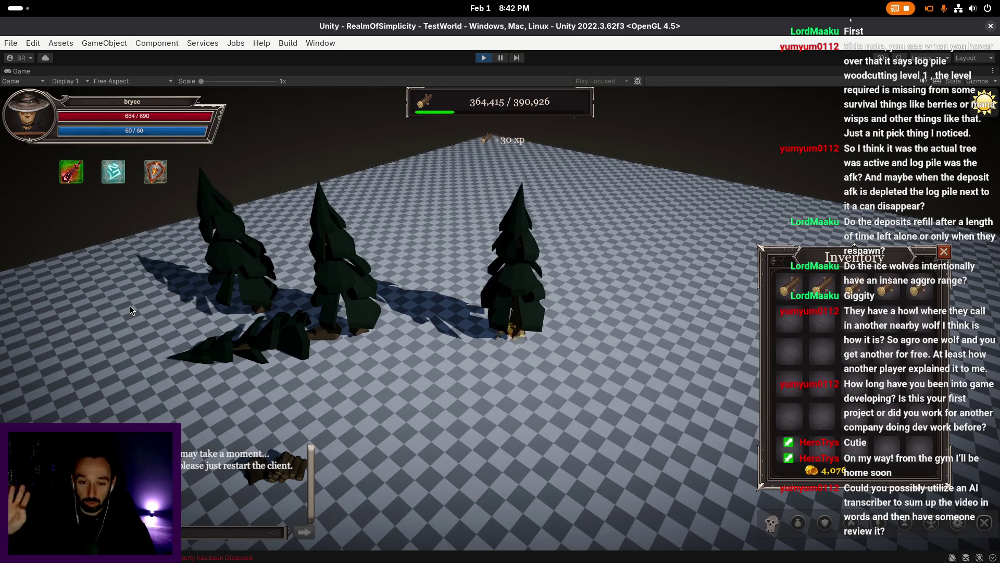
- Fell another oak, raising woodcutting XP to 364,505, and remove the logs from the inventory
{"action": "left_click", "coordinate": [505, 273]}
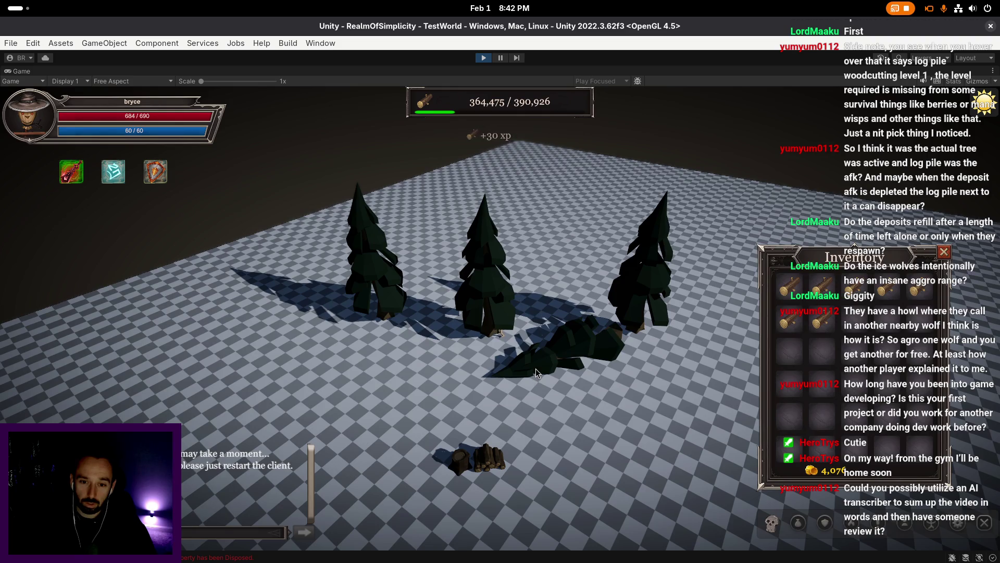
{"action": "left_click", "coordinate": [537, 367]}
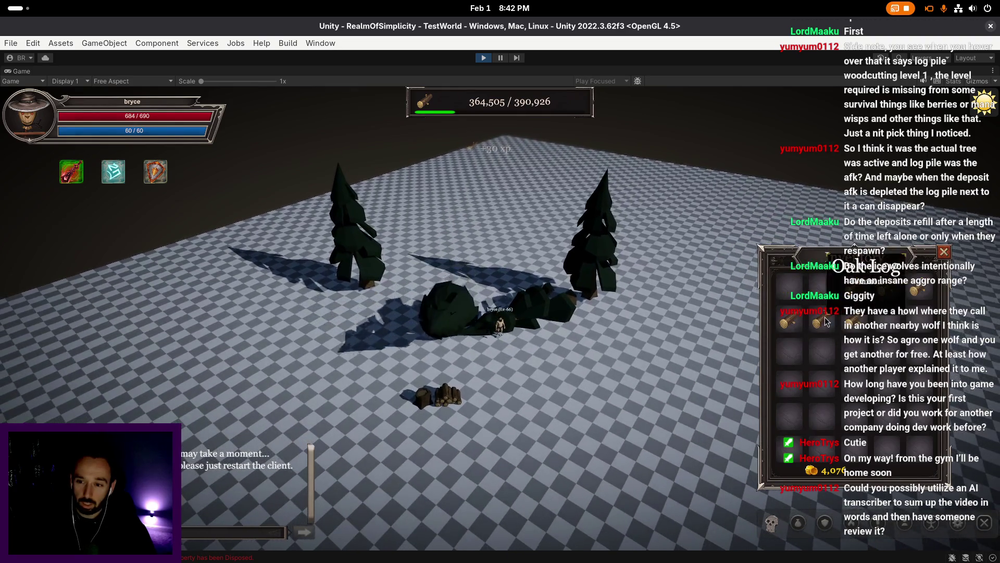
{"action": "left_click", "coordinate": [888, 294]}
{"action": "left_click", "coordinate": [917, 290]}
{"action": "left_click", "coordinate": [853, 319]}
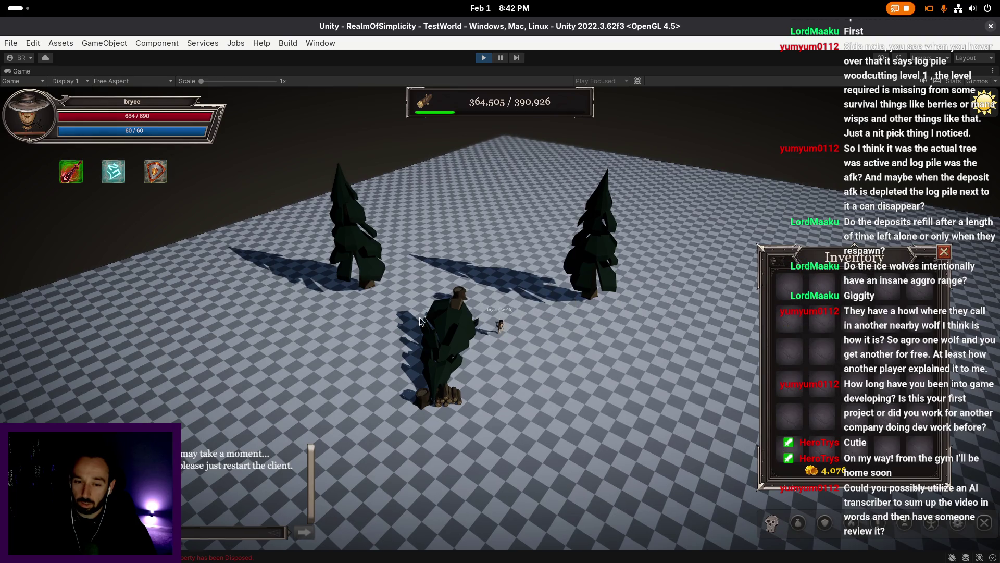
- Walk the character to the Oak Log Pile and chop while rotating the game camera around it
{"action": "key", "text": "Left"}
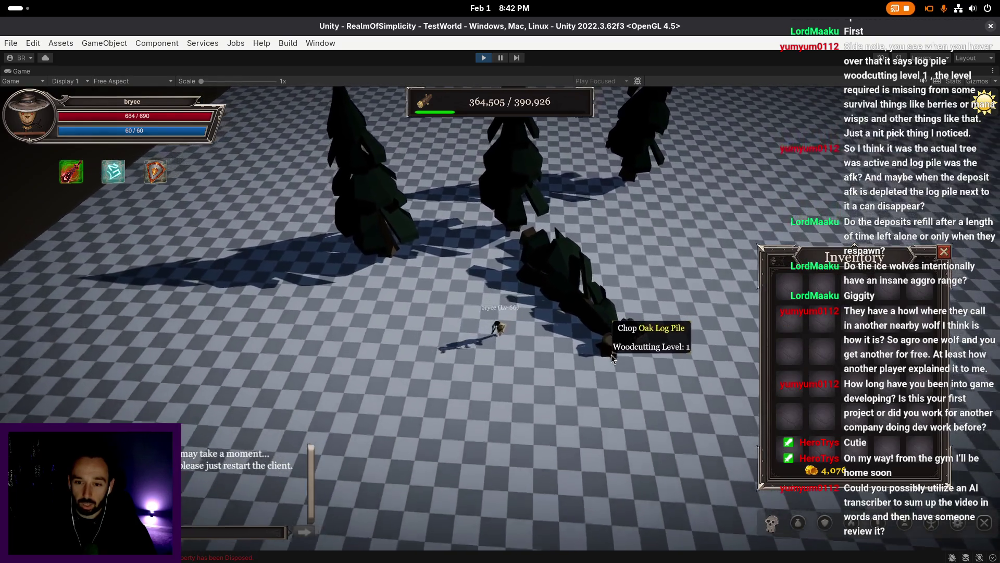
{"action": "left_click", "coordinate": [613, 355]}
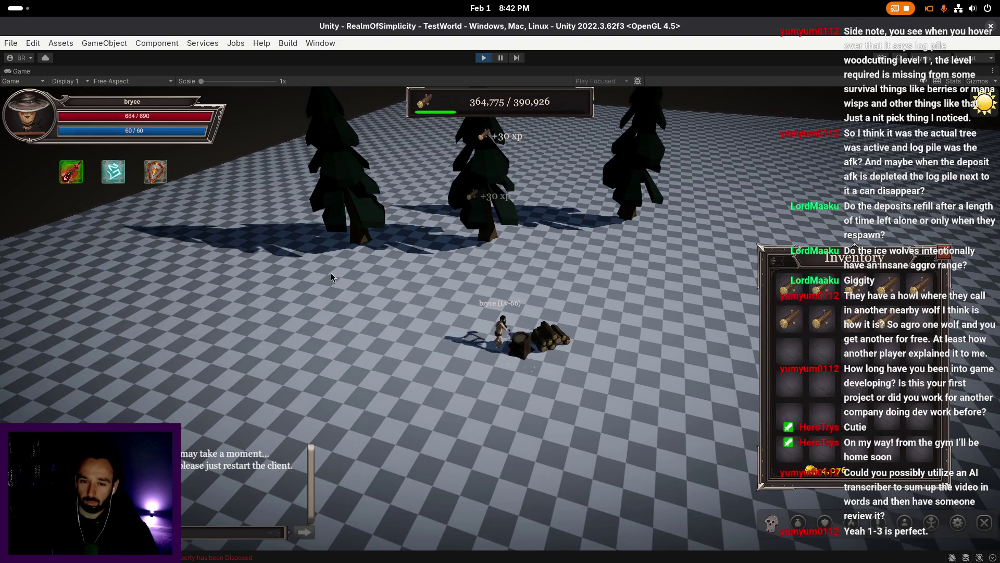
{"action": "left_click_drag", "start_coordinate": [331, 273], "coordinate": [399, 284]}
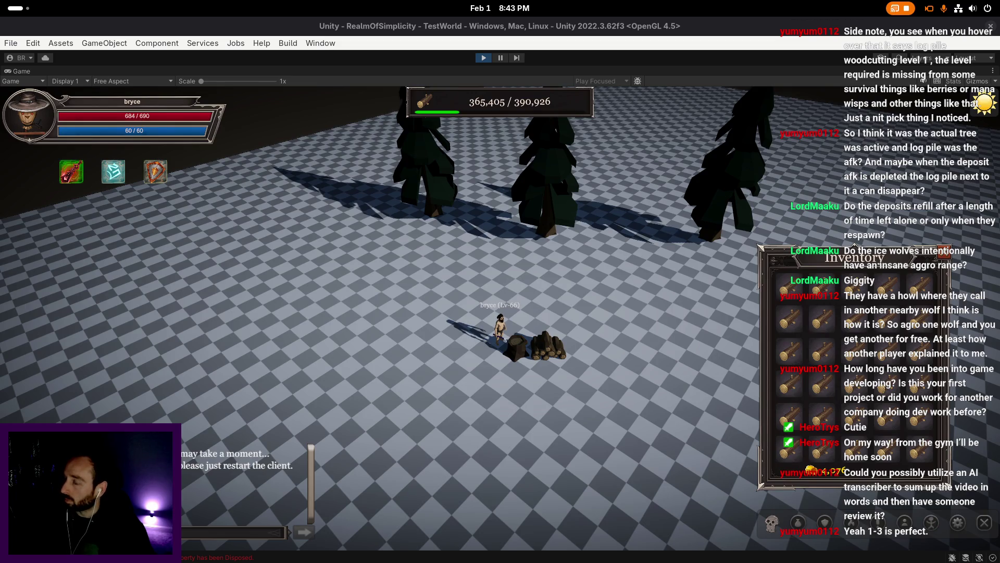
{"action": "mouse_move", "coordinate": [455, 326]}
{"action": "left_mouse_down"}
{"action": "mouse_move", "coordinate": [330, 281]}
{"action": "mouse_move", "coordinate": [477, 287]}
{"action": "mouse_move", "coordinate": [439, 315]}
{"action": "mouse_move", "coordinate": [488, 259]}
{"action": "mouse_move", "coordinate": [595, 327]}
{"action": "mouse_move", "coordinate": [552, 321]}
{"action": "mouse_move", "coordinate": [591, 319]}
{"action": "mouse_move", "coordinate": [551, 346]}
{"action": "mouse_move", "coordinate": [532, 331]}
{"action": "left_mouse_up"}
- Drop four logs from the Inventory slots and bring up the moderation panel
{"action": "left_click", "coordinate": [790, 289]}
{"action": "left_click", "coordinate": [822, 320]}
{"action": "left_click", "coordinate": [854, 289]}
{"action": "left_click", "coordinate": [920, 289]}
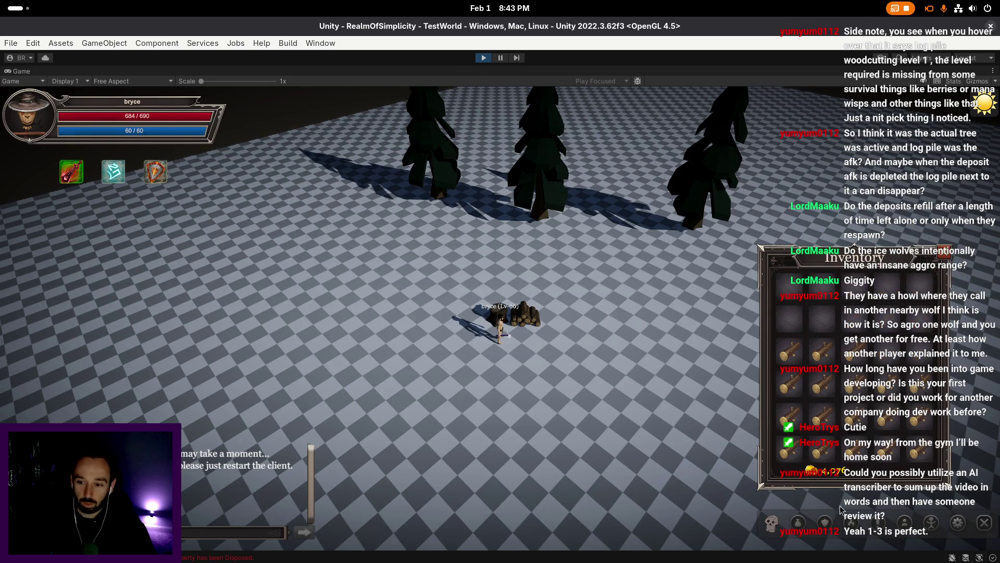
{"action": "key", "text": "F1"}
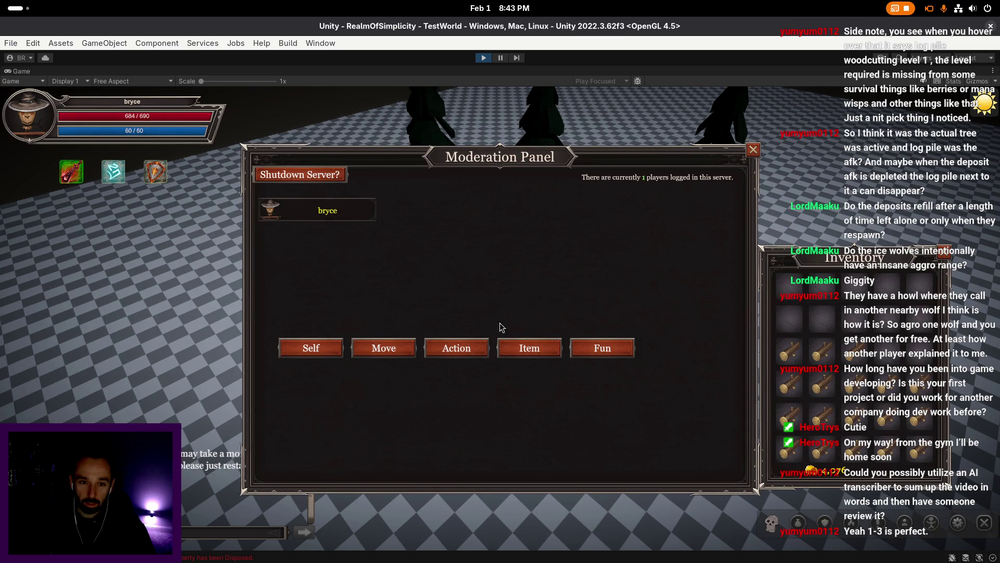
- Clear the inventory items through the Moderation Panel, stop Play mode, and glance at the console
{"action": "left_click", "coordinate": [527, 348]}
{"action": "left_click", "coordinate": [316, 420]}
{"action": "key", "text": "F1"}
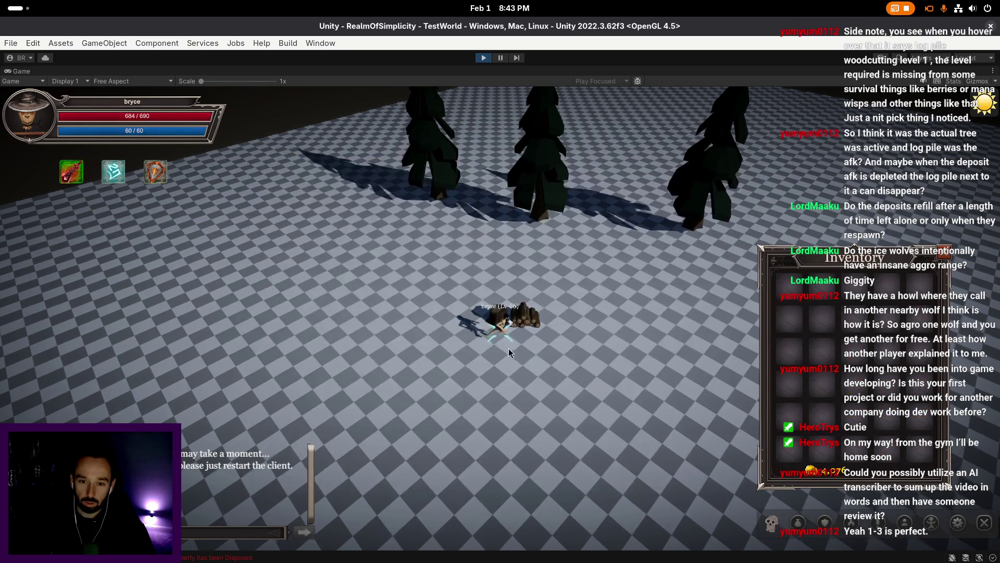
{"action": "left_click", "coordinate": [482, 59]}
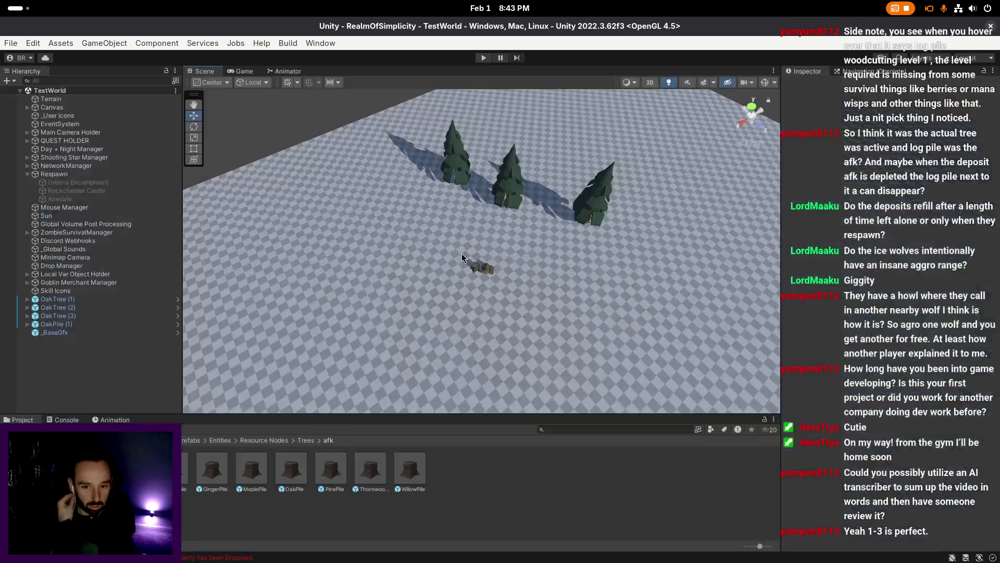
{"action": "left_click", "coordinate": [53, 419]}
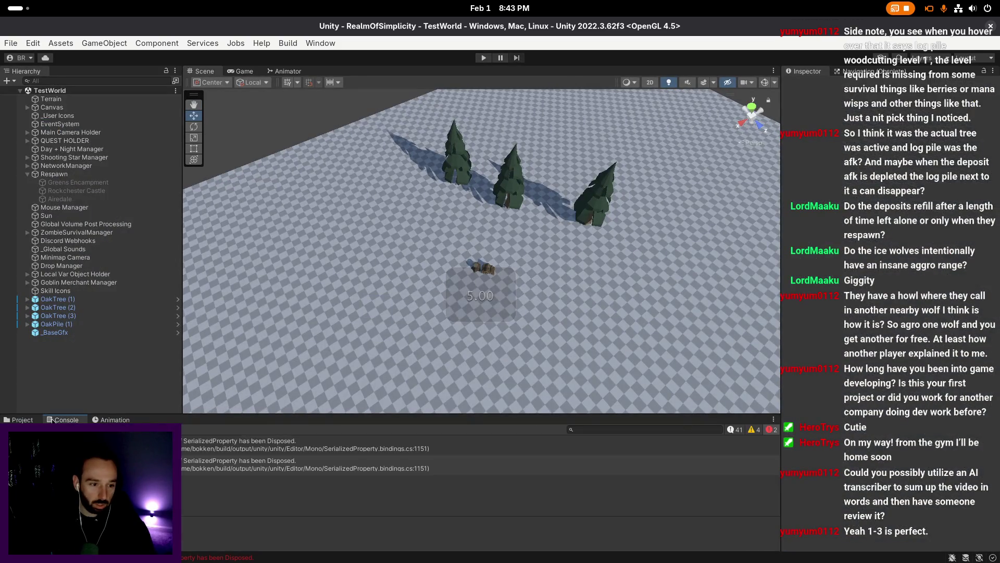
{"action": "left_click", "coordinate": [18, 419]}
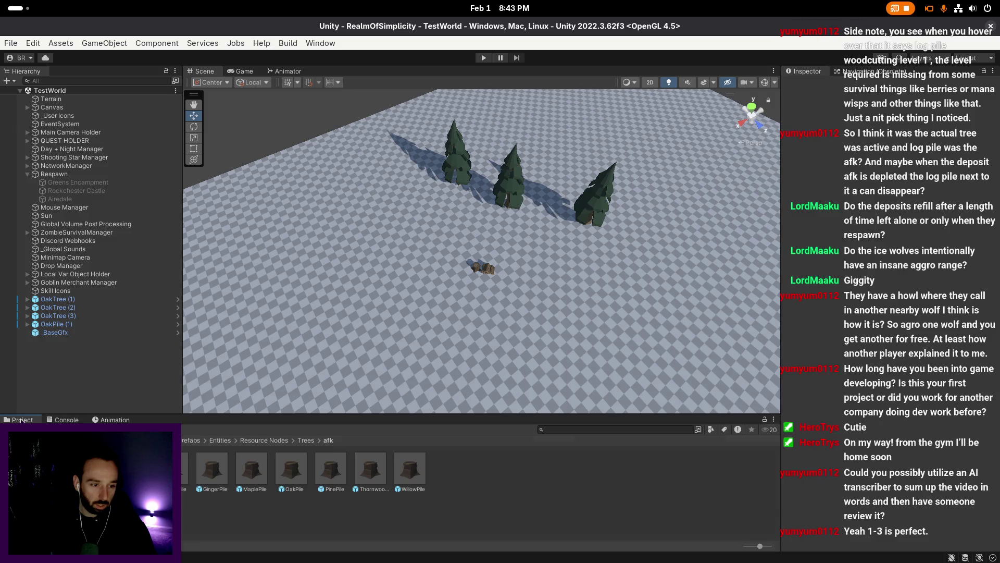
- Select the middle OakTree and ping its Spawn On Harvested OakTree Ragdoll prefab
{"action": "scroll", "coordinate": [510, 304], "scroll_direction": "up", "scroll_amount": 3}
{"action": "key", "text": "w"}
{"action": "left_click_drag", "start_coordinate": [548, 294], "coordinate": [537, 281]}
{"action": "left_click", "coordinate": [496, 199]}
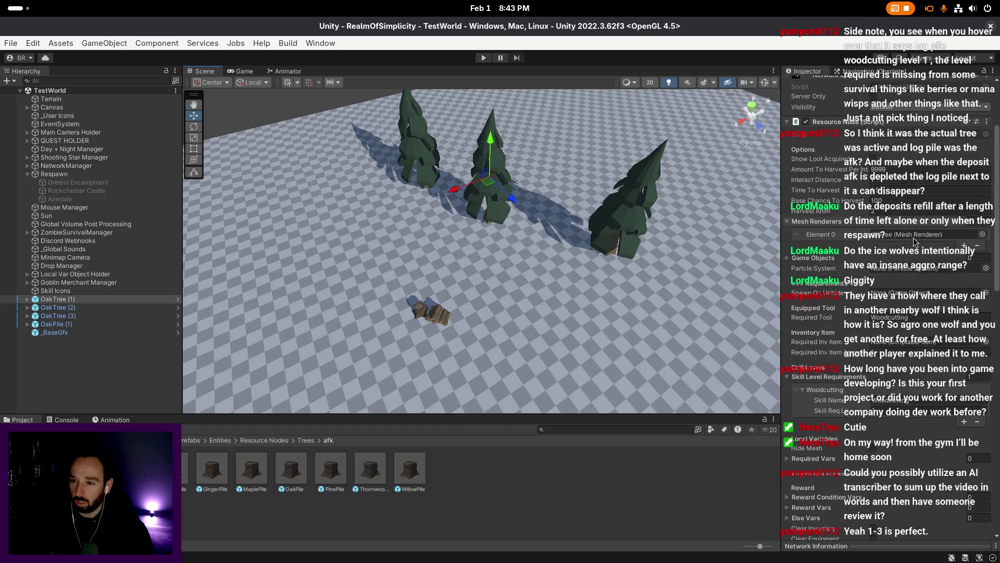
{"action": "scroll", "coordinate": [913, 255], "scroll_direction": "down", "scroll_amount": 5}
{"action": "scroll", "coordinate": [904, 262], "scroll_direction": "down", "scroll_amount": 5}
{"action": "left_click", "coordinate": [917, 301]}
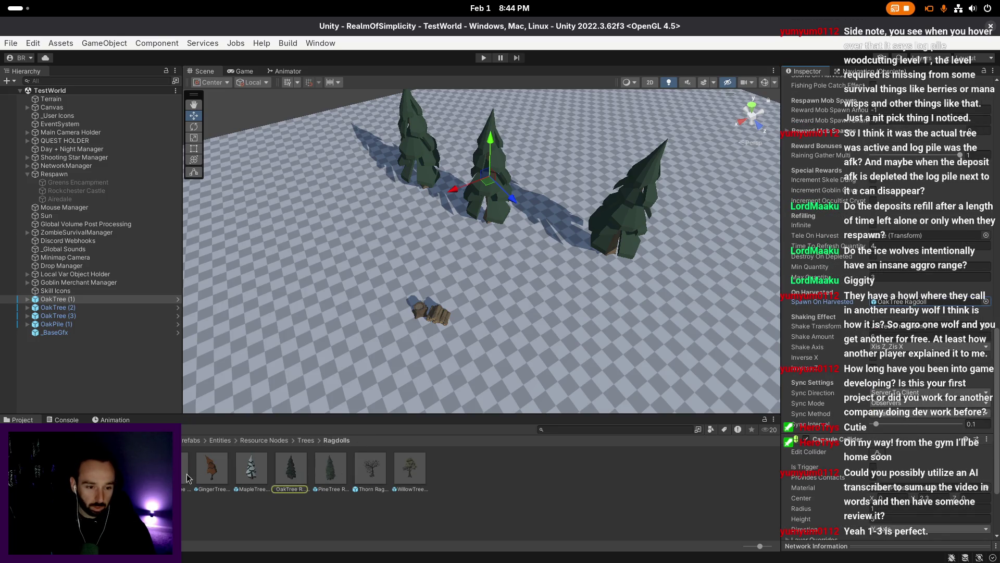
{"action": "left_click", "coordinate": [291, 473]}
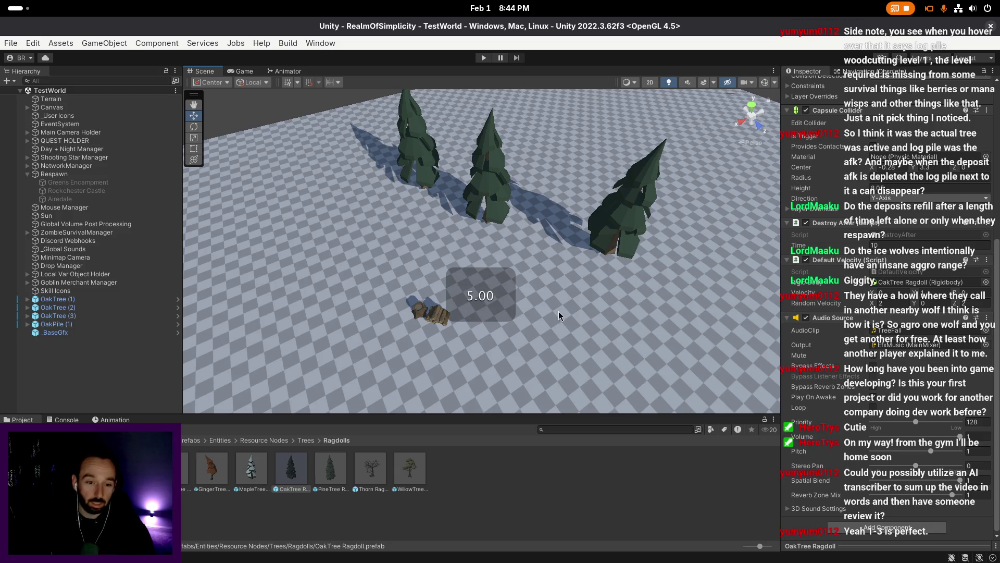
- Select all seven ragdoll prefabs: Birch, GingerTree, MapleTree, OakTree, PineTree, Thorn and Willow
{"action": "left_click", "coordinate": [171, 469]}
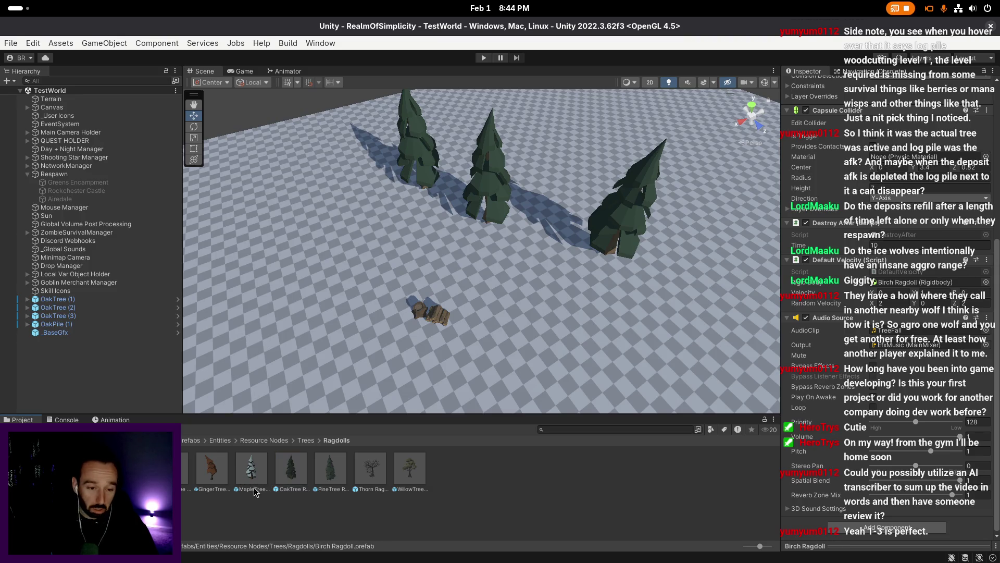
{"action": "left_click", "coordinate": [214, 472], "text": "ctrl"}
{"action": "left_click", "coordinate": [252, 471], "text": "ctrl"}
{"action": "left_click", "coordinate": [290, 472], "text": "ctrl"}
{"action": "left_click", "coordinate": [325, 474], "text": "ctrl"}
{"action": "left_click", "coordinate": [370, 471], "text": "ctrl"}
{"action": "left_click", "coordinate": [410, 472], "text": "ctrl"}
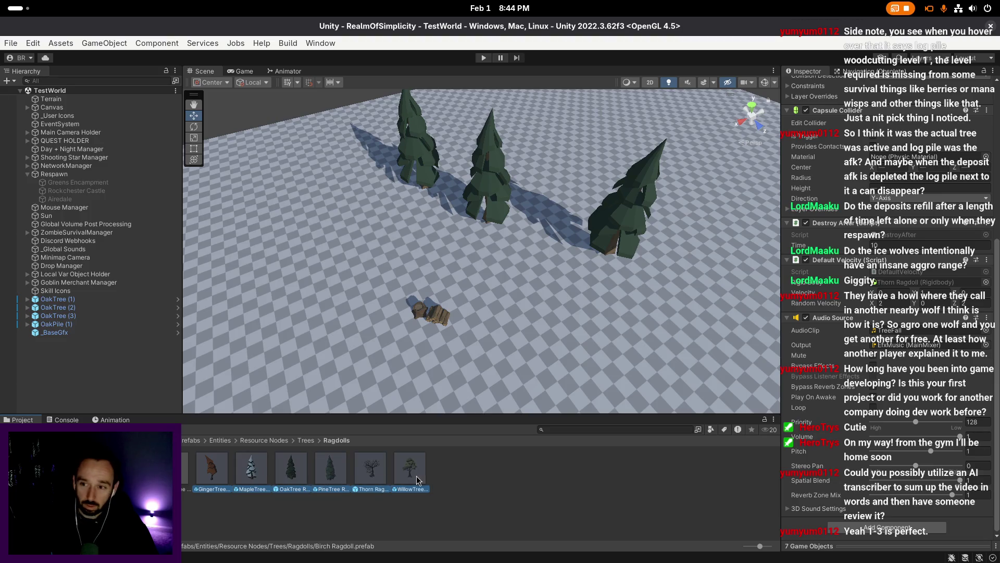
- Set the Destroy After Time to 4 for the selected ragdolls
{"action": "left_click", "coordinate": [881, 247]}
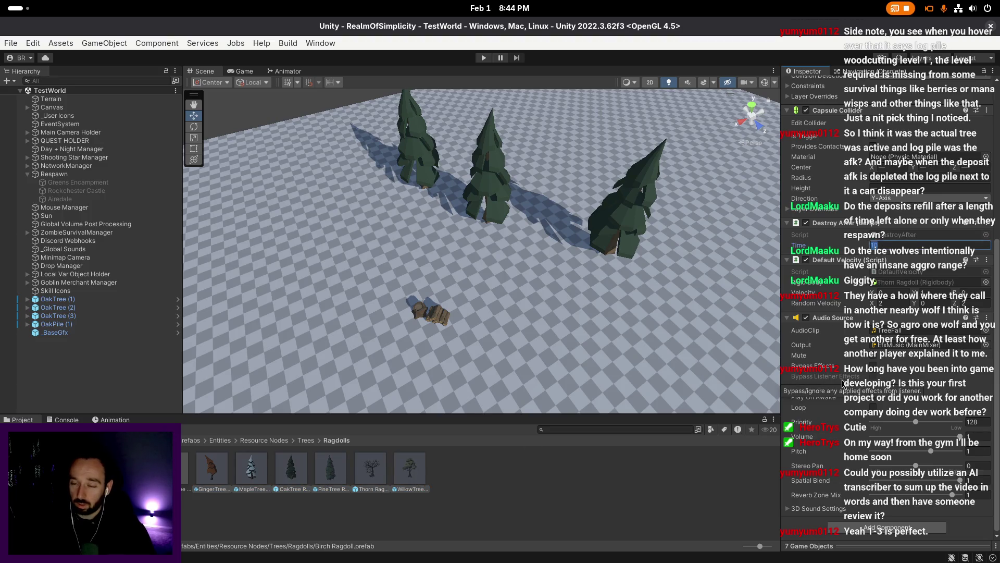
{"action": "type", "text": "4"}
{"action": "key", "text": "Return"}
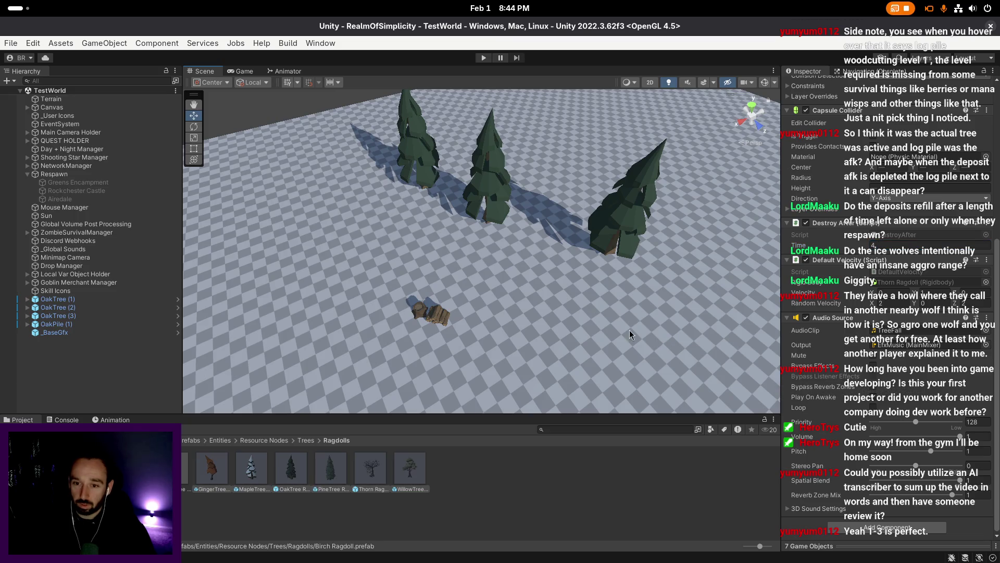
{"action": "scroll", "coordinate": [563, 330], "scroll_direction": "up", "scroll_amount": 1}
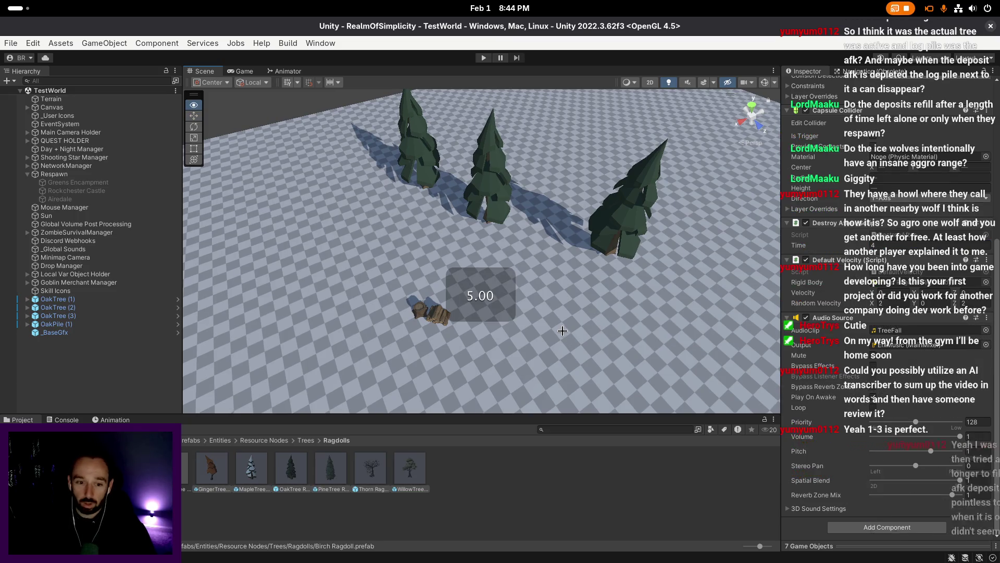
{"action": "left_click", "coordinate": [892, 242]}
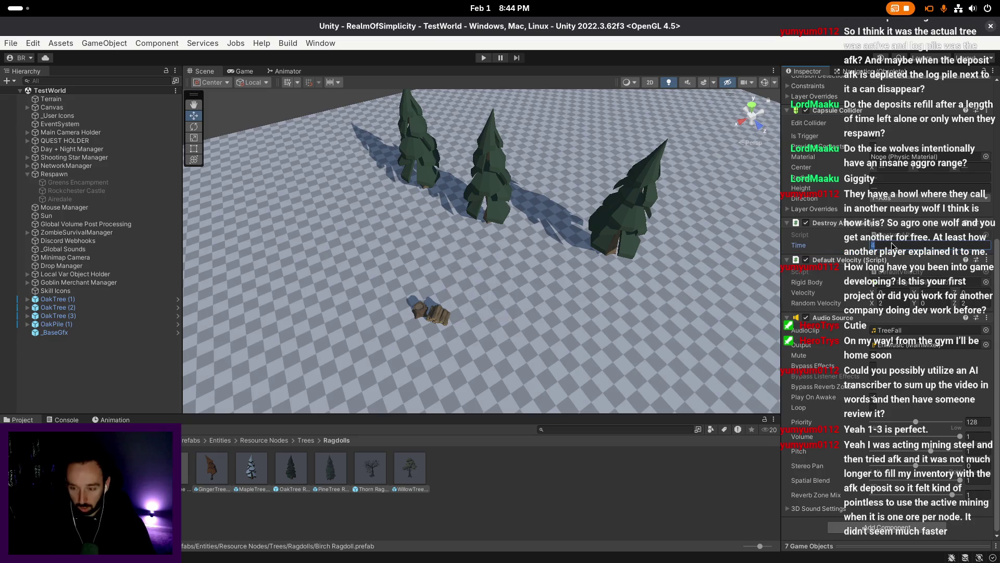
{"action": "key", "text": "Return"}
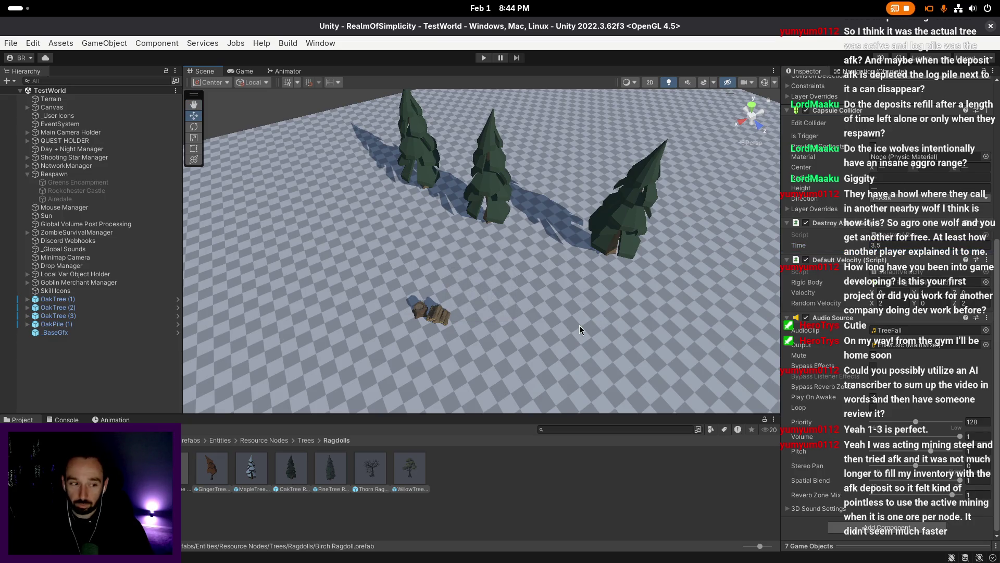
{"action": "scroll", "coordinate": [583, 328], "scroll_direction": "down", "scroll_amount": 1}
{"action": "scroll", "coordinate": [584, 327], "scroll_direction": "down", "scroll_amount": 1}
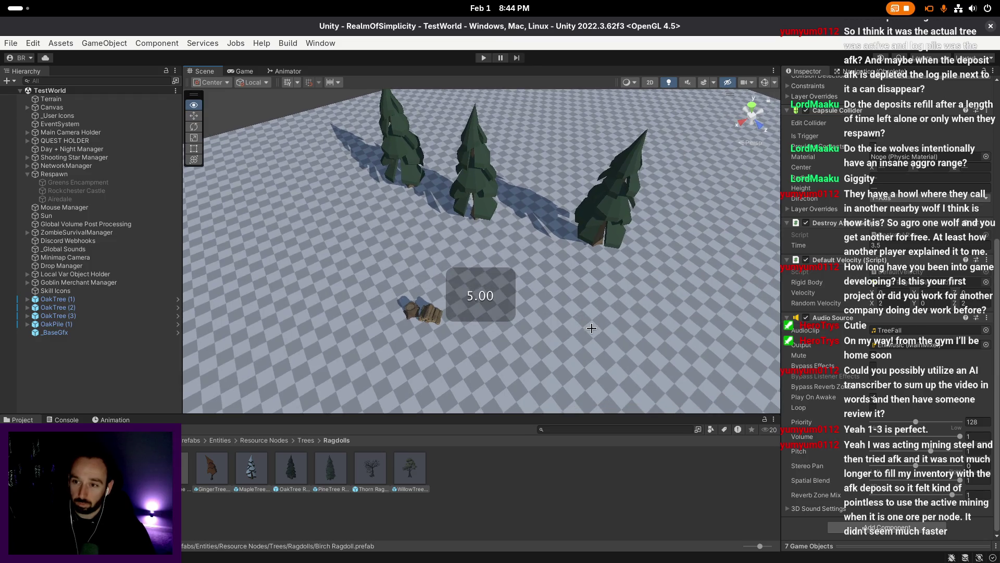
- Orbit and fly the scene camera around the log pile and oak trees
{"action": "left_click_drag", "start_coordinate": [614, 324], "coordinate": [542, 320]}
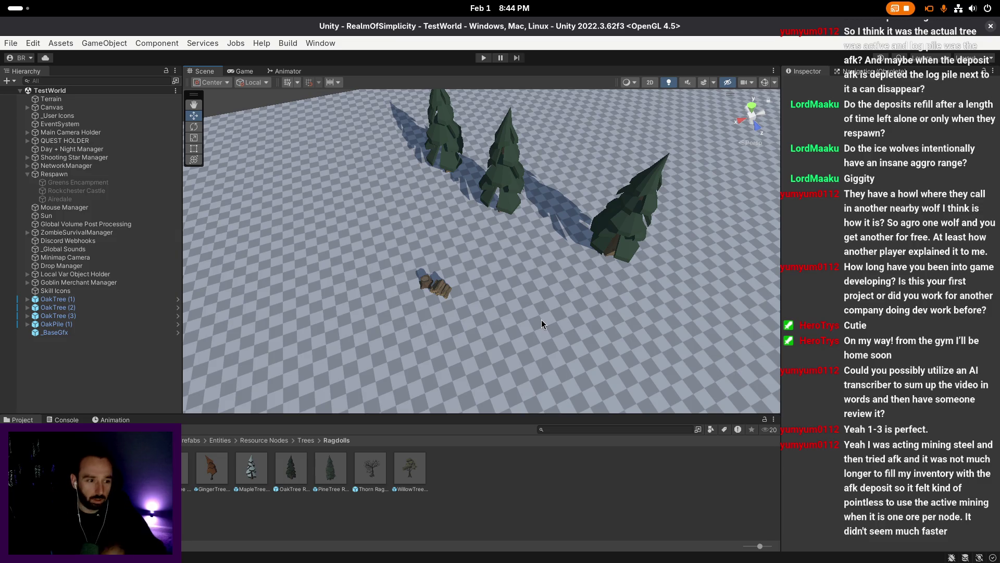
{"action": "right_click", "coordinate": [542, 320]}
{"action": "key", "text": "w"}
{"action": "key", "text": "s"}
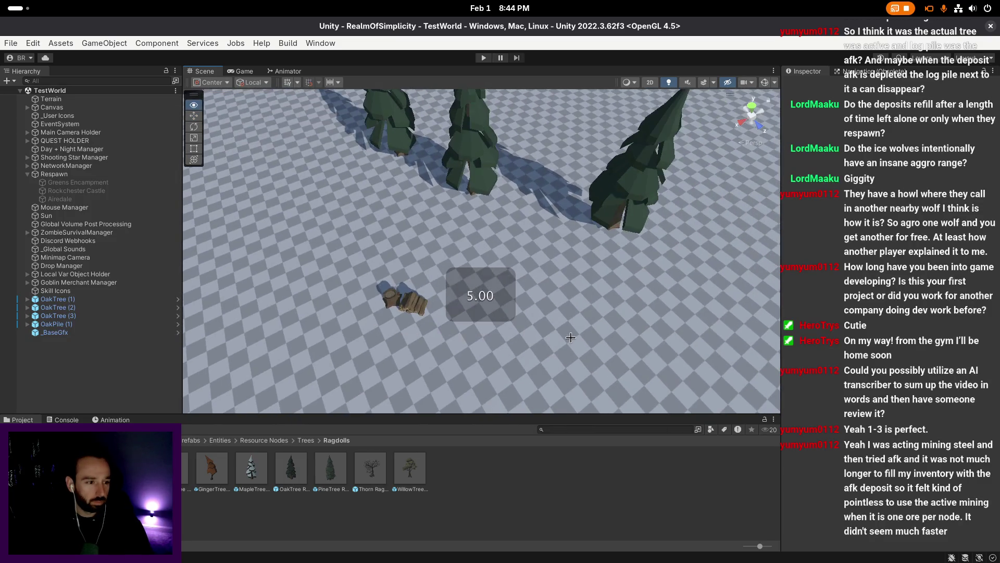
{"action": "right_click", "coordinate": [571, 339]}
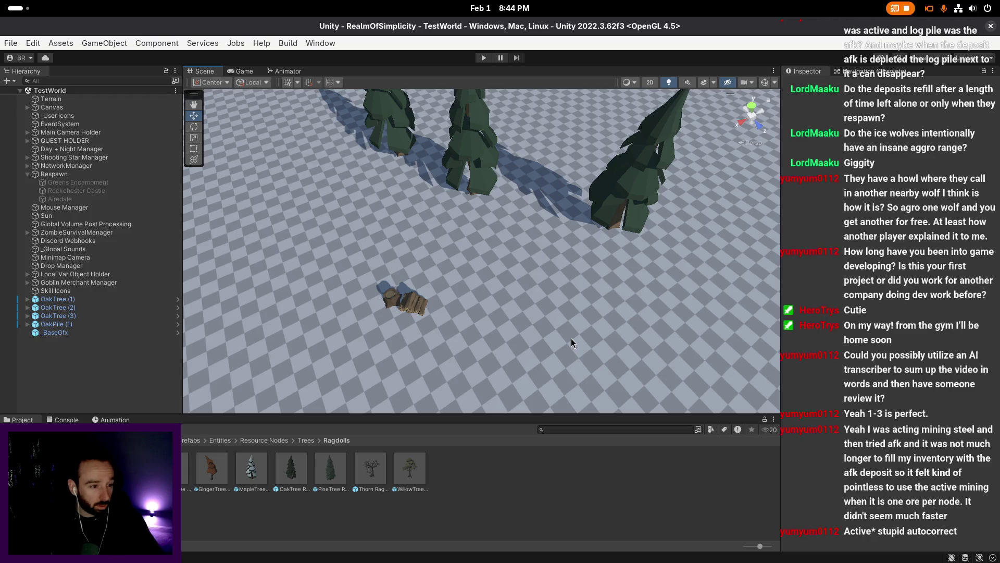
{"action": "right_click", "coordinate": [571, 339]}
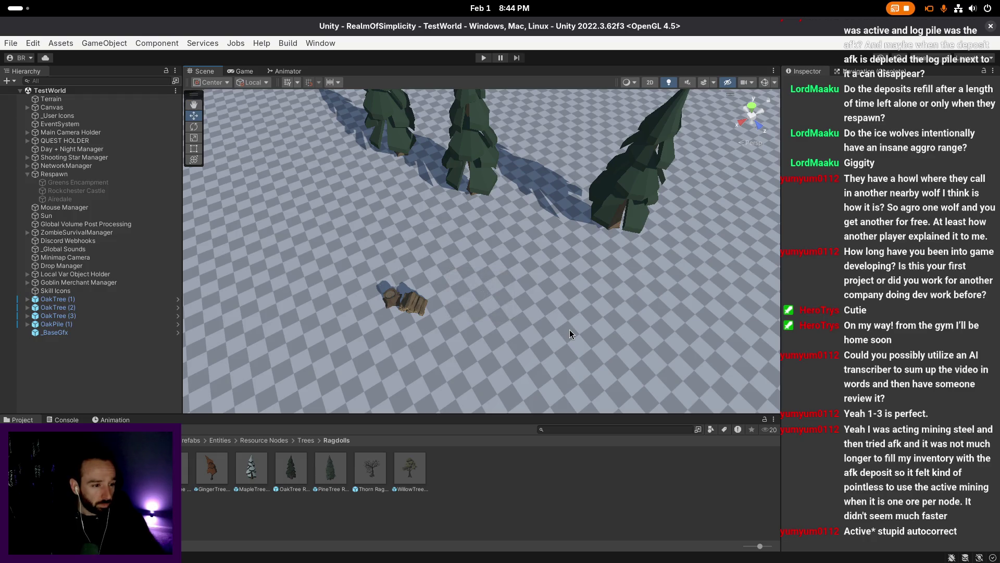
{"action": "right_click", "coordinate": [568, 327]}
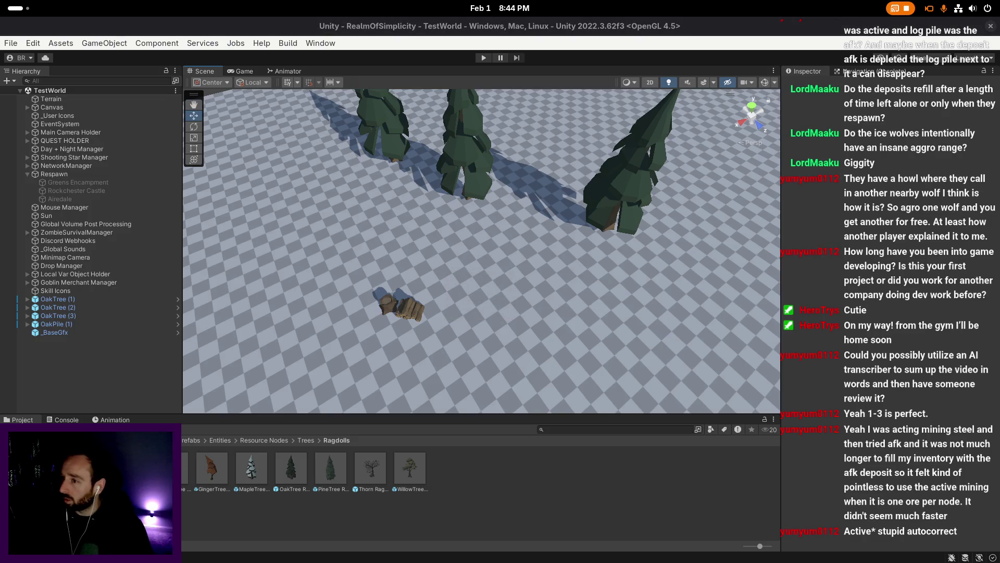
- Open Trees > afk, select all log pile prefabs, and inspect Base Chance To Harvest
{"action": "left_click", "coordinate": [305, 441]}
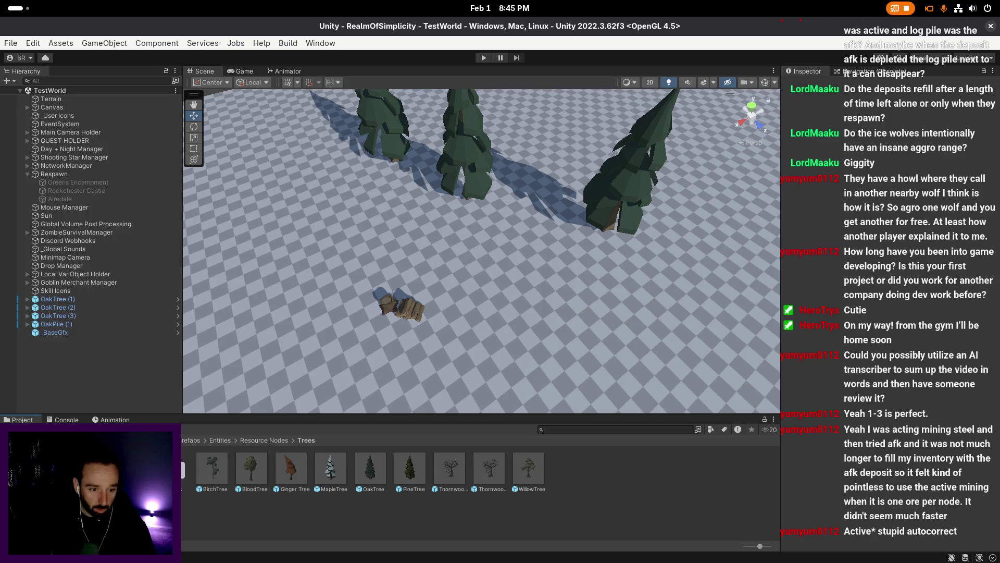
{"action": "double_click", "coordinate": [183, 470]}
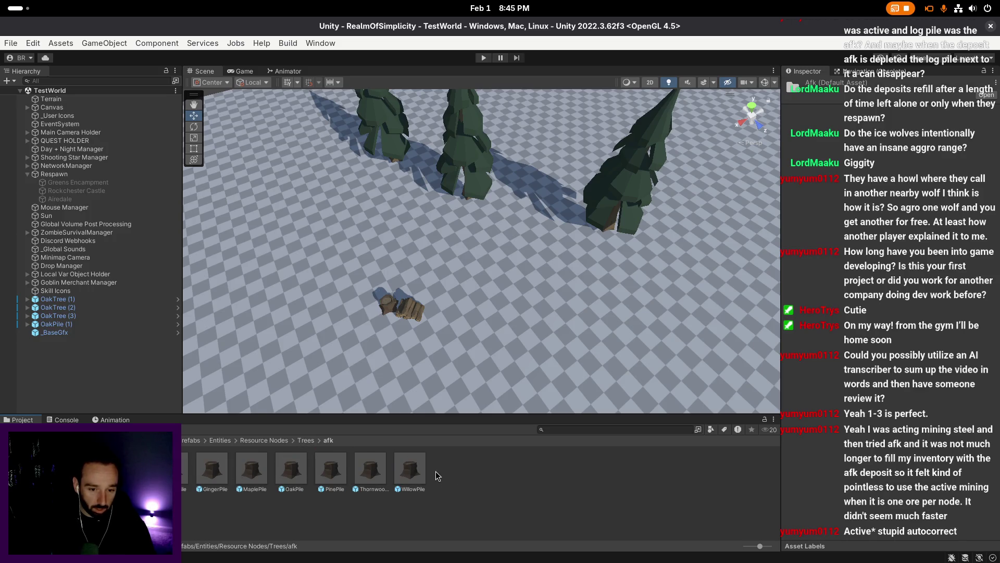
{"action": "key", "text": "ctrl+a"}
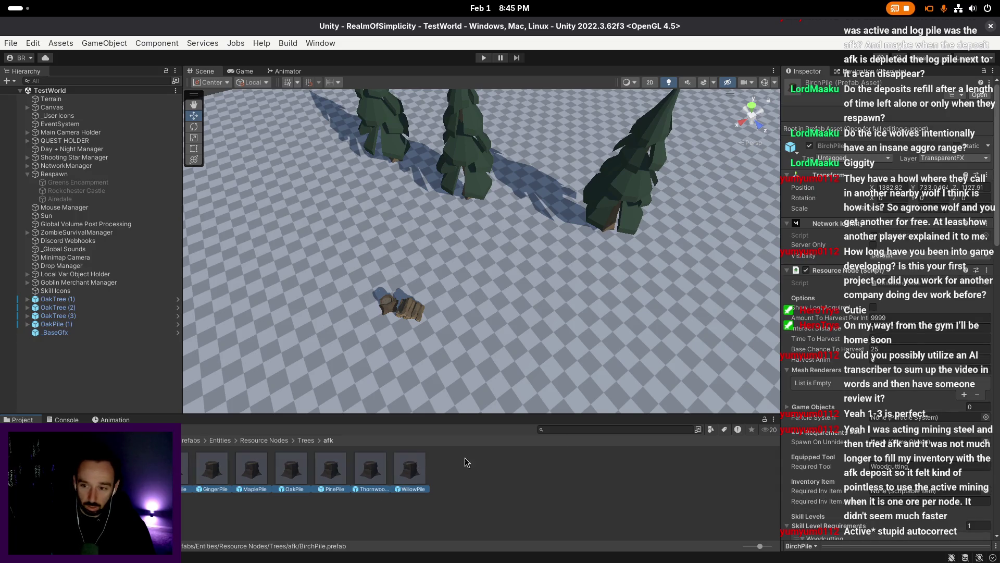
{"action": "scroll", "coordinate": [906, 266], "scroll_direction": "down", "scroll_amount": 3}
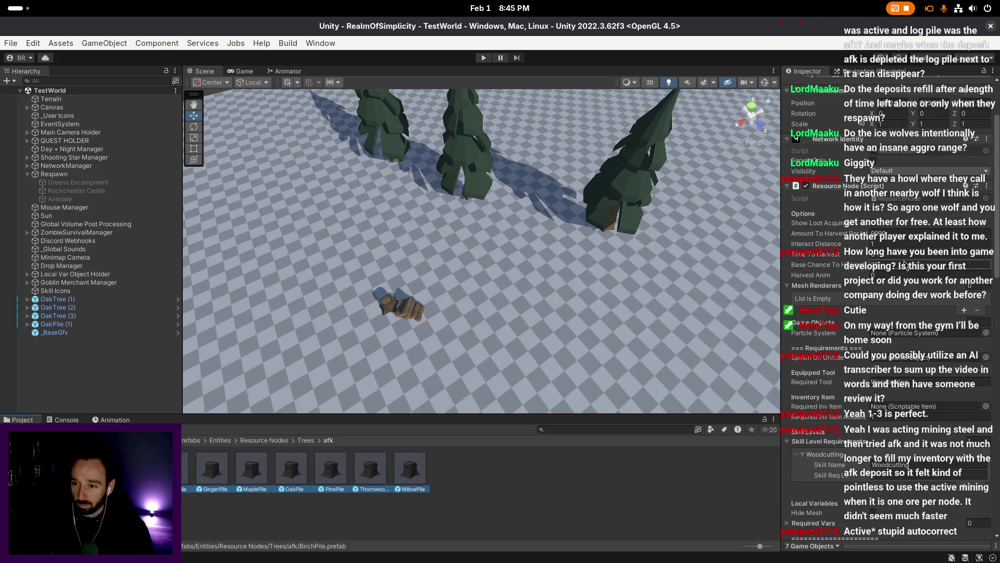
{"action": "left_click", "coordinate": [906, 265]}
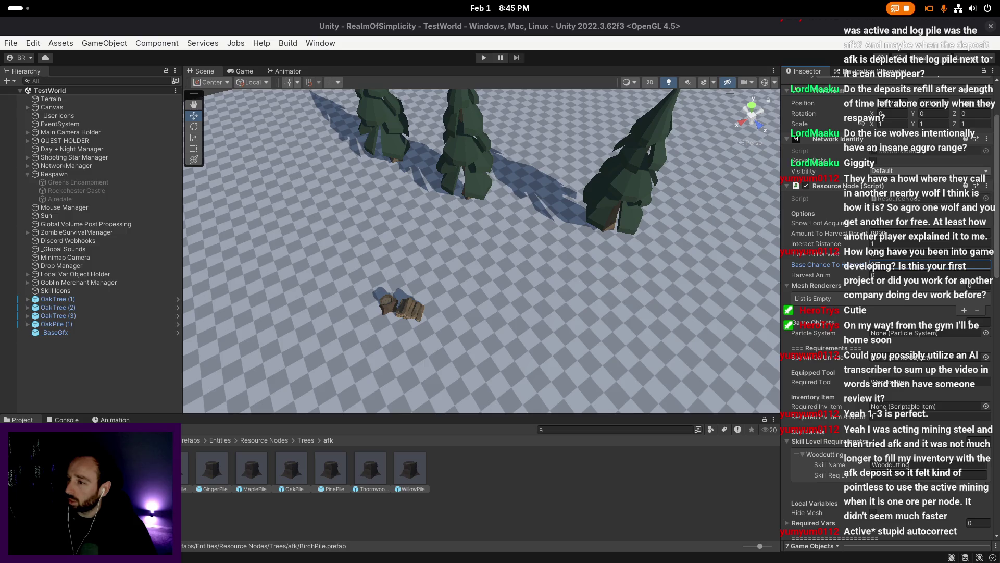
- Reselect the seven afk pile prefabs, then go up to the Resource Nodes folder
{"action": "left_click", "coordinate": [698, 322]}
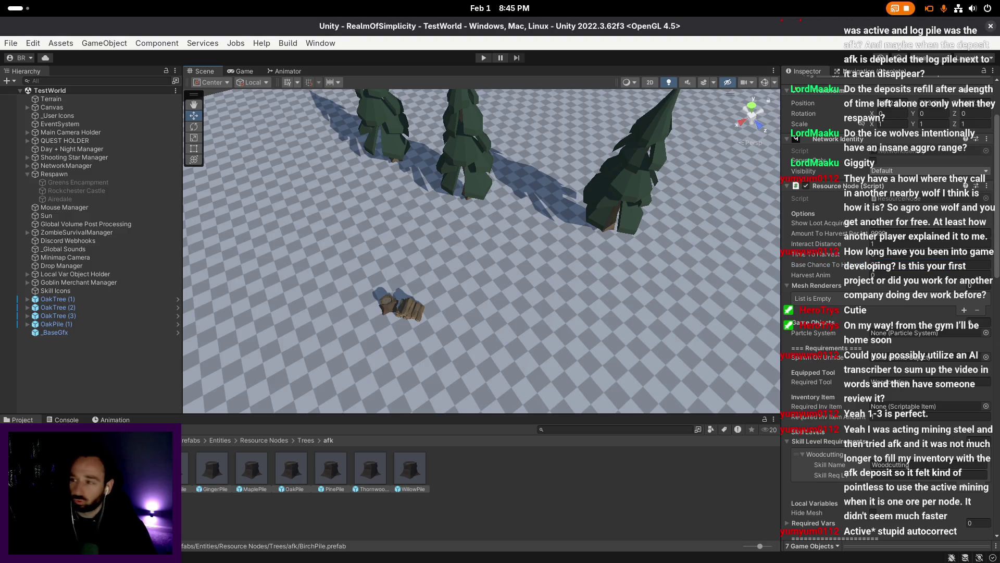
{"action": "scroll", "coordinate": [548, 311], "scroll_direction": "up", "scroll_amount": 2}
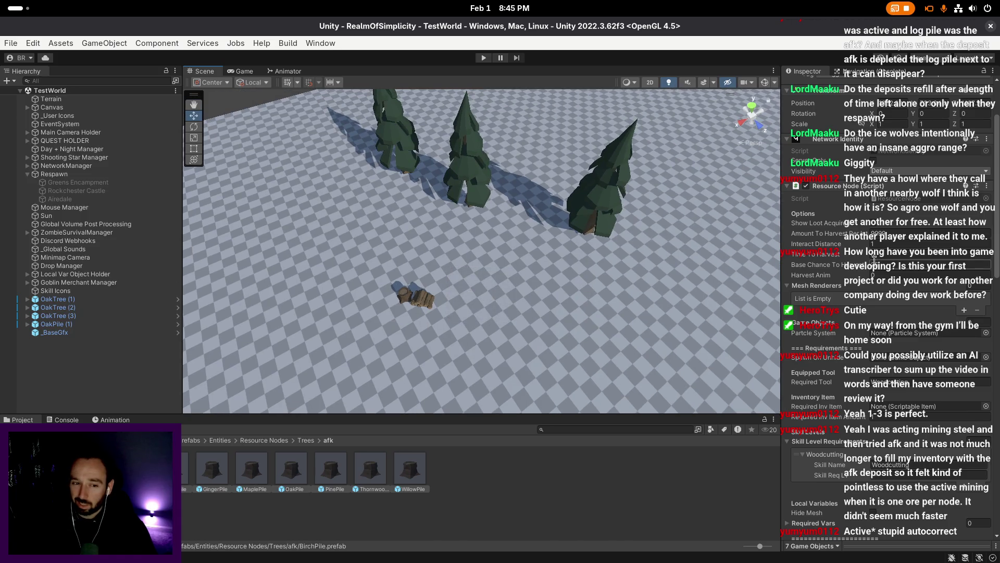
{"action": "left_click", "coordinate": [188, 485]}
{"action": "left_click", "coordinate": [415, 474], "text": "shift"}
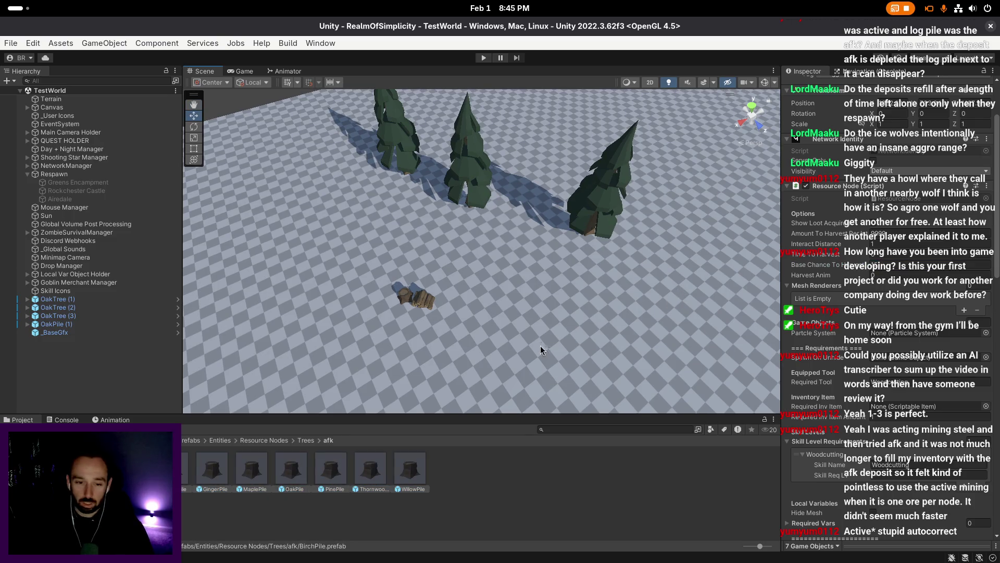
{"action": "left_click", "coordinate": [265, 440]}
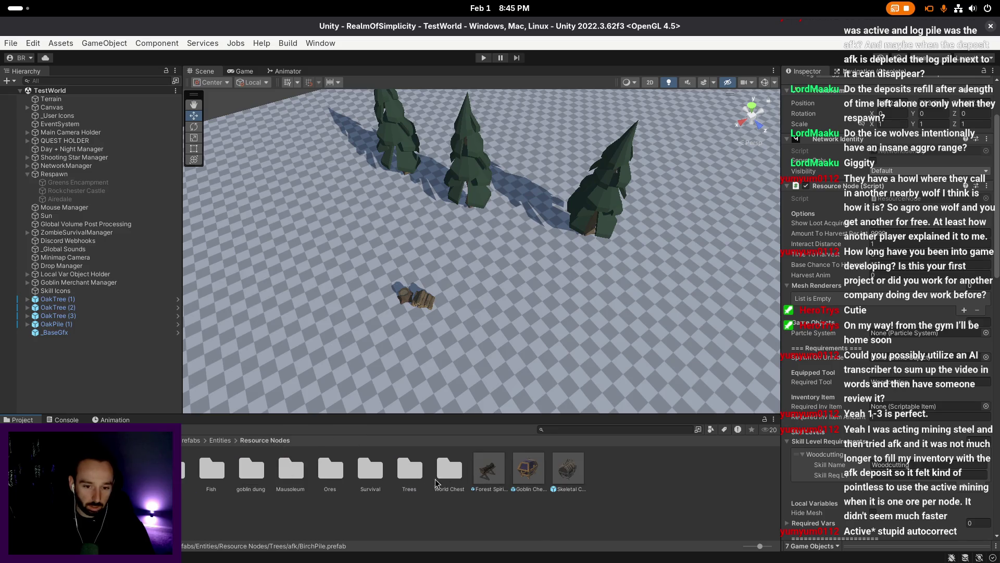
- Open Ores > NonAfk, inspect the Gold Node NonAfk prefab, and return to Ores
{"action": "double_click", "coordinate": [329, 472]}
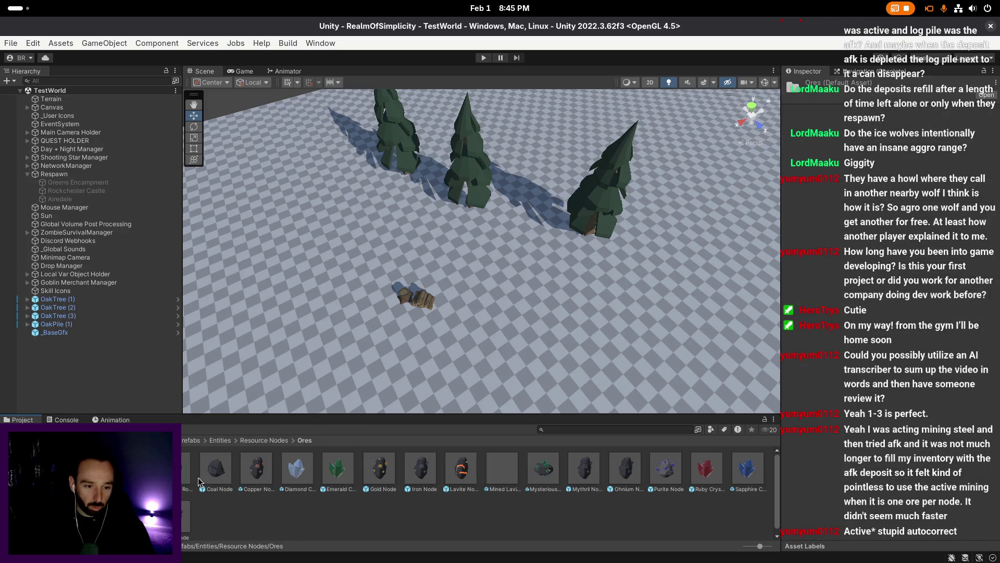
{"action": "double_click", "coordinate": [130, 469]}
{"action": "left_click", "coordinate": [186, 477]}
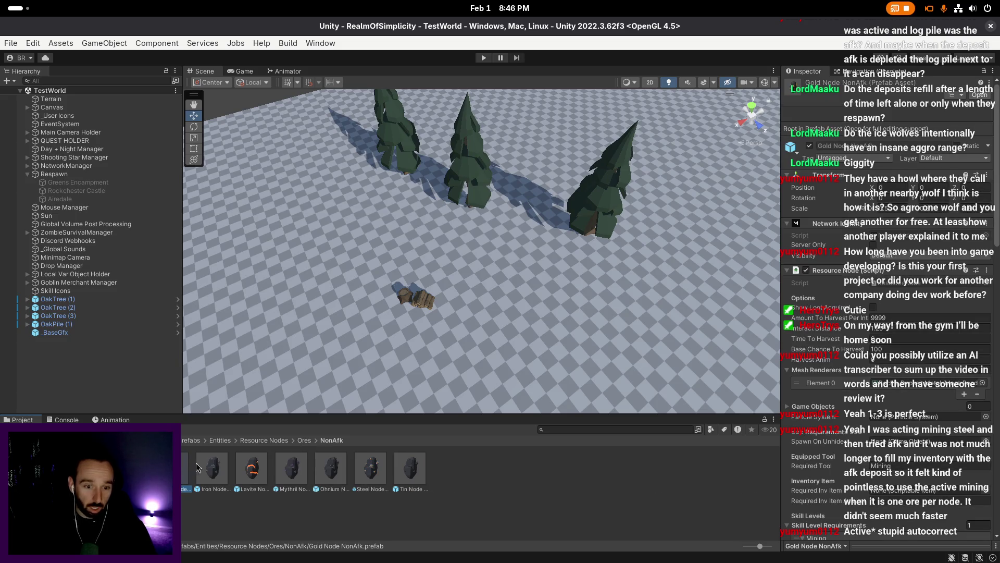
{"action": "left_click", "coordinate": [306, 442]}
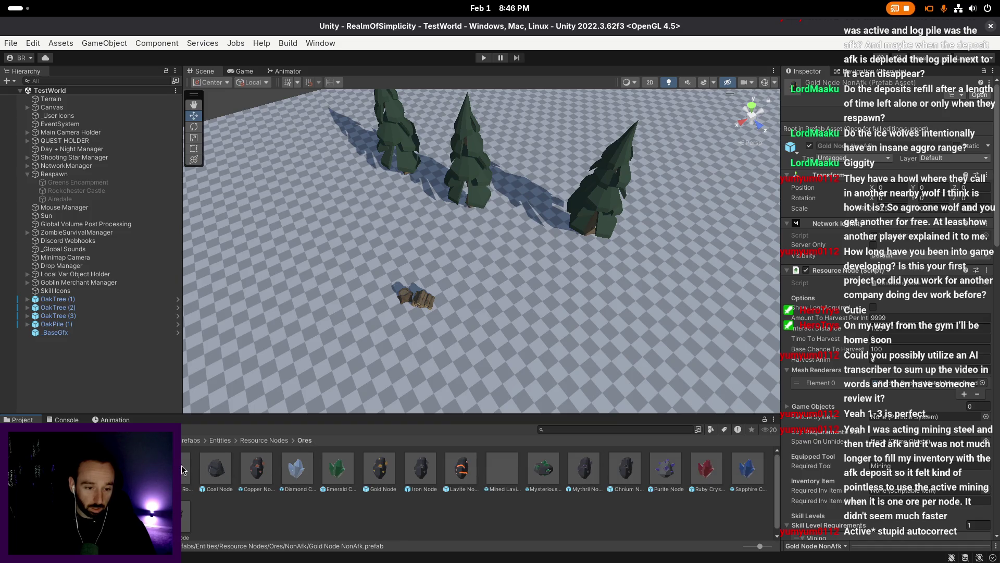
- Multi-select the Copper, Gold, Iron, Lavite, Mythril, Ohnium and one more ore node prefab
{"action": "left_click", "coordinate": [249, 471]}
{"action": "left_click", "coordinate": [380, 468], "text": "ctrl"}
{"action": "left_click", "coordinate": [421, 468], "text": "ctrl"}
{"action": "left_click", "coordinate": [461, 469], "text": "ctrl"}
{"action": "left_click", "coordinate": [585, 468], "text": "ctrl"}
{"action": "left_click", "coordinate": [625, 468], "text": "ctrl"}
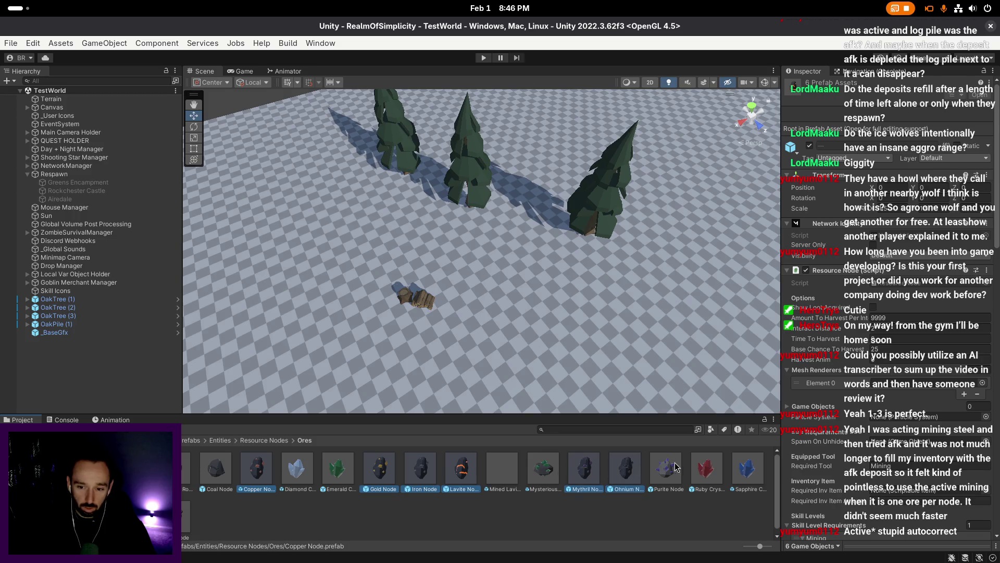
{"action": "left_click", "coordinate": [185, 521], "text": "ctrl"}
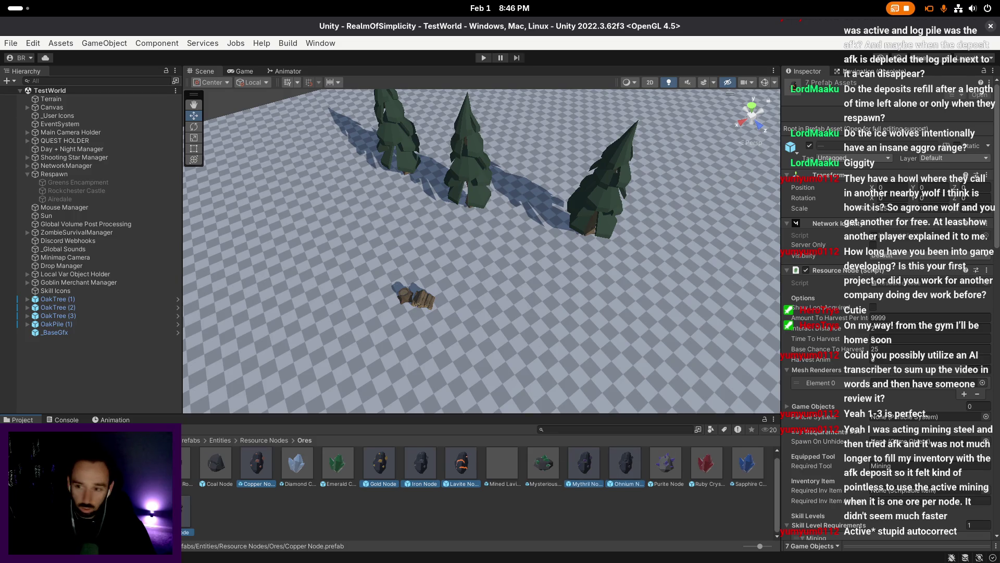
{"action": "scroll", "coordinate": [961, 375], "scroll_direction": "down", "scroll_amount": 3}
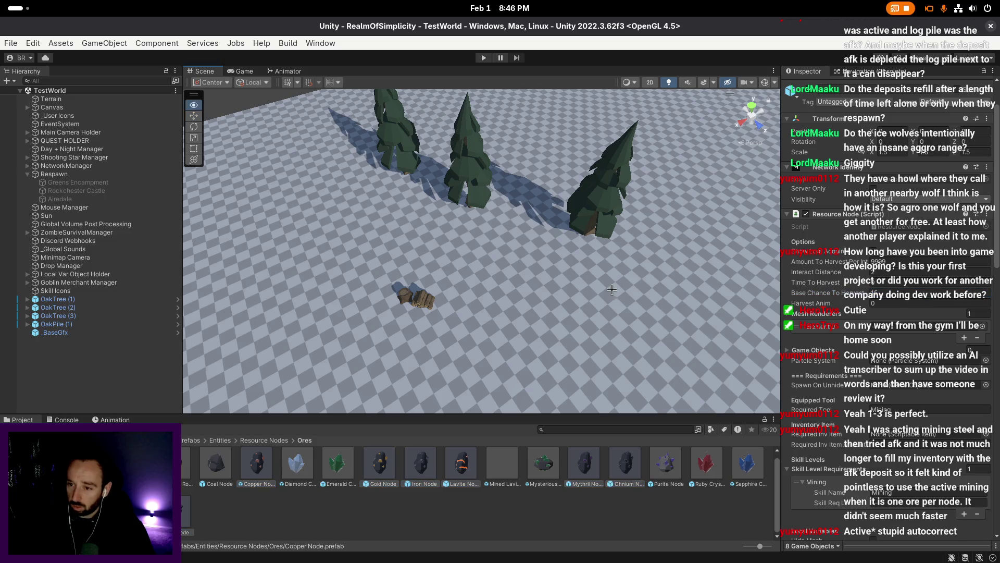
{"action": "scroll", "coordinate": [617, 325], "scroll_direction": "up", "scroll_amount": 1}
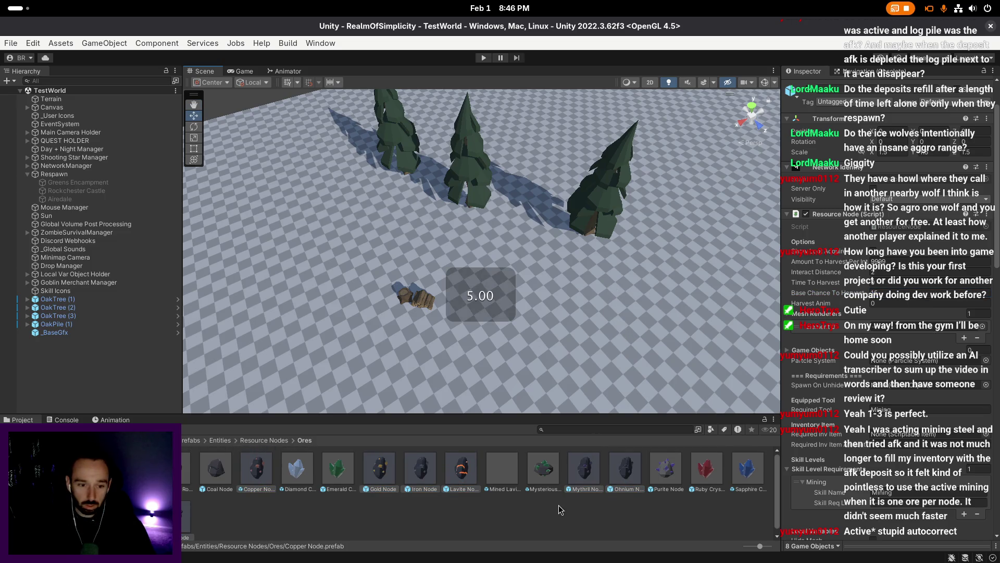
- Inspect the Steel, Tin, Ohnium, Mythril, Lavite, Iron and Copper NonAfk prefabs, then return to Ores
{"action": "left_click", "coordinate": [154, 539]}
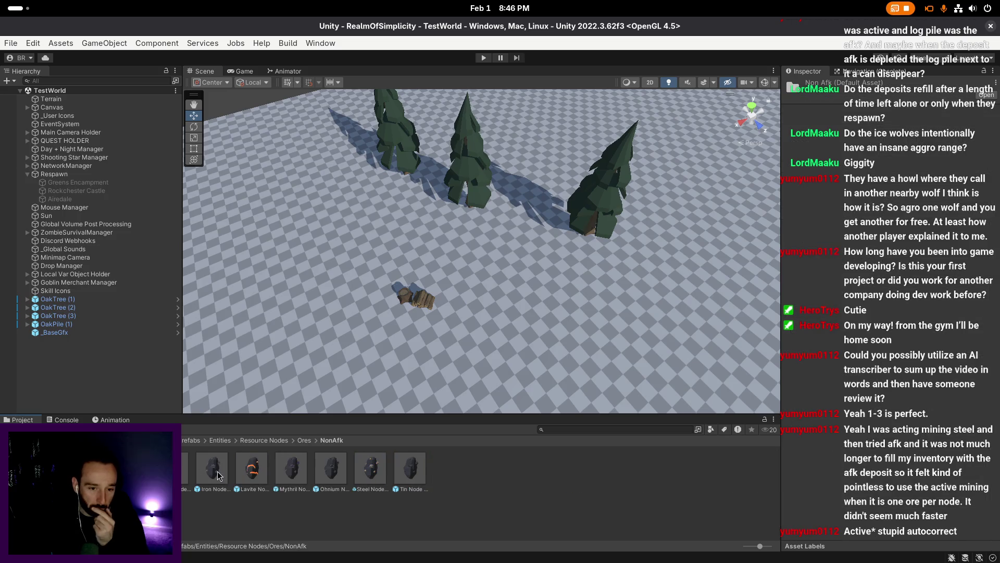
{"action": "left_click", "coordinate": [375, 476]}
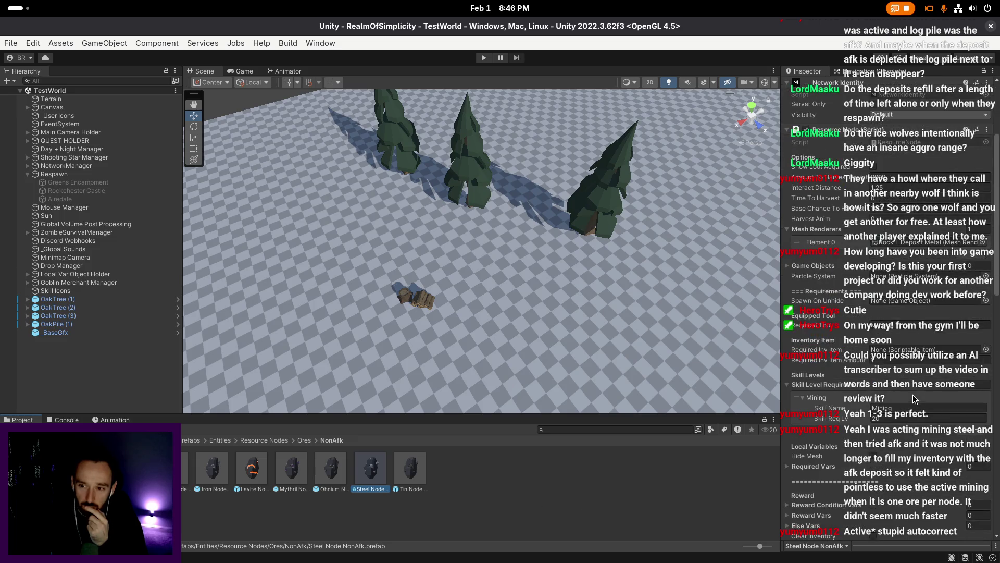
{"action": "scroll", "coordinate": [915, 399], "scroll_direction": "down", "scroll_amount": 3}
{"action": "left_click", "coordinate": [417, 471]}
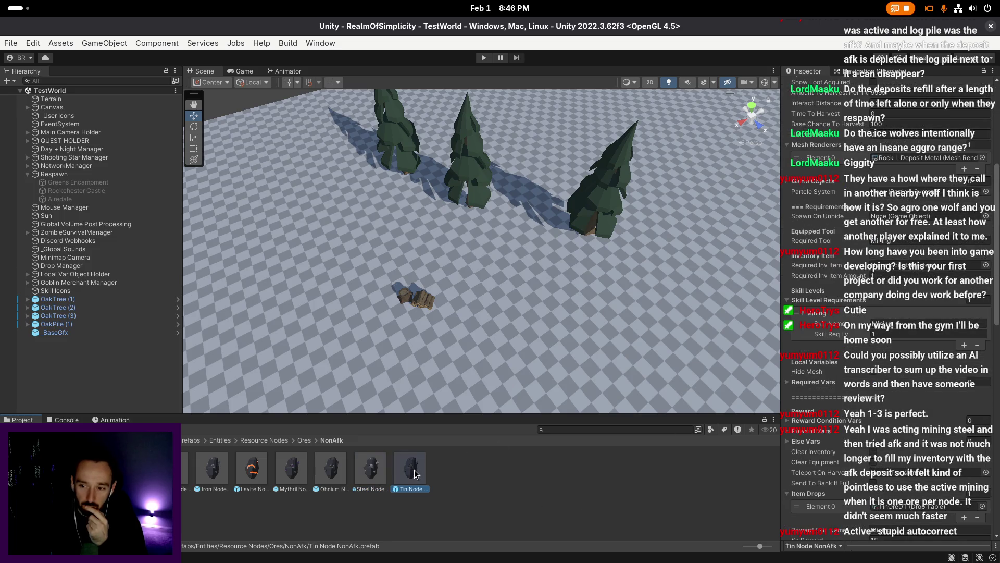
{"action": "left_click", "coordinate": [340, 475]}
{"action": "left_click", "coordinate": [292, 474]}
{"action": "left_click", "coordinate": [261, 475]}
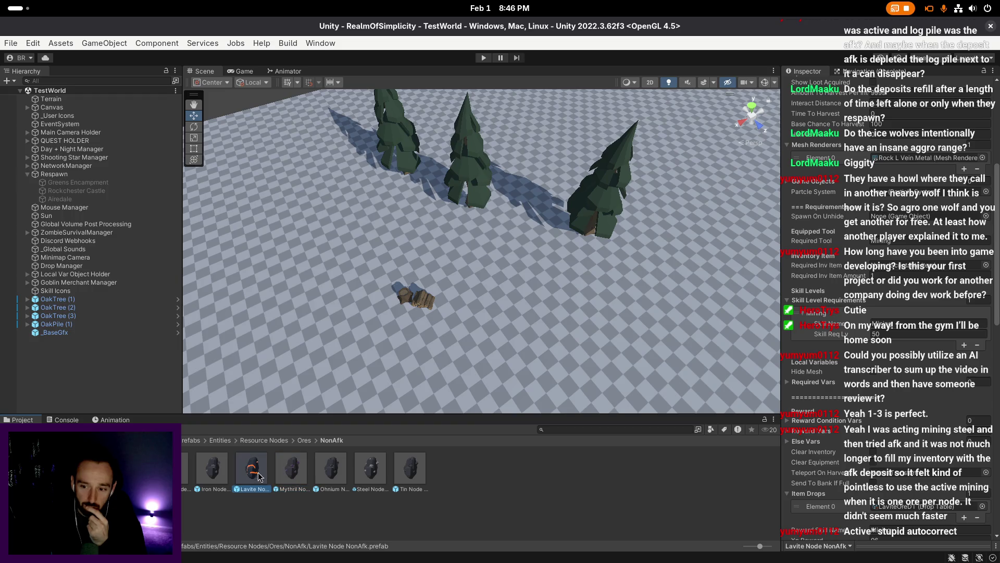
{"action": "left_click", "coordinate": [218, 472]}
{"action": "left_click", "coordinate": [185, 471]}
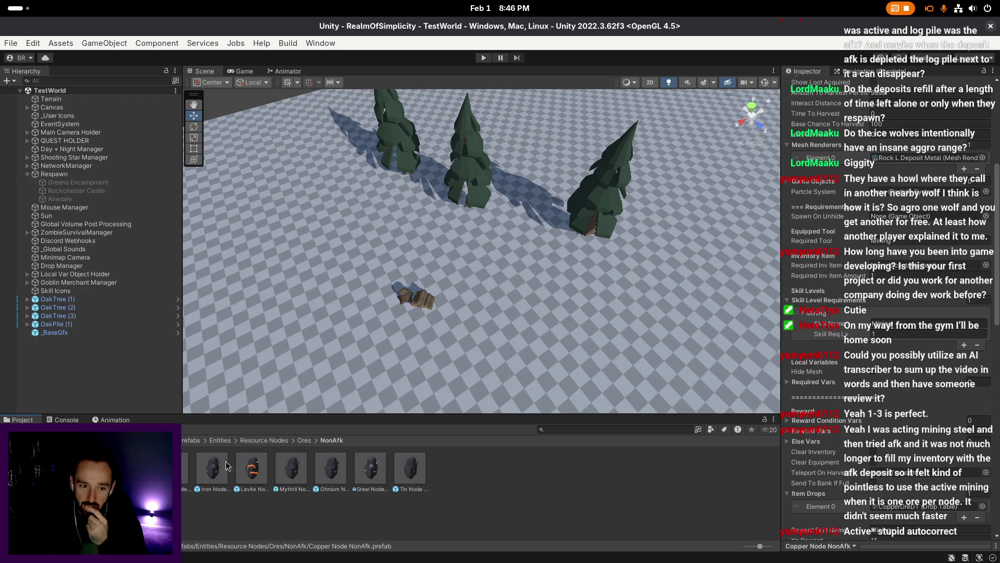
{"action": "left_click", "coordinate": [303, 441]}
{"action": "scroll", "coordinate": [467, 357], "scroll_direction": "up", "scroll_amount": 3}
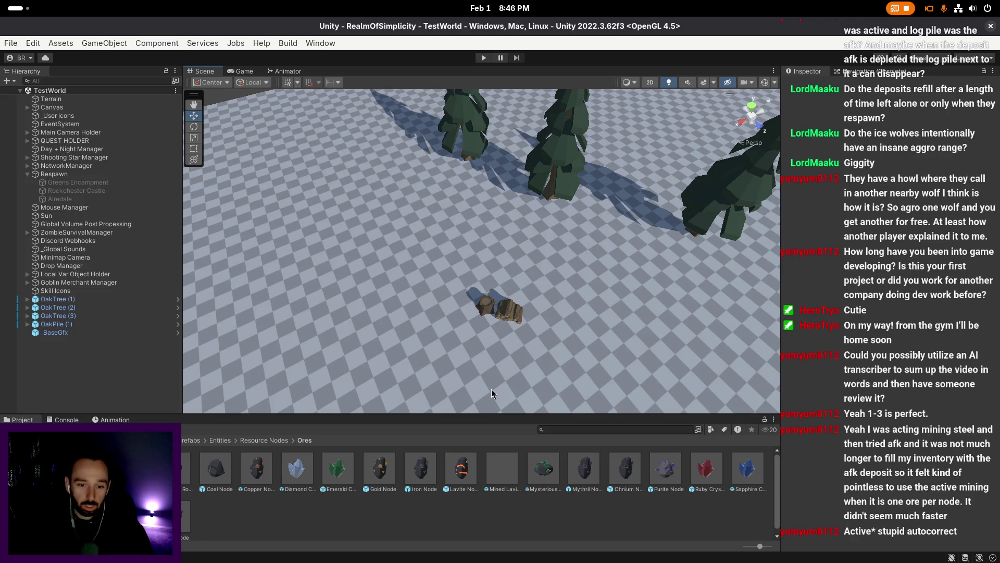
- Select Copper Node and scroll its Inspector through the Refilling, Sync Settings and Capsule Collider sections
{"action": "left_click", "coordinate": [262, 464]}
{"action": "scroll", "coordinate": [482, 251], "scroll_direction": "up", "scroll_amount": 2}
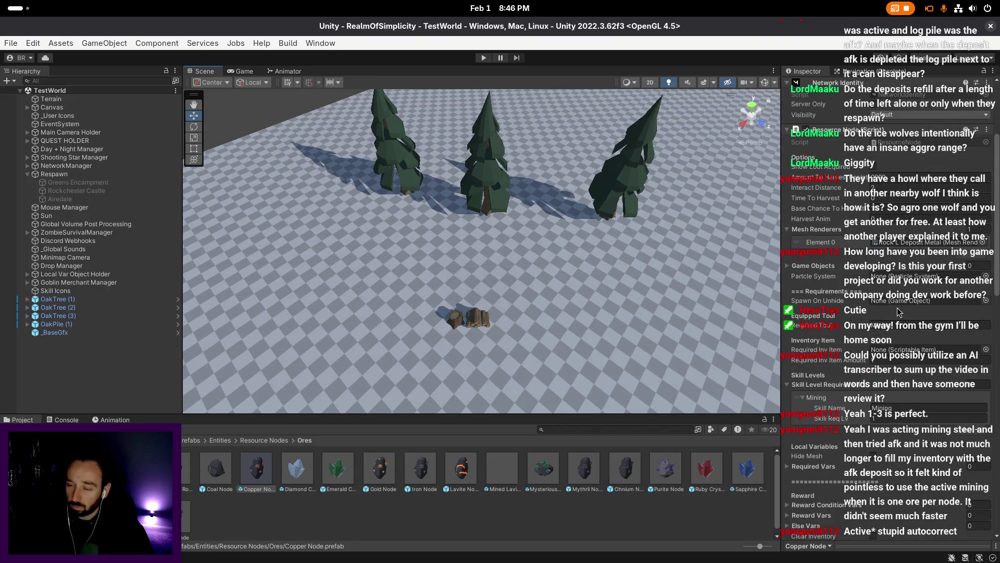
{"action": "scroll", "coordinate": [899, 311], "scroll_direction": "up", "scroll_amount": 3}
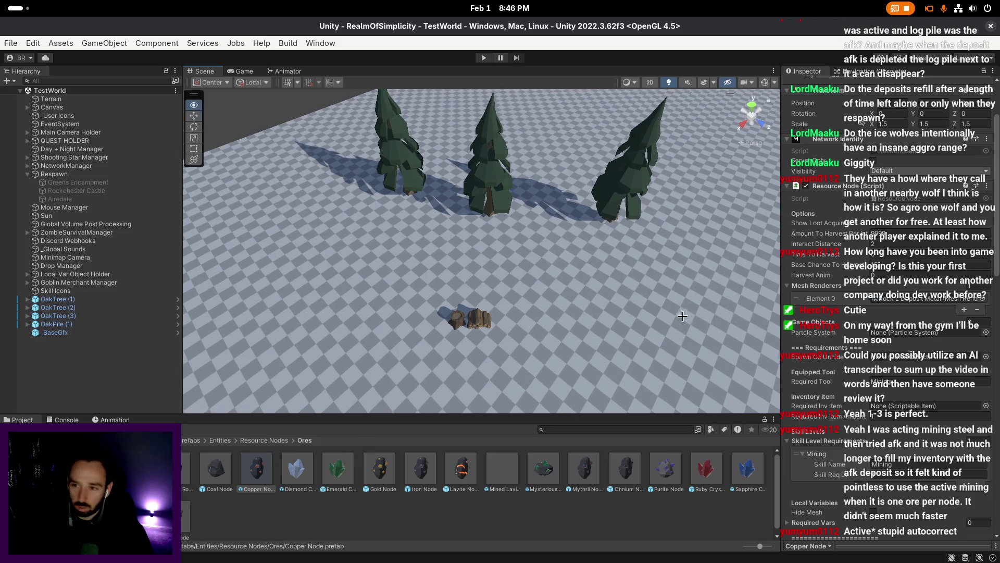
{"action": "scroll", "coordinate": [904, 294], "scroll_direction": "down", "scroll_amount": 10}
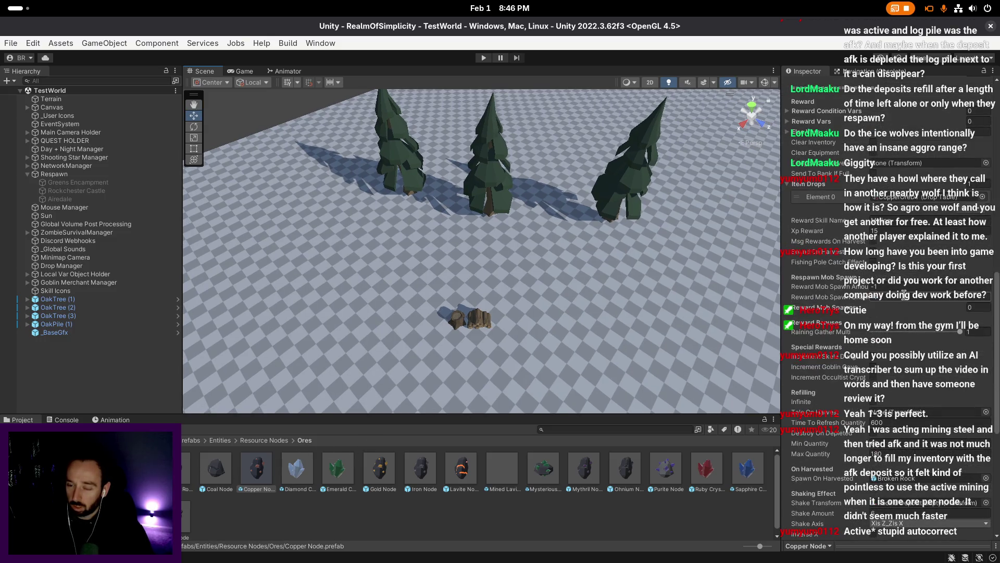
{"action": "scroll", "coordinate": [904, 294], "scroll_direction": "down", "scroll_amount": 5}
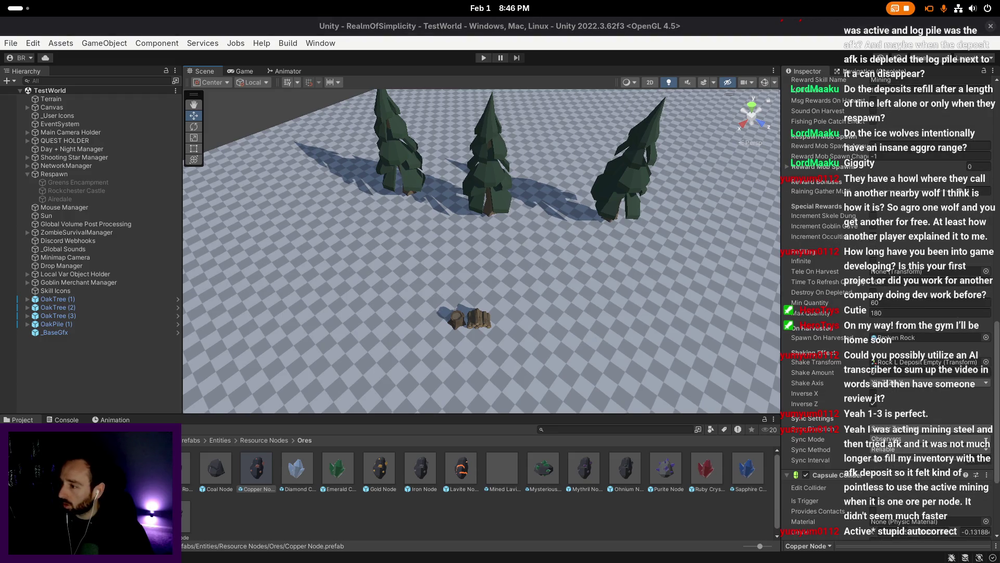
{"action": "key", "text": "super"}
{"action": "type", "text": "calc"}
{"action": "key", "text": "Escape"}
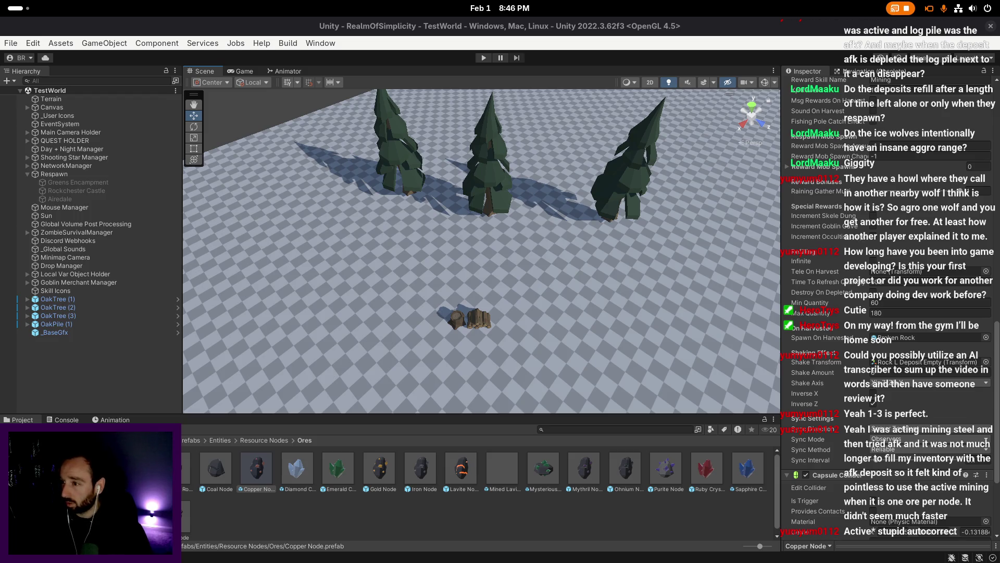
{"action": "left_click", "coordinate": [255, 475]}
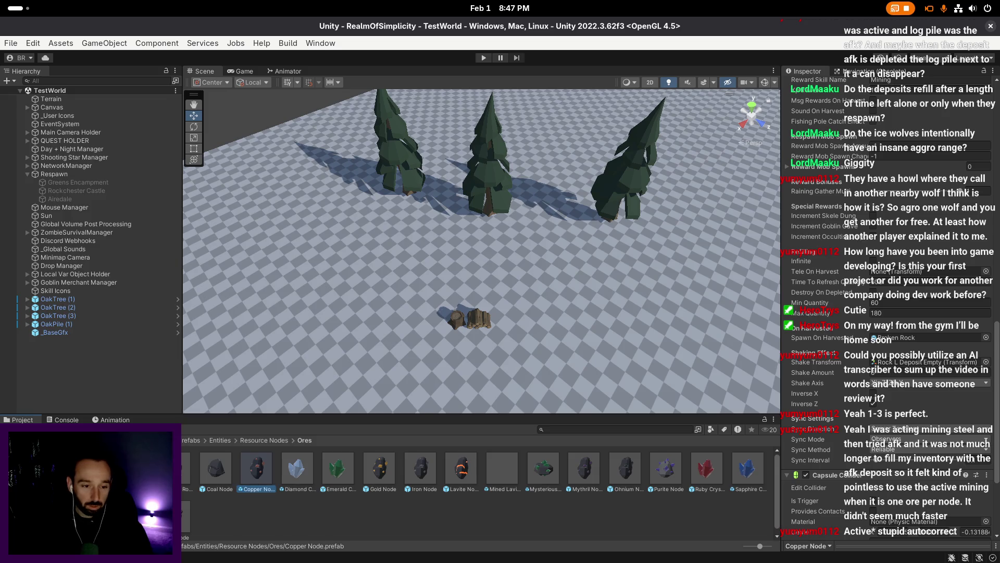
- Start selecting the ore prefabs, backing out of the Lavite Node prefab opened by mistake
{"action": "left_click", "coordinate": [379, 473]}
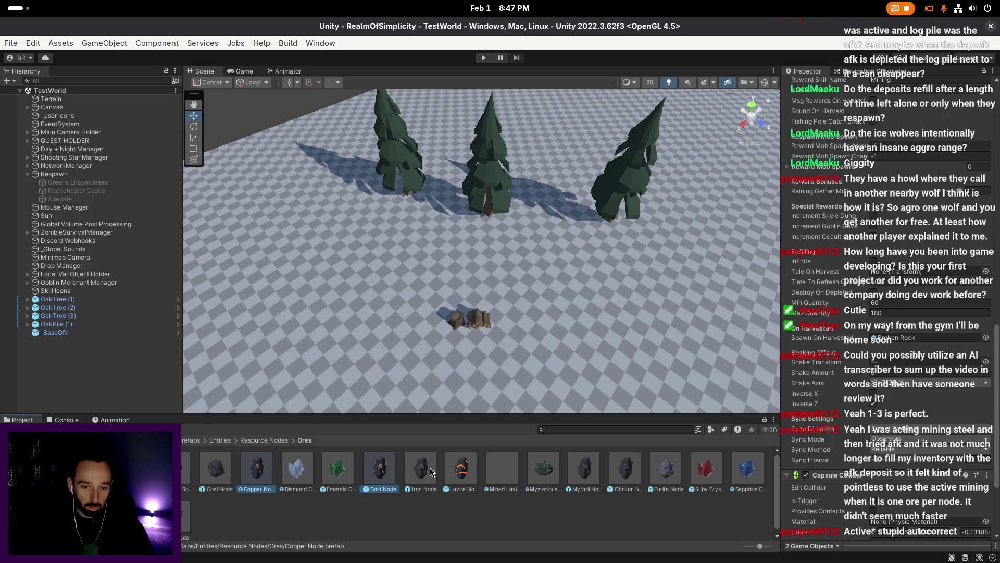
{"action": "left_click", "coordinate": [420, 469]}
{"action": "double_click", "coordinate": [461, 469]}
{"action": "left_click", "coordinate": [5, 93]}
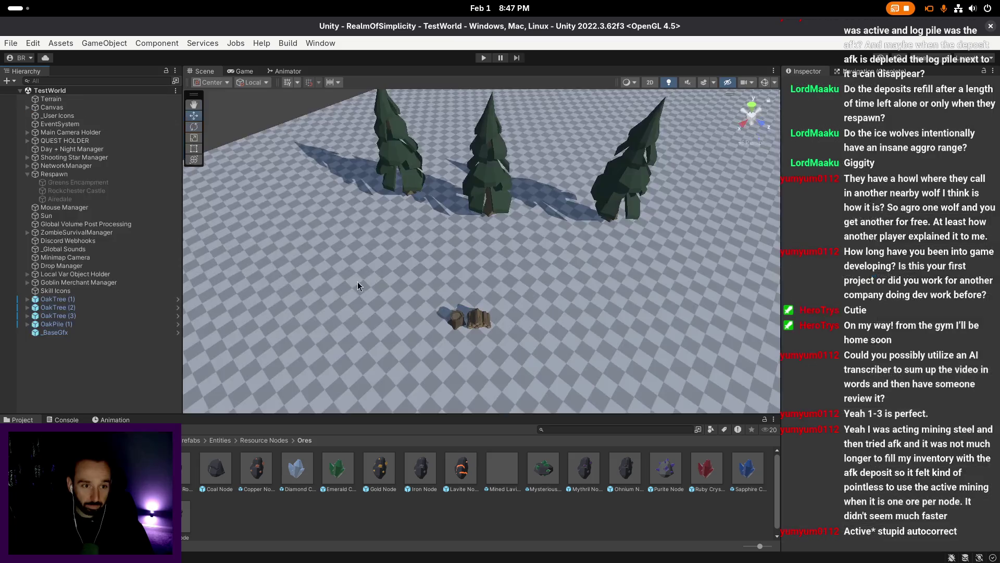
{"action": "left_click", "coordinate": [257, 469]}
{"action": "left_click", "coordinate": [373, 471], "text": "ctrl"}
{"action": "left_click", "coordinate": [421, 470], "text": "ctrl"}
{"action": "left_click", "coordinate": [449, 471], "text": "ctrl"}
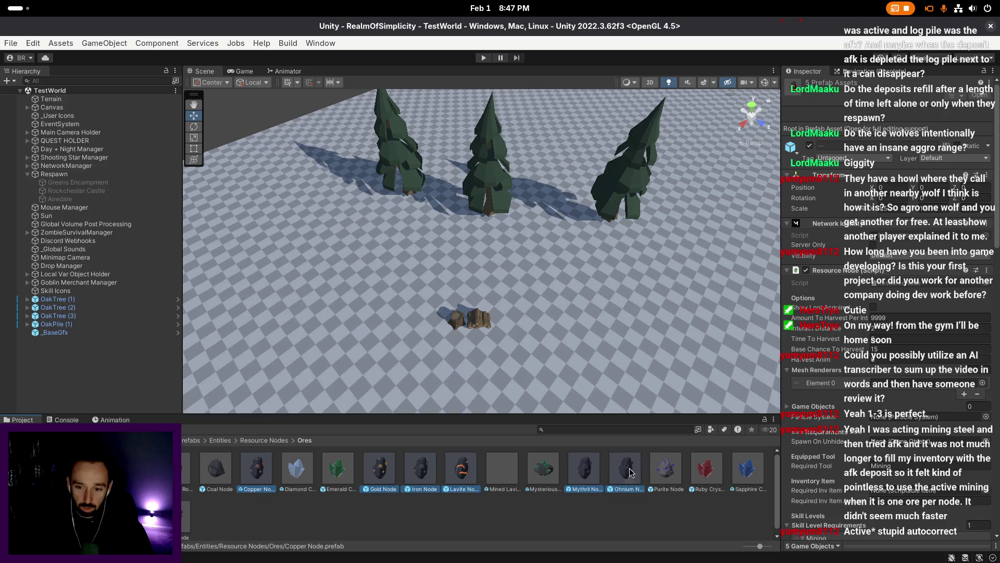
{"action": "left_click", "coordinate": [319, 515]}
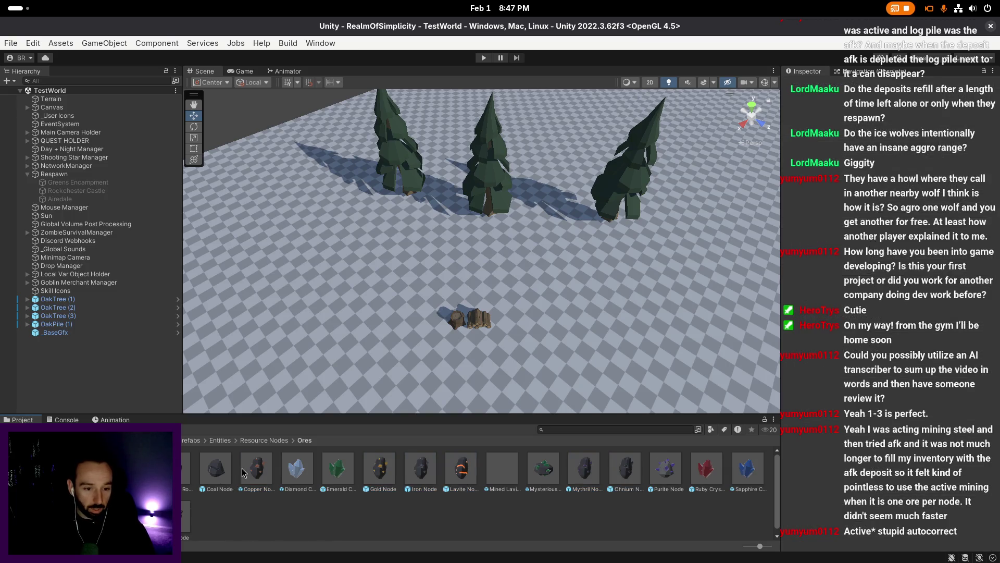
- Select Copper, Gold, Iron, Lavite, Mythril and Ohnium nodes, update their shared Time To Refresh
{"action": "left_click", "coordinate": [263, 471]}
{"action": "left_click", "coordinate": [383, 466], "text": "ctrl"}
{"action": "left_click", "coordinate": [421, 468], "text": "ctrl"}
{"action": "left_click", "coordinate": [462, 469], "text": "ctrl"}
{"action": "left_click", "coordinate": [584, 469], "text": "ctrl"}
{"action": "left_click", "coordinate": [621, 471], "text": "ctrl"}
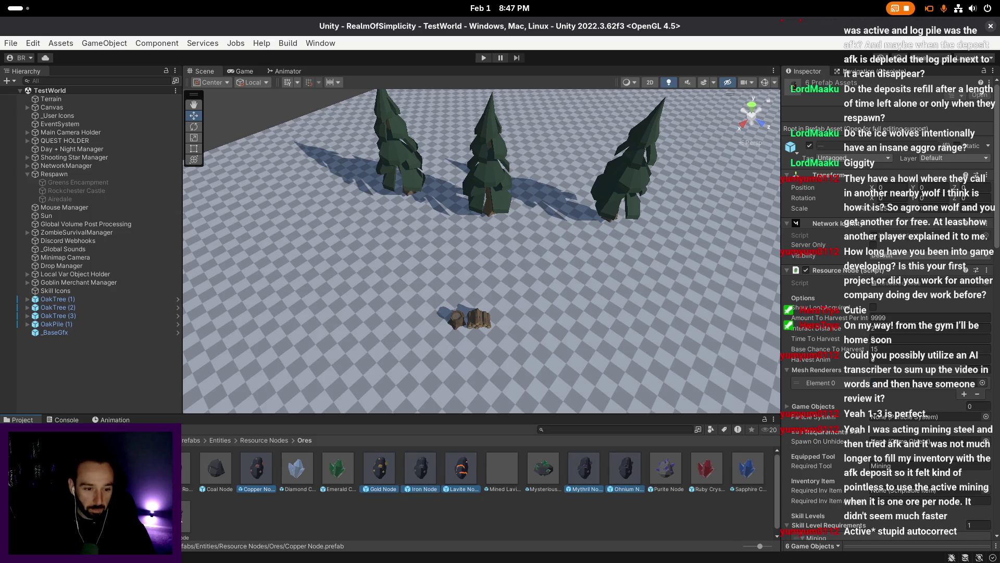
{"action": "scroll", "coordinate": [920, 332], "scroll_direction": "down", "scroll_amount": 5}
{"action": "scroll", "coordinate": [921, 331], "scroll_direction": "down", "scroll_amount": 10}
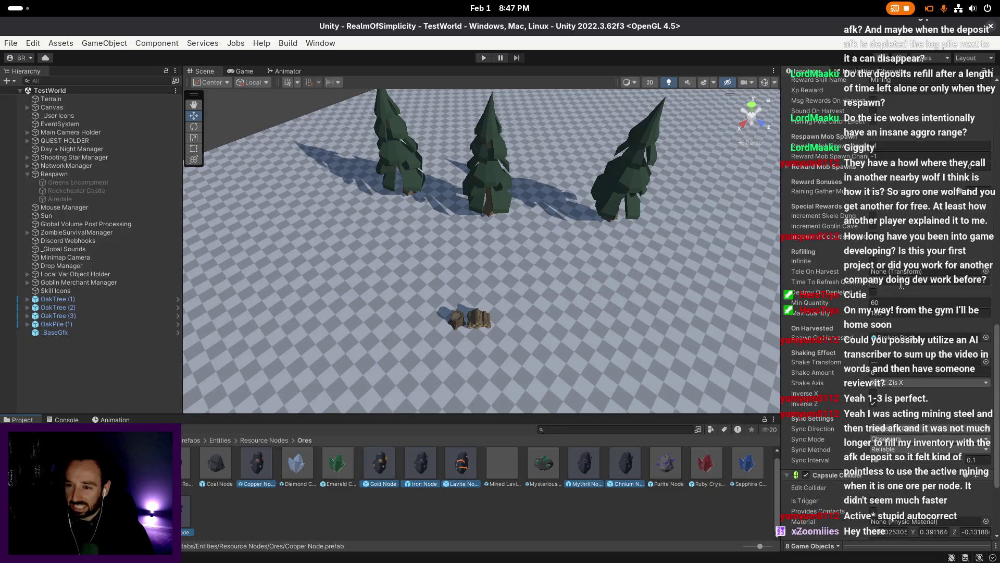
{"action": "left_click", "coordinate": [902, 284]}
{"action": "key", "text": "Return"}
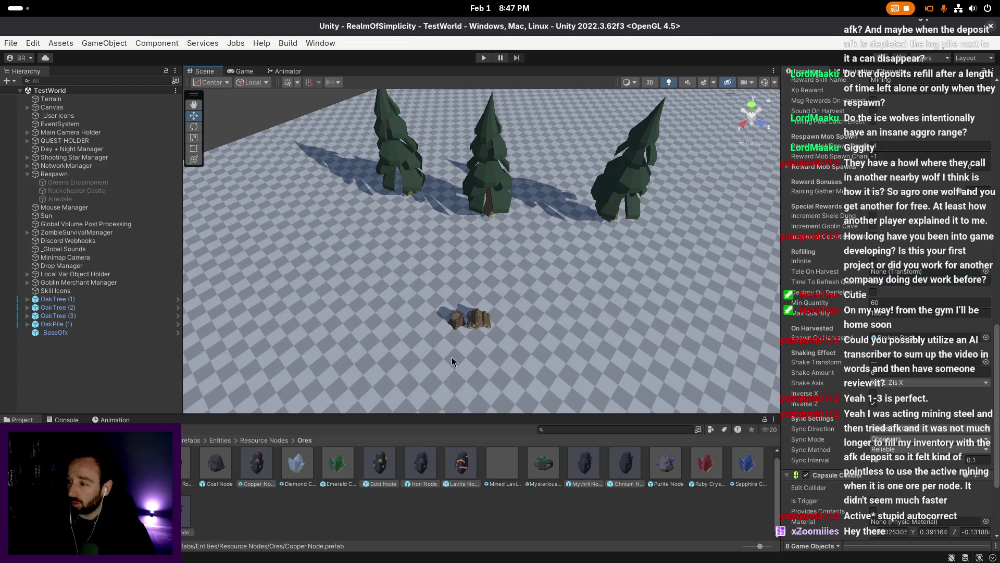
{"action": "left_click", "coordinate": [263, 440]}
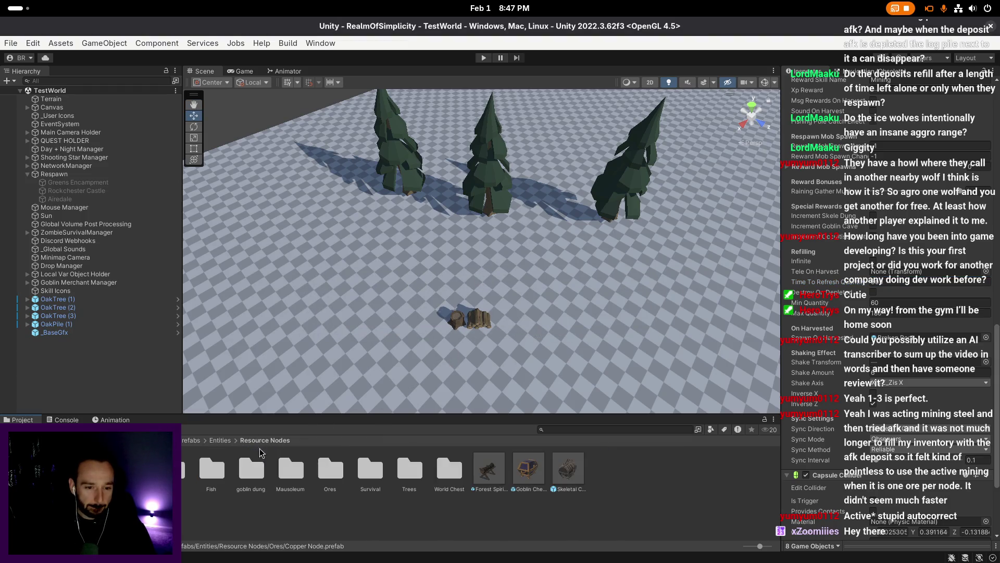
- Open Trees > afk, select all pile prefabs to review them, then go back to Resource Nodes
{"action": "double_click", "coordinate": [409, 472]}
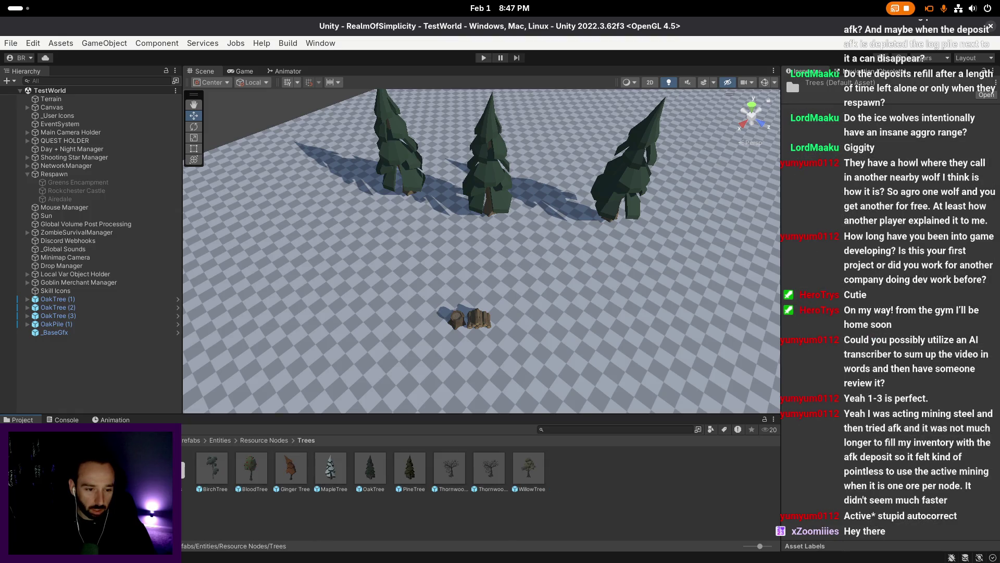
{"action": "double_click", "coordinate": [183, 469]}
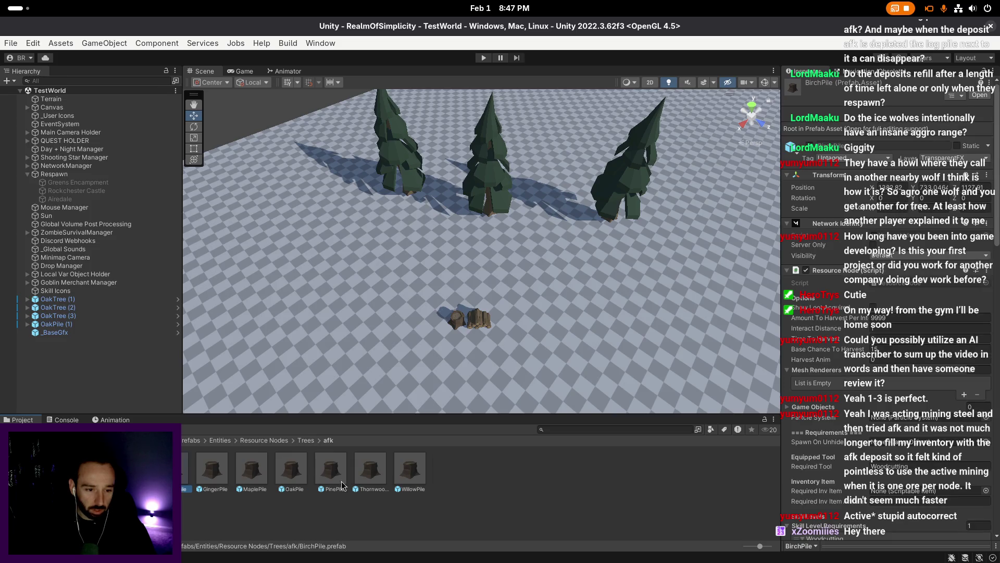
{"action": "key", "text": "ctrl+a"}
{"action": "scroll", "coordinate": [899, 384], "scroll_direction": "down", "scroll_amount": 10}
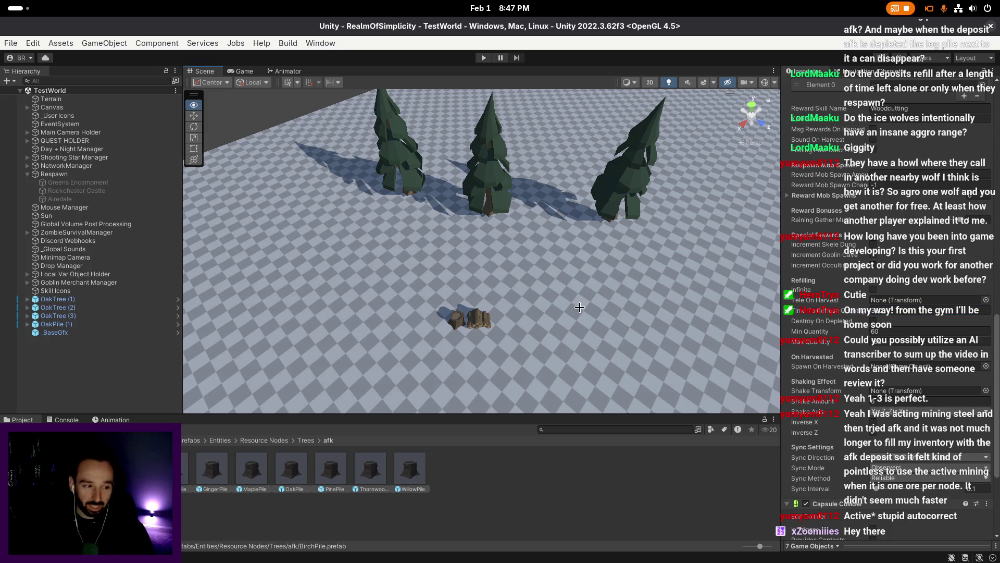
{"action": "scroll", "coordinate": [578, 306], "scroll_direction": "up", "scroll_amount": 1}
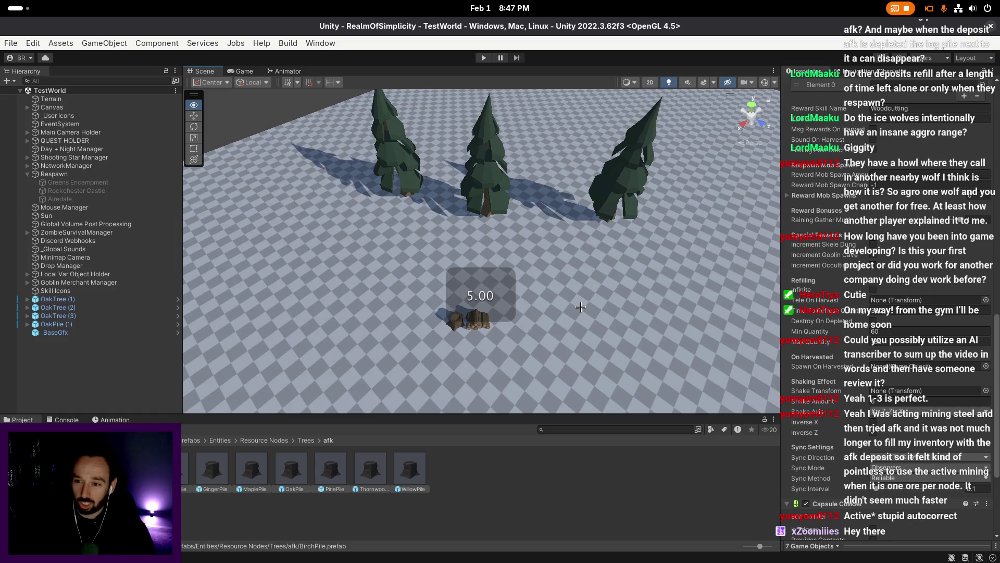
{"action": "right_click", "coordinate": [581, 308]}
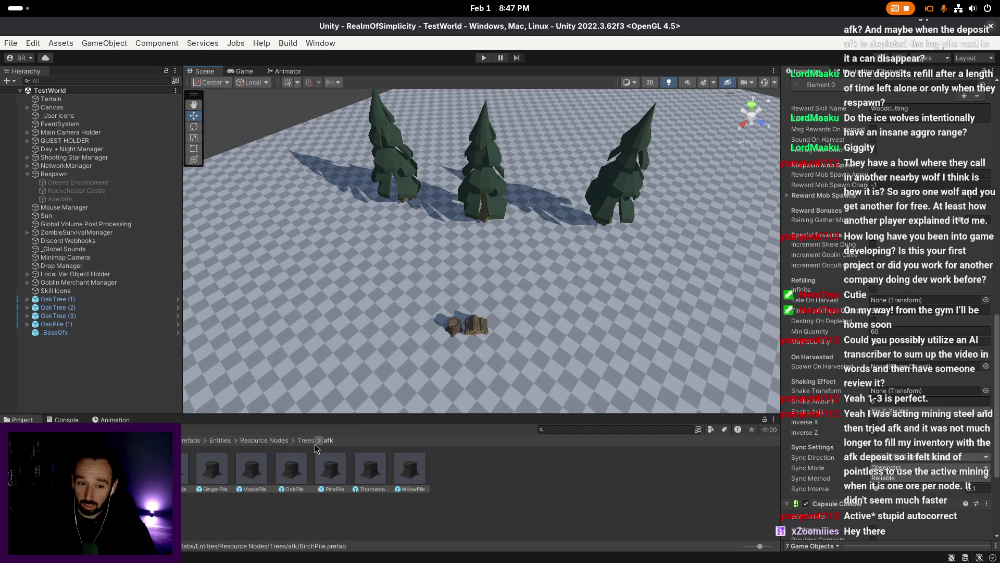
{"action": "left_click", "coordinate": [264, 440]}
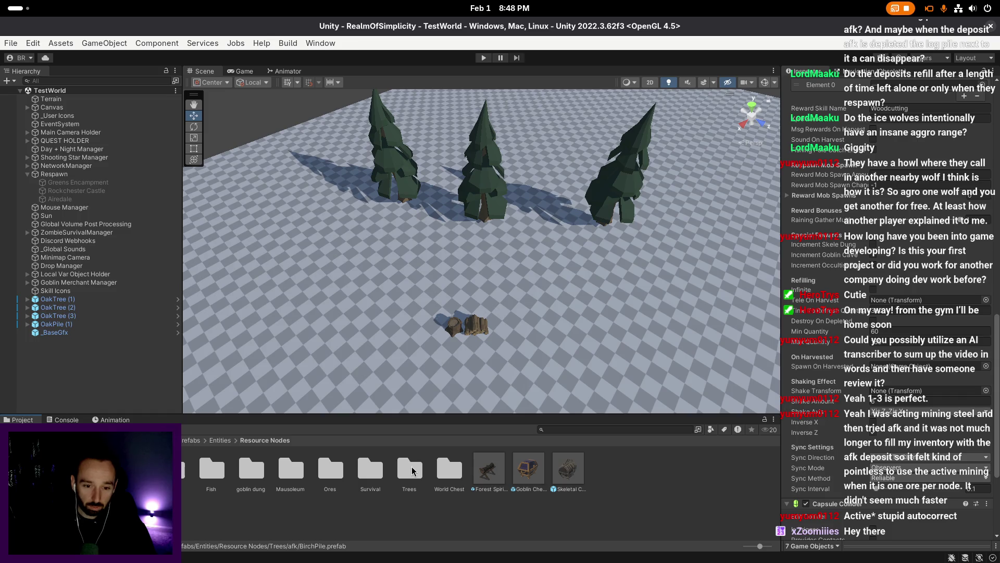
- Open Ores, inspect the Copper Node and Iron Node prefabs, then go back to Resource Nodes
{"action": "double_click", "coordinate": [330, 469]}
{"action": "left_click", "coordinate": [255, 469]}
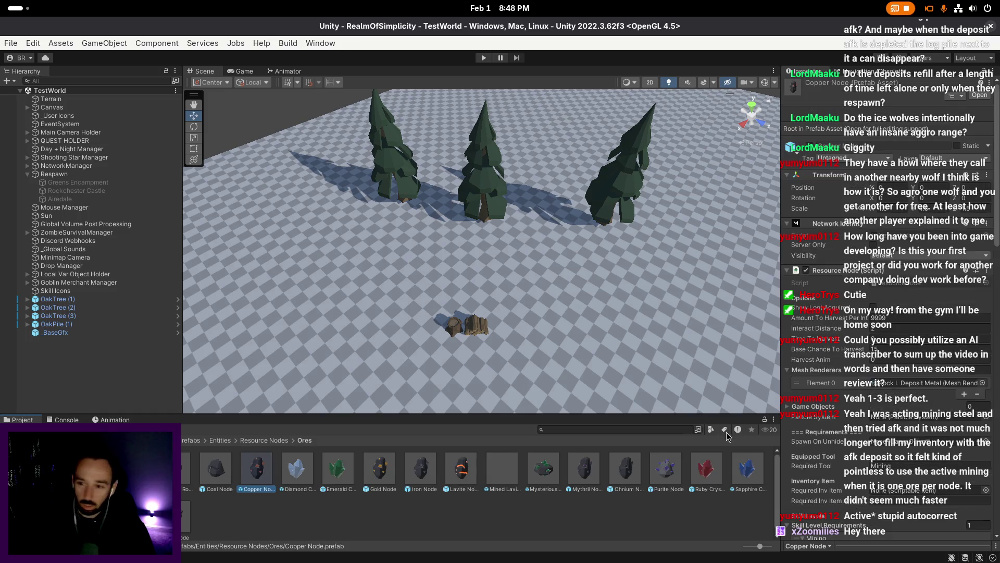
{"action": "scroll", "coordinate": [900, 376], "scroll_direction": "down", "scroll_amount": 15}
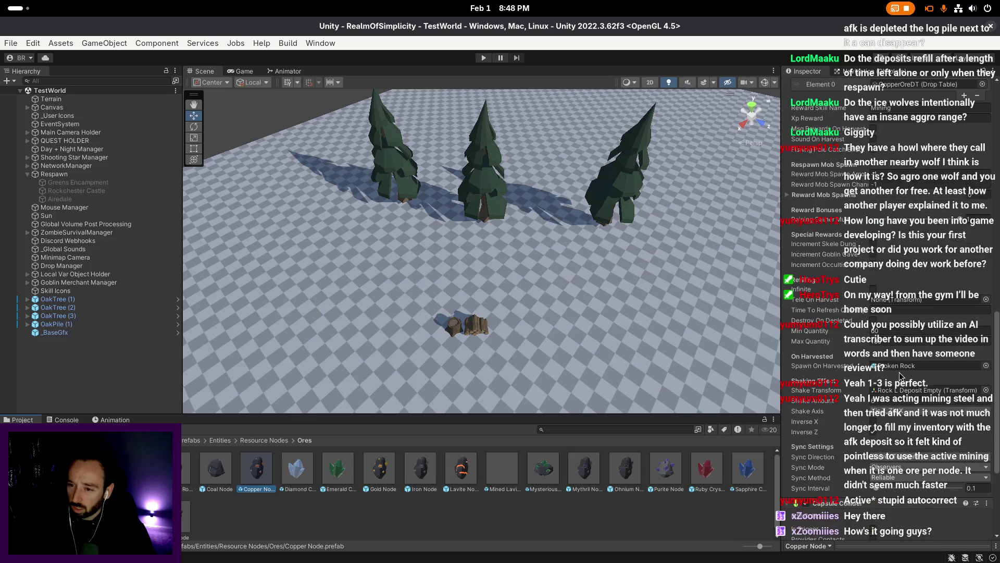
{"action": "scroll", "coordinate": [900, 376], "scroll_direction": "down", "scroll_amount": 3}
{"action": "left_click", "coordinate": [420, 472]}
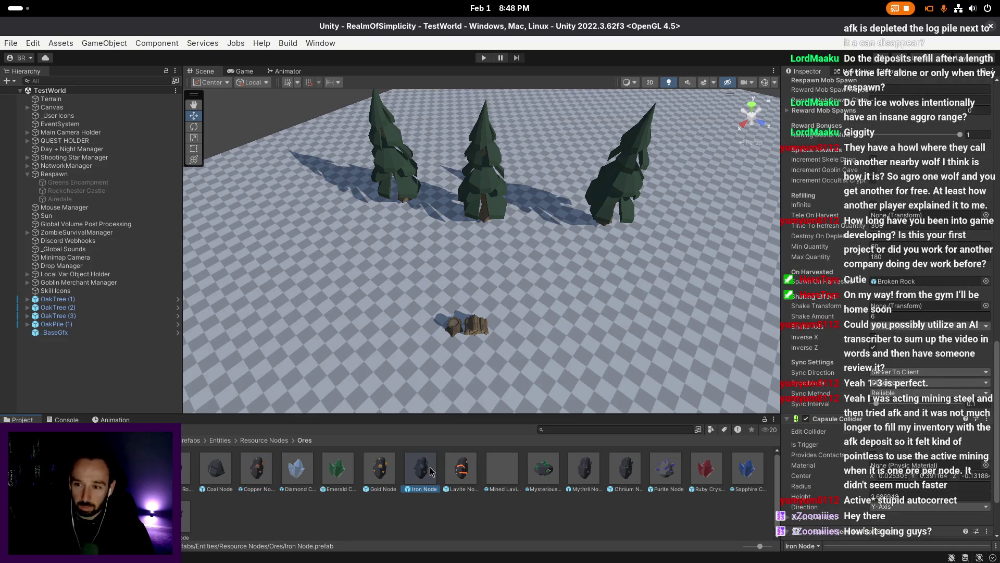
{"action": "left_click_drag", "start_coordinate": [554, 324], "coordinate": [593, 359]}
{"action": "left_click", "coordinate": [274, 442]}
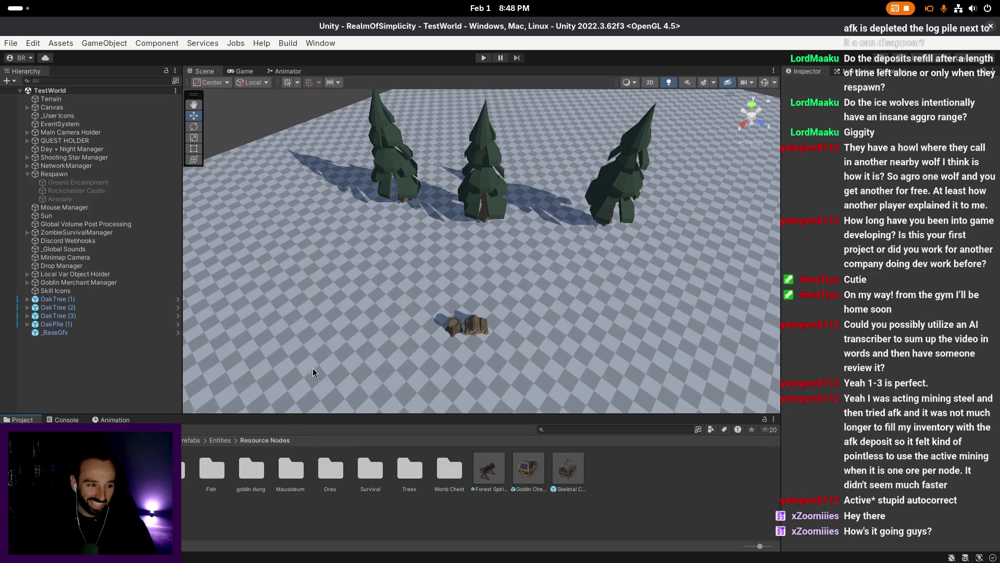
- Look around the scene, briefly selecting the log pile and closing a menu without choosing anything
{"action": "scroll", "coordinate": [340, 351], "scroll_direction": "up", "scroll_amount": 2}
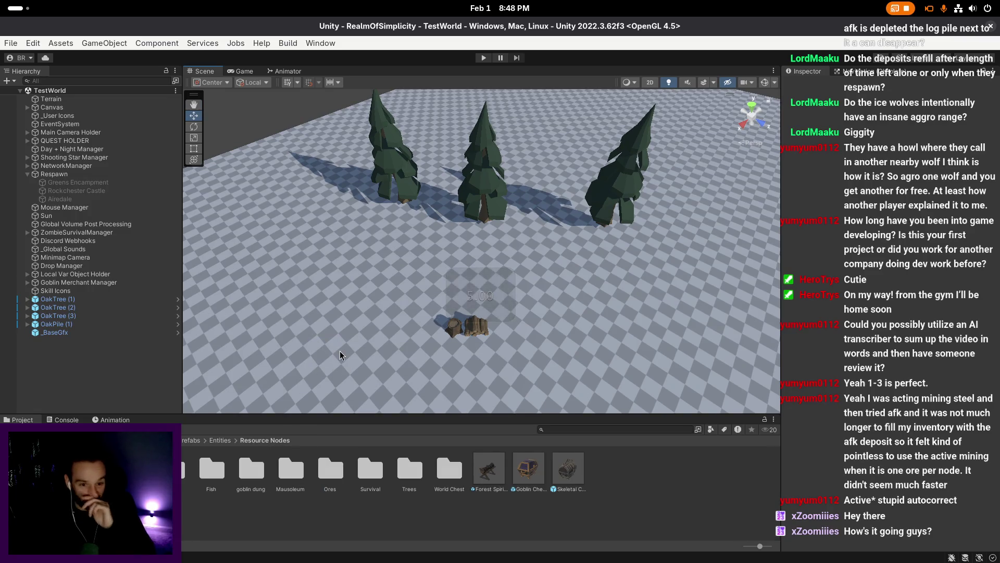
{"action": "scroll", "coordinate": [339, 355], "scroll_direction": "up", "scroll_amount": 2}
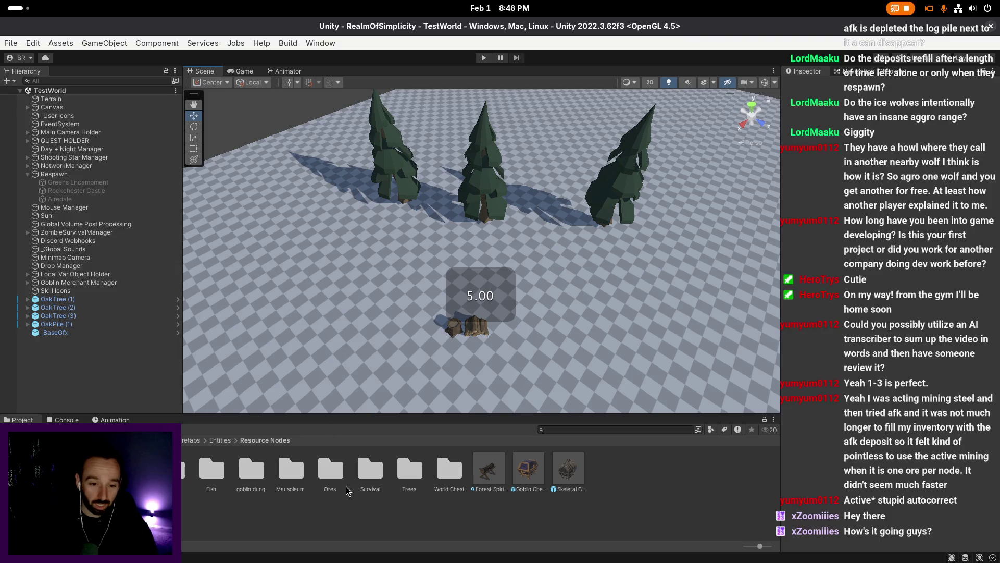
{"action": "right_click", "coordinate": [380, 382]}
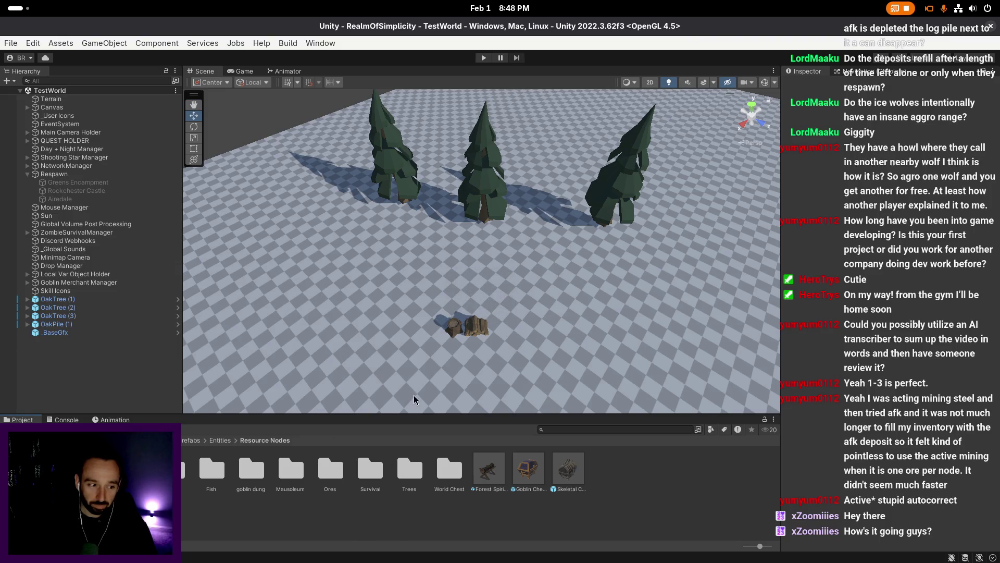
{"action": "scroll", "coordinate": [414, 395], "scroll_direction": "up", "scroll_amount": 1}
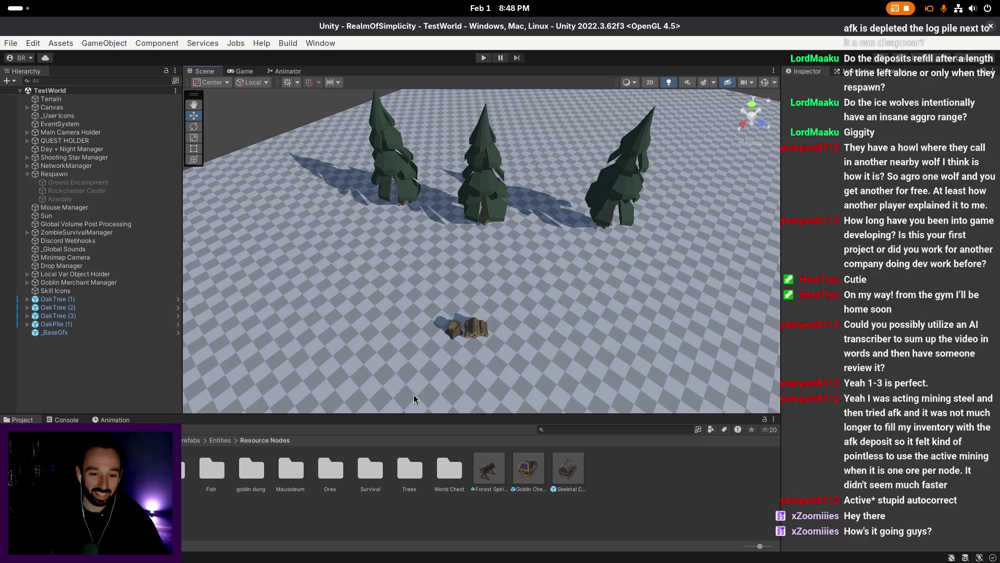
{"action": "scroll", "coordinate": [409, 376], "scroll_direction": "up", "scroll_amount": 1}
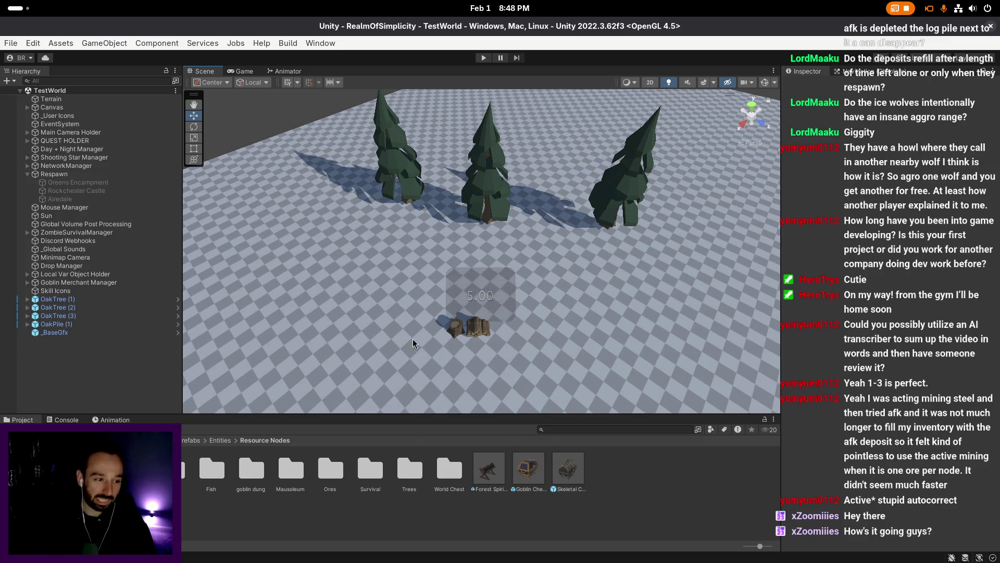
{"action": "left_click", "coordinate": [469, 328]}
{"action": "left_click", "coordinate": [566, 355]}
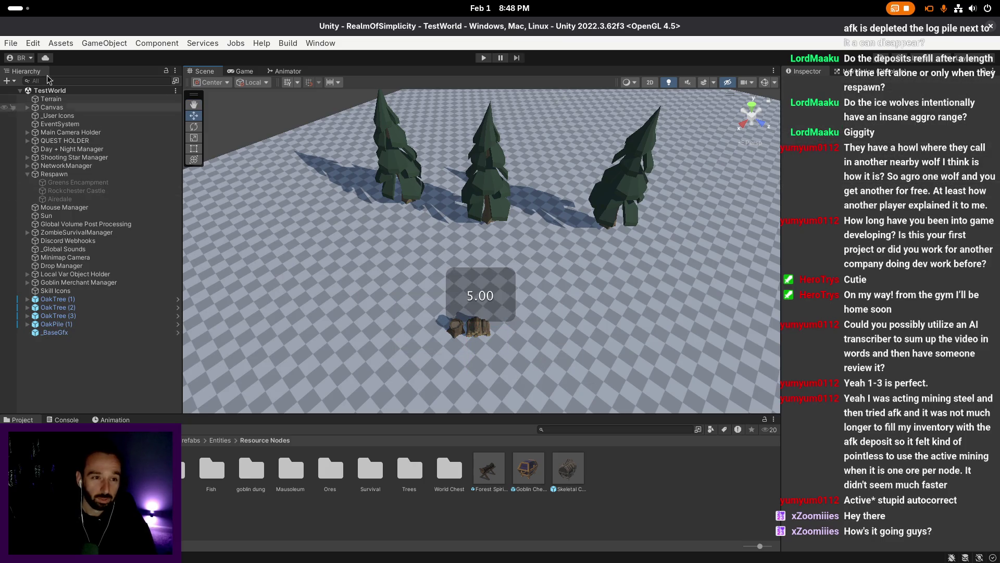
{"action": "left_click", "coordinate": [10, 43]}
{"action": "left_click", "coordinate": [55, 194]}
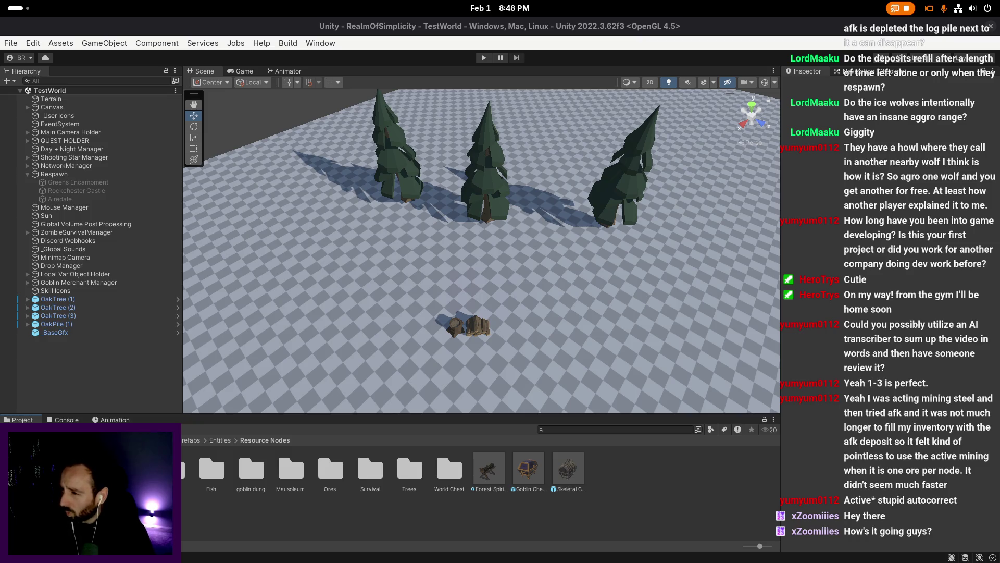
{"action": "left_click", "coordinate": [615, 327]}
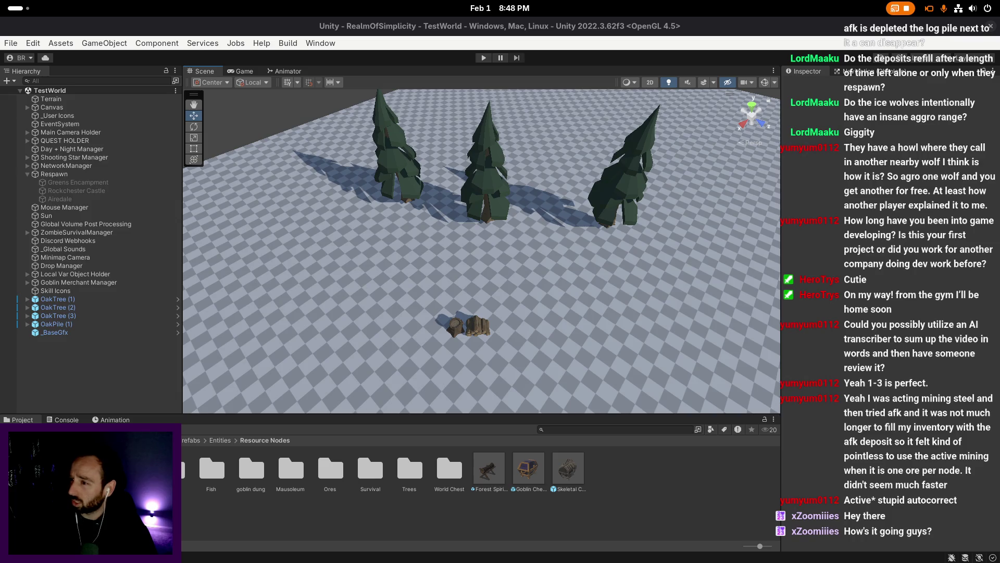
- Fly the scene camera around once more, then move the project view up to Prefabs
{"action": "scroll", "coordinate": [476, 389], "scroll_direction": "up", "scroll_amount": 1}
{"action": "right_click", "coordinate": [476, 389]}
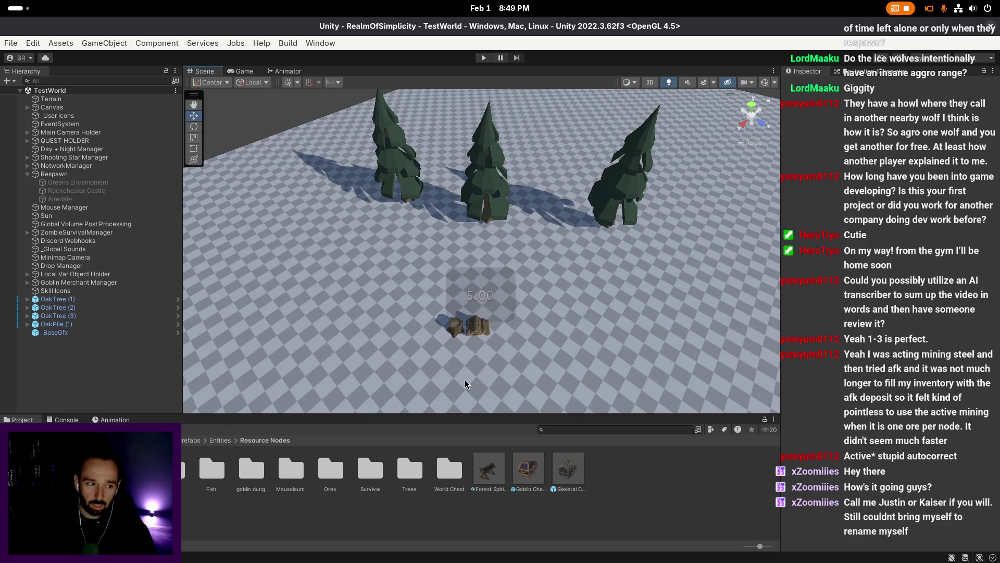
{"action": "right_click", "coordinate": [464, 372]}
{"action": "scroll", "coordinate": [464, 372], "scroll_direction": "up", "scroll_amount": 1}
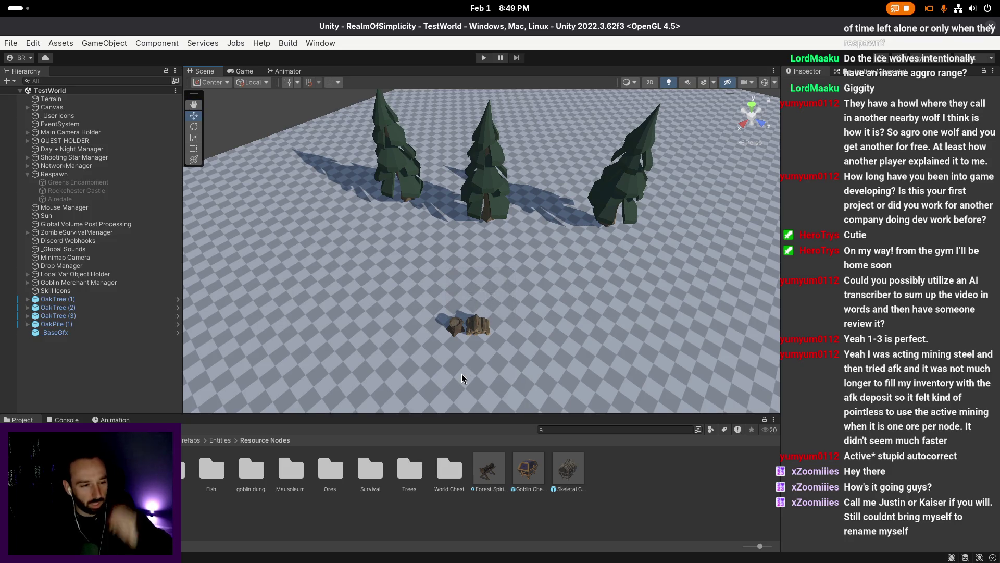
{"action": "right_click", "coordinate": [462, 377]}
{"action": "scroll", "coordinate": [463, 377], "scroll_direction": "up", "scroll_amount": 1}
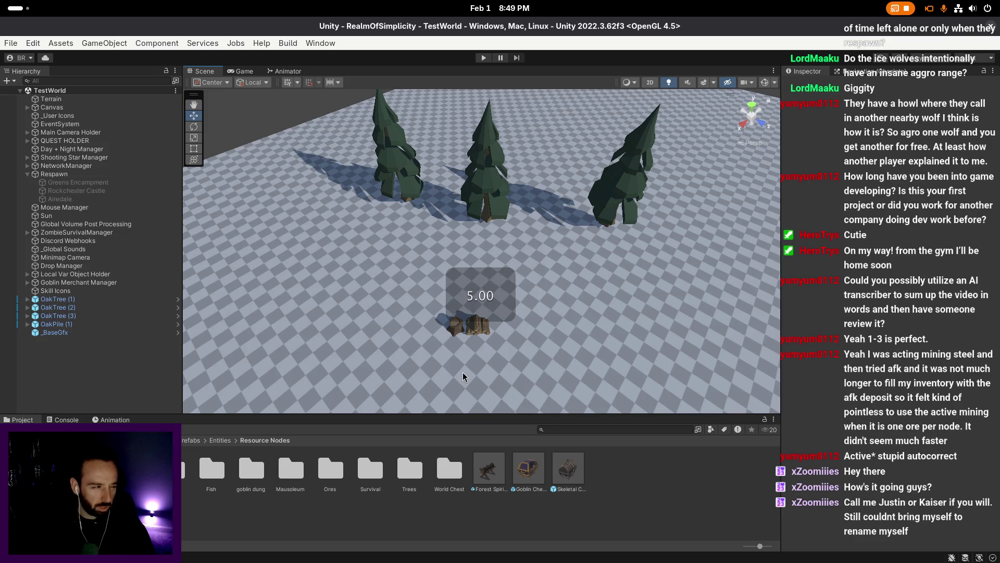
{"action": "scroll", "coordinate": [463, 372], "scroll_direction": "up", "scroll_amount": 1}
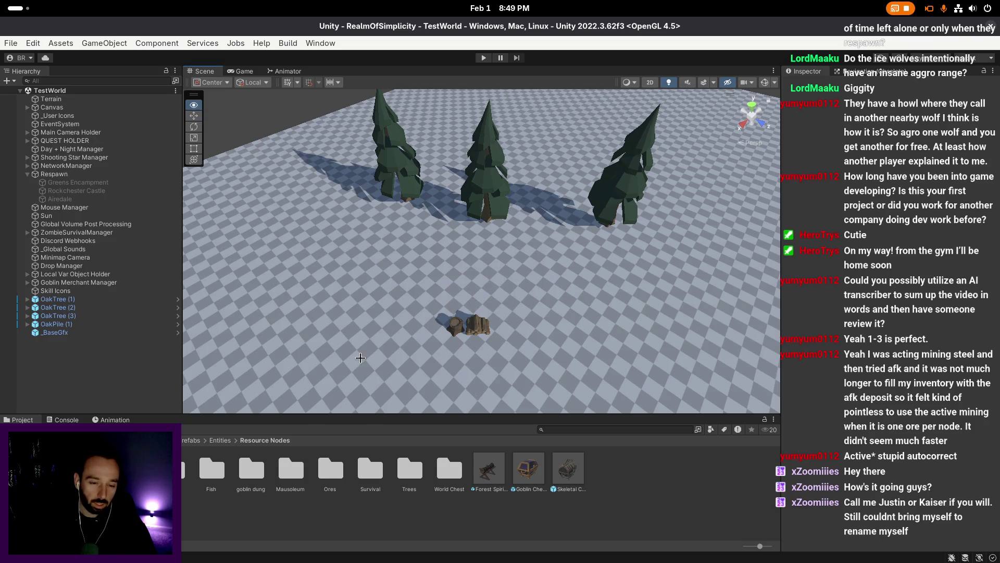
{"action": "left_click", "coordinate": [198, 440]}
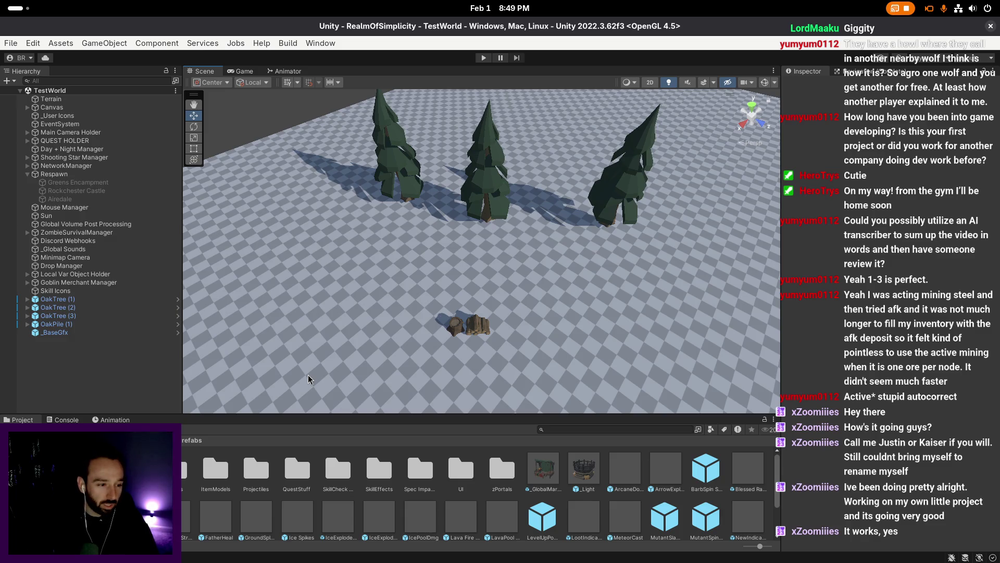
- Navigate from the Assets root into Prefabs > Entities > Npcs in the Project window
{"action": "scroll", "coordinate": [400, 327], "scroll_direction": "up", "scroll_amount": 2}
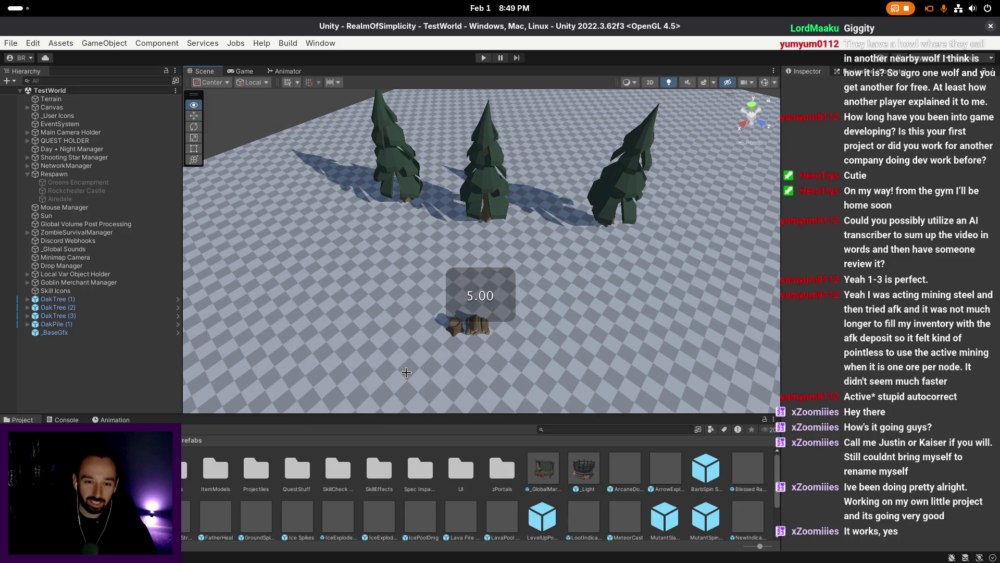
{"action": "scroll", "coordinate": [399, 327], "scroll_direction": "down", "scroll_amount": 2}
{"action": "scroll", "coordinate": [420, 382], "scroll_direction": "down", "scroll_amount": 2}
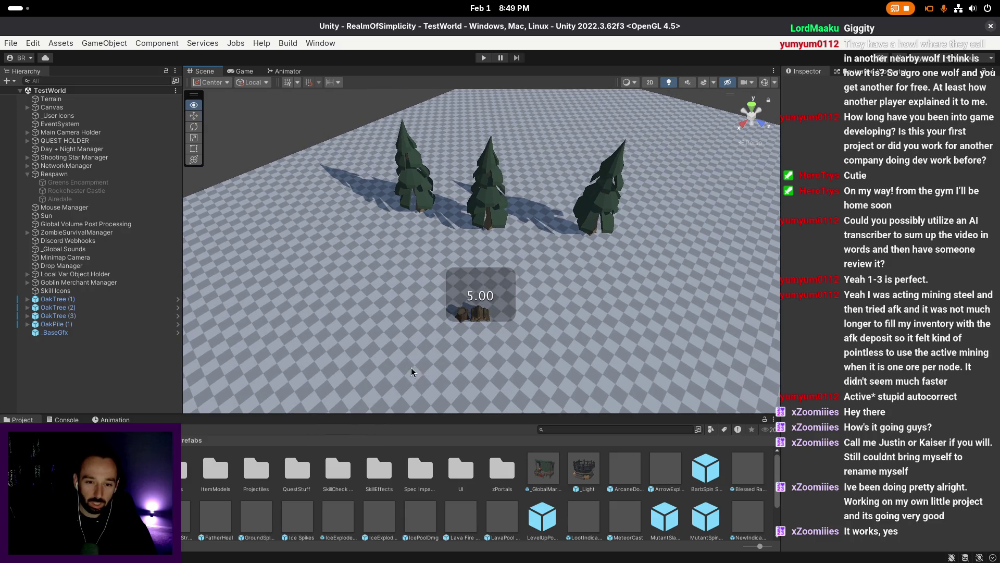
{"action": "scroll", "coordinate": [414, 399], "scroll_direction": "down", "scroll_amount": 2}
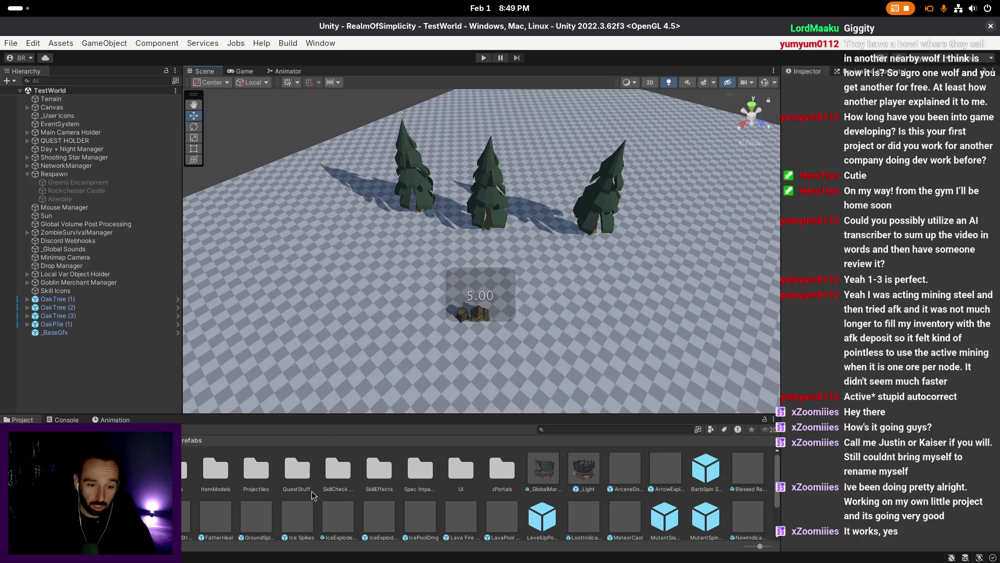
{"action": "key", "text": "BackSpace"}
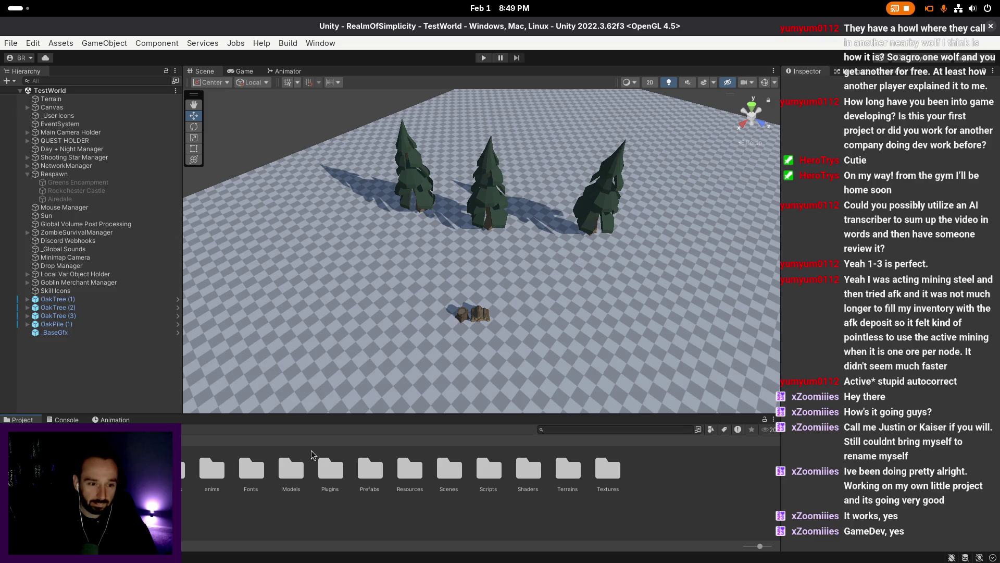
{"action": "double_click", "coordinate": [370, 470]}
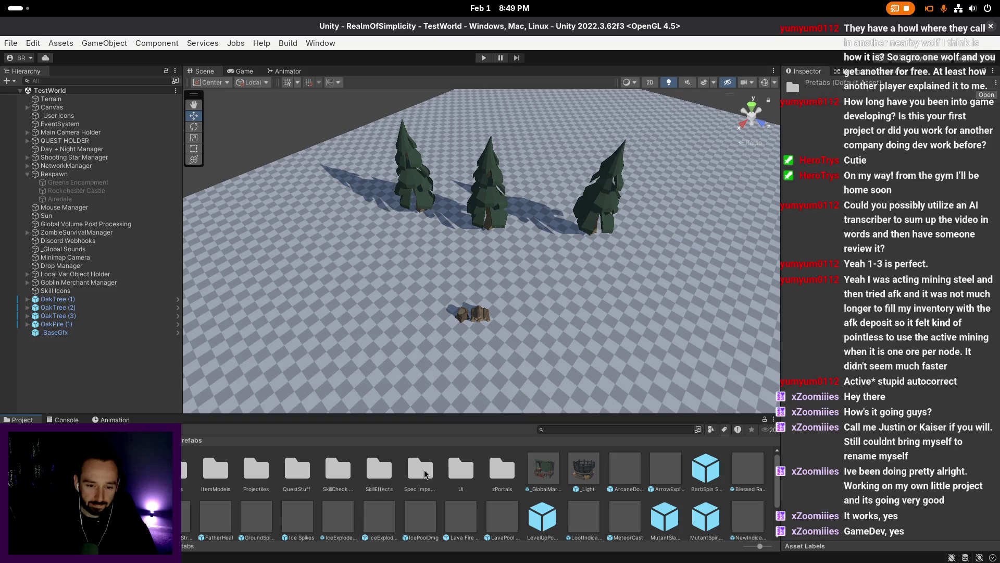
{"action": "scroll", "coordinate": [392, 350], "scroll_direction": "up", "scroll_amount": 1}
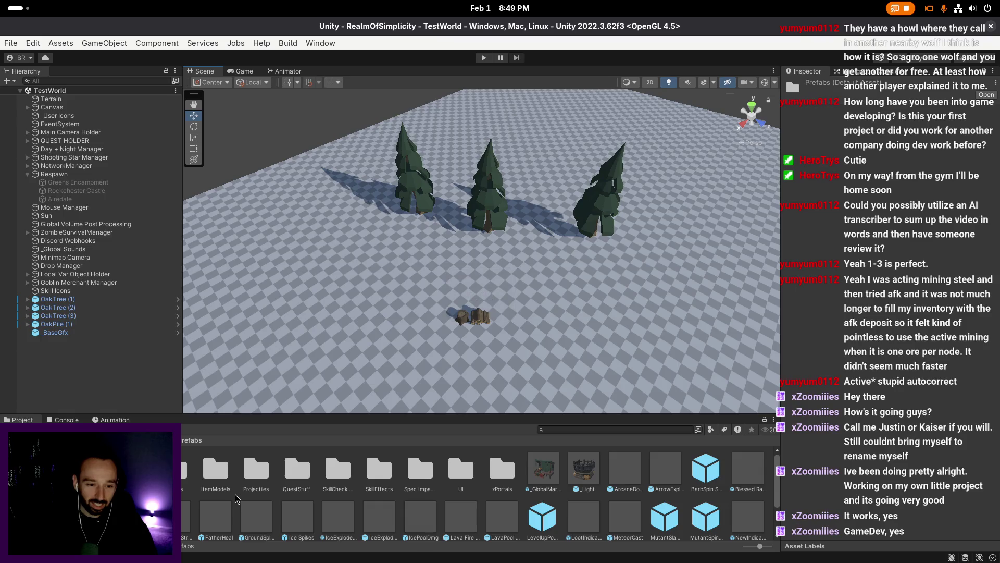
{"action": "scroll", "coordinate": [236, 499], "scroll_direction": "down", "scroll_amount": 2}
{"action": "scroll", "coordinate": [239, 496], "scroll_direction": "up", "scroll_amount": 2}
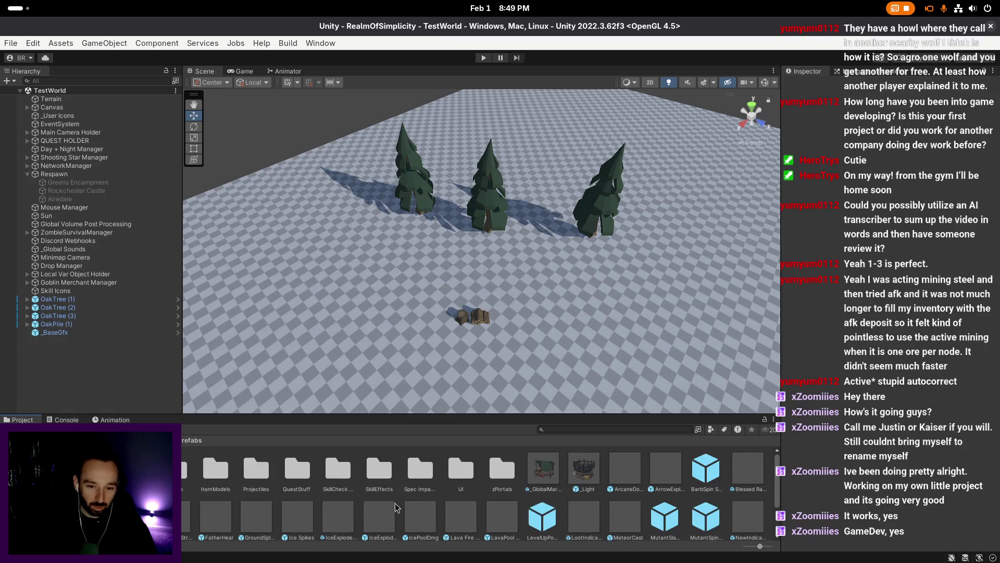
{"action": "double_click", "coordinate": [191, 474]}
{"action": "double_click", "coordinate": [211, 474]}
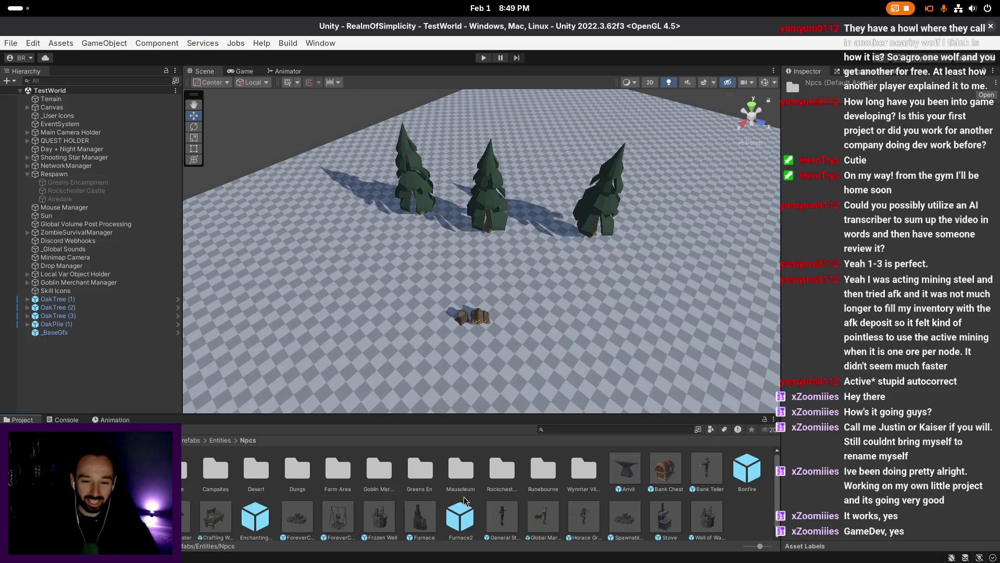
- Select the Airedale folder, then open the Greens En NPC prefab folder
{"action": "scroll", "coordinate": [477, 504], "scroll_direction": "down", "scroll_amount": 1}
{"action": "scroll", "coordinate": [478, 501], "scroll_direction": "up", "scroll_amount": 1}
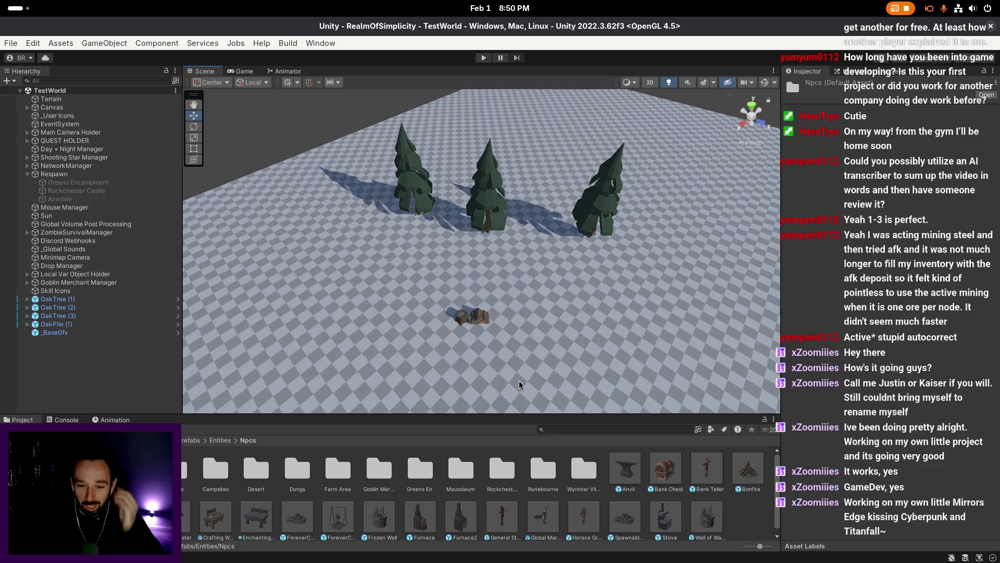
{"action": "right_click", "coordinate": [518, 379]}
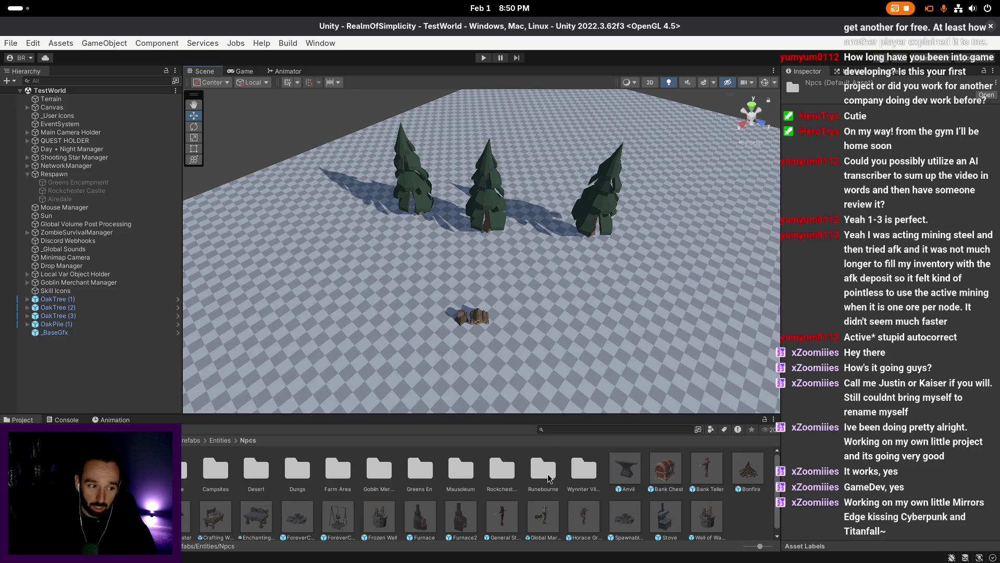
{"action": "right_click", "coordinate": [623, 343]}
{"action": "scroll", "coordinate": [623, 342], "scroll_direction": "up", "scroll_amount": 1}
{"action": "scroll", "coordinate": [743, 521], "scroll_direction": "down", "scroll_amount": 1}
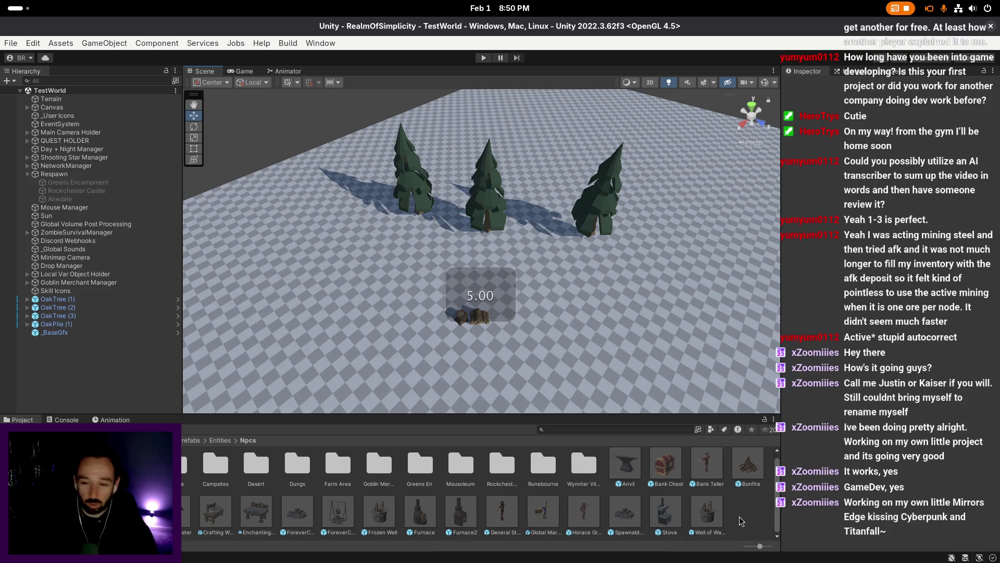
{"action": "scroll", "coordinate": [743, 522], "scroll_direction": "up", "scroll_amount": 1}
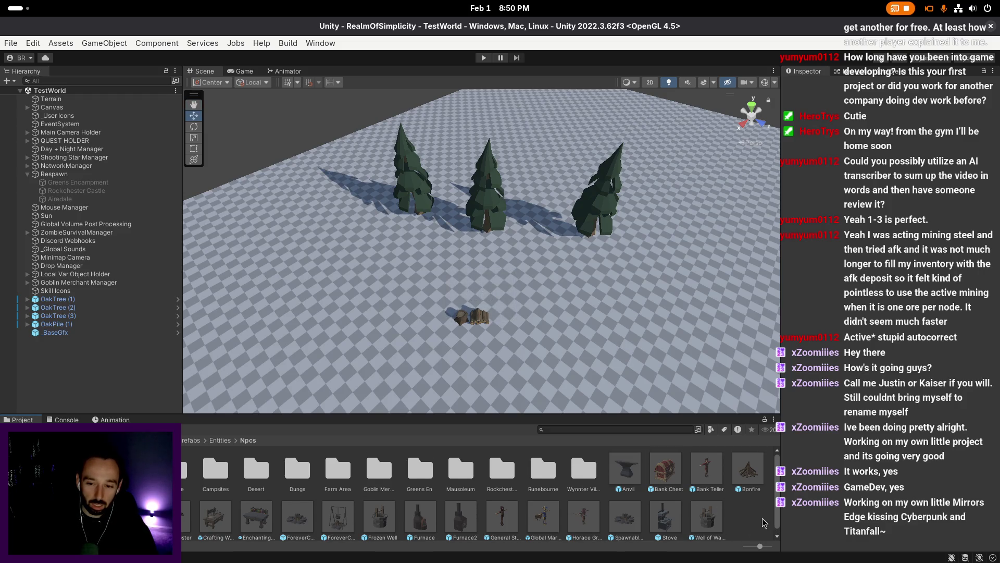
{"action": "scroll", "coordinate": [544, 507], "scroll_direction": "down", "scroll_amount": 1}
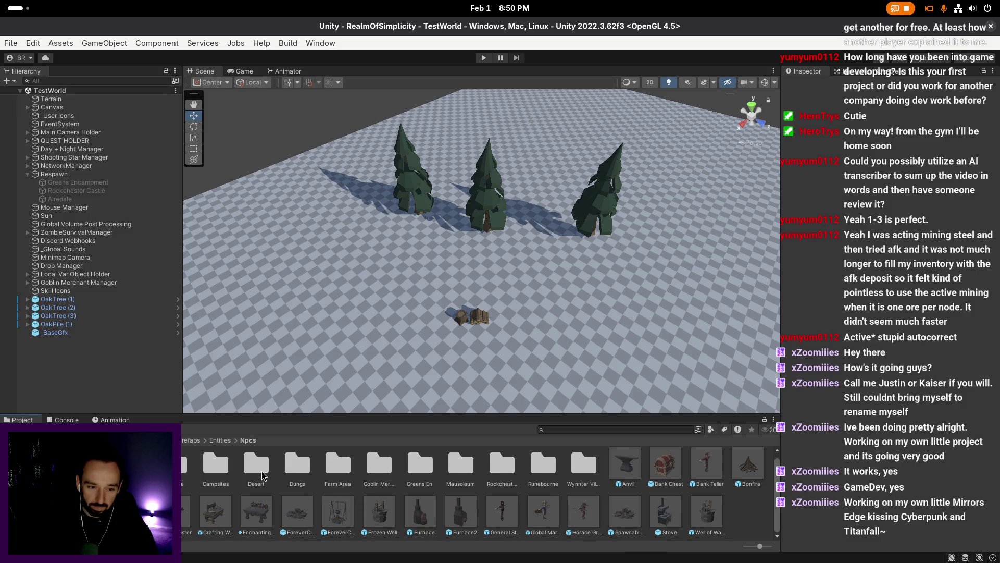
{"action": "scroll", "coordinate": [291, 484], "scroll_direction": "up", "scroll_amount": 1}
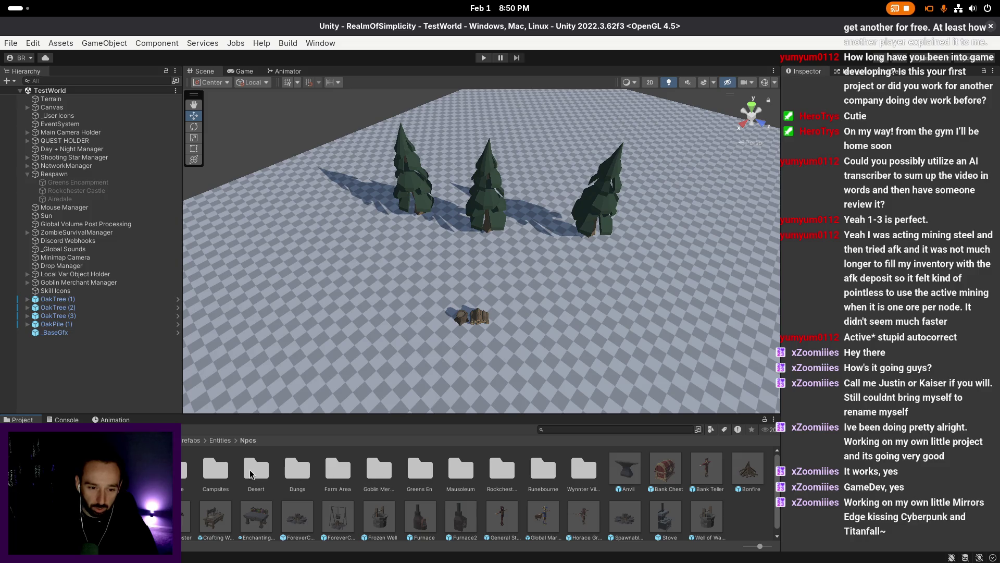
{"action": "left_click", "coordinate": [200, 470]}
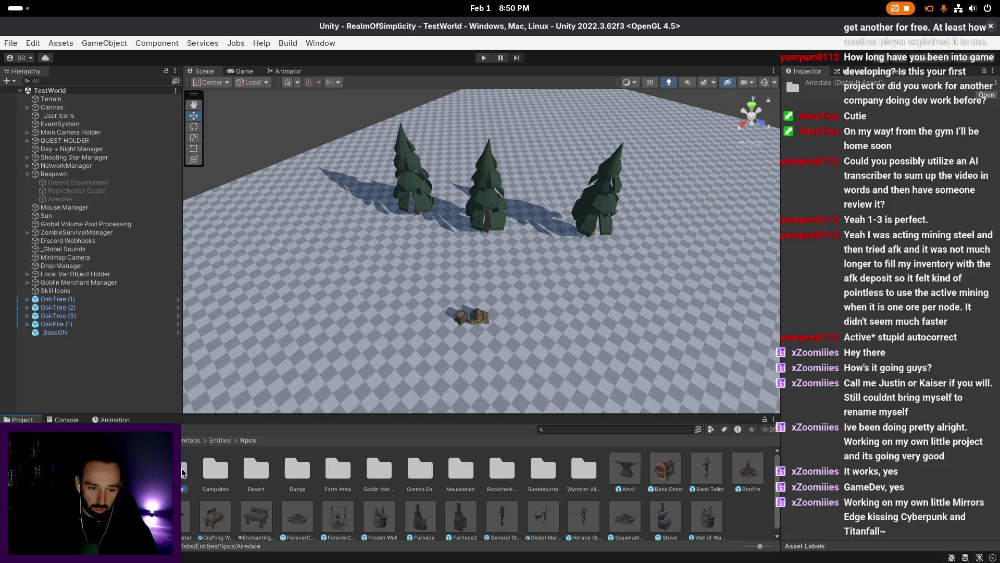
{"action": "double_click", "coordinate": [406, 470]}
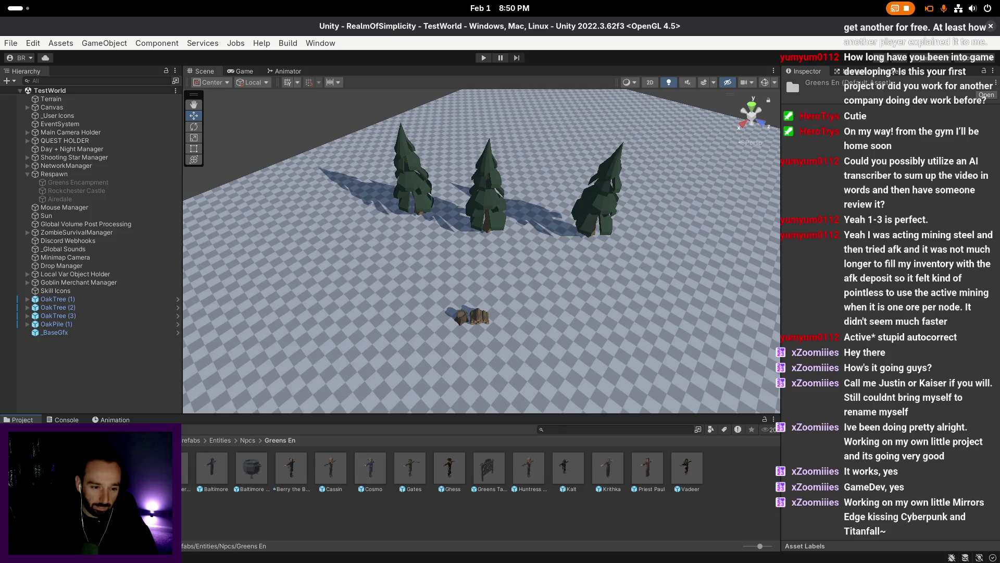
- Open the Adventurer Allan prefab in Prefab Mode and browse its Inspector
{"action": "double_click", "coordinate": [186, 468]}
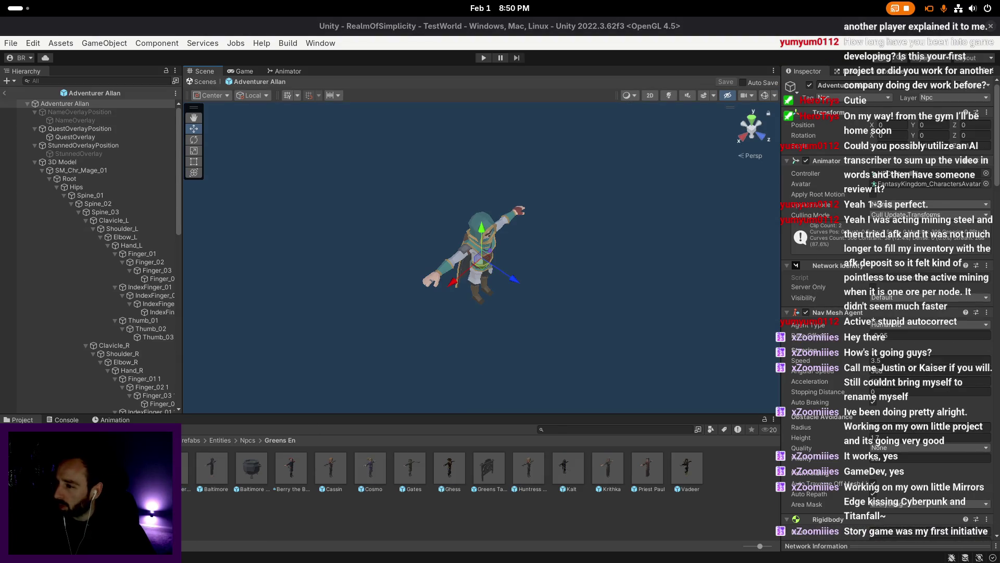
{"action": "scroll", "coordinate": [948, 293], "scroll_direction": "down", "scroll_amount": 8}
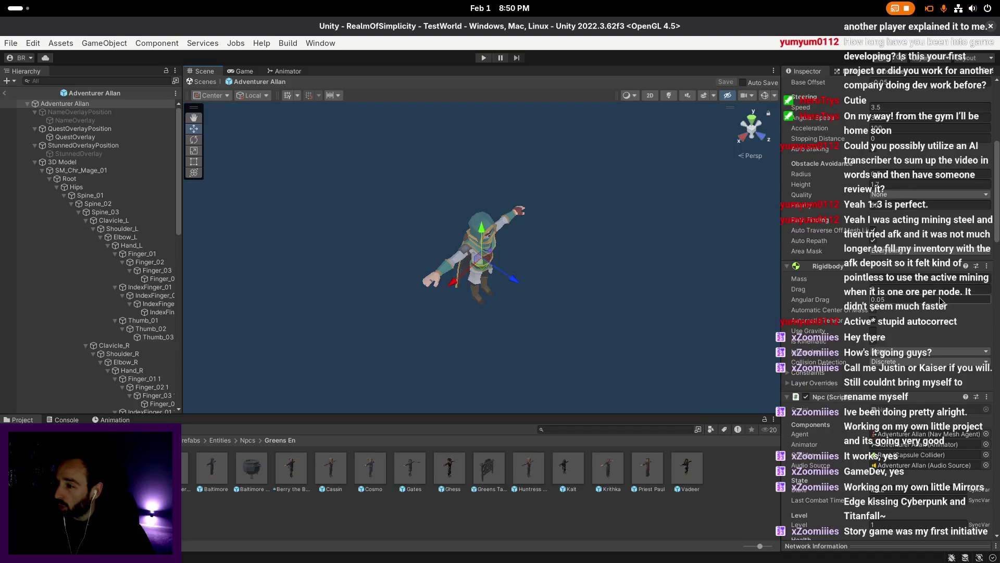
{"action": "scroll", "coordinate": [880, 282], "scroll_direction": "down", "scroll_amount": 14}
{"action": "scroll", "coordinate": [881, 282], "scroll_direction": "down", "scroll_amount": 15}
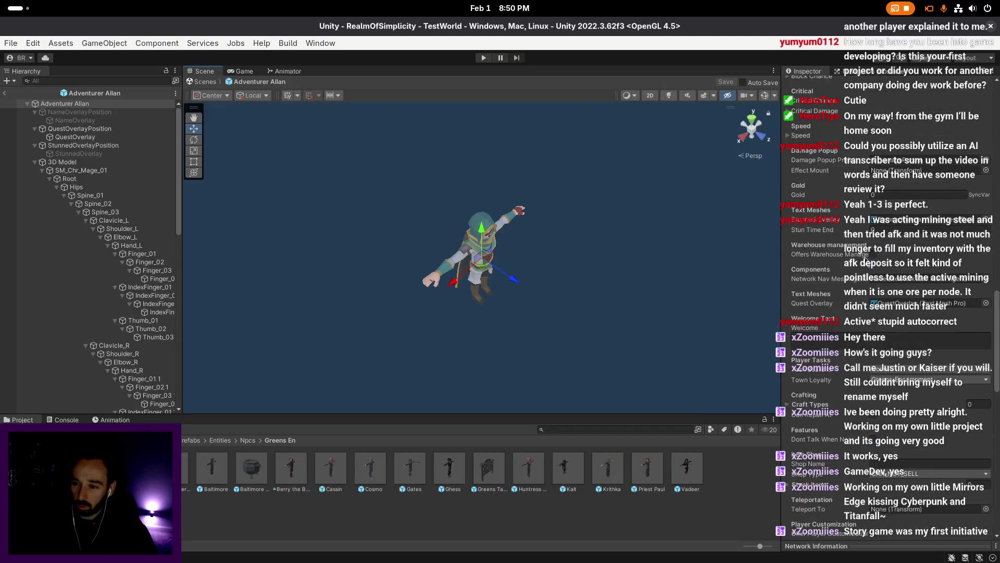
{"action": "scroll", "coordinate": [882, 255], "scroll_direction": "up", "scroll_amount": 15}
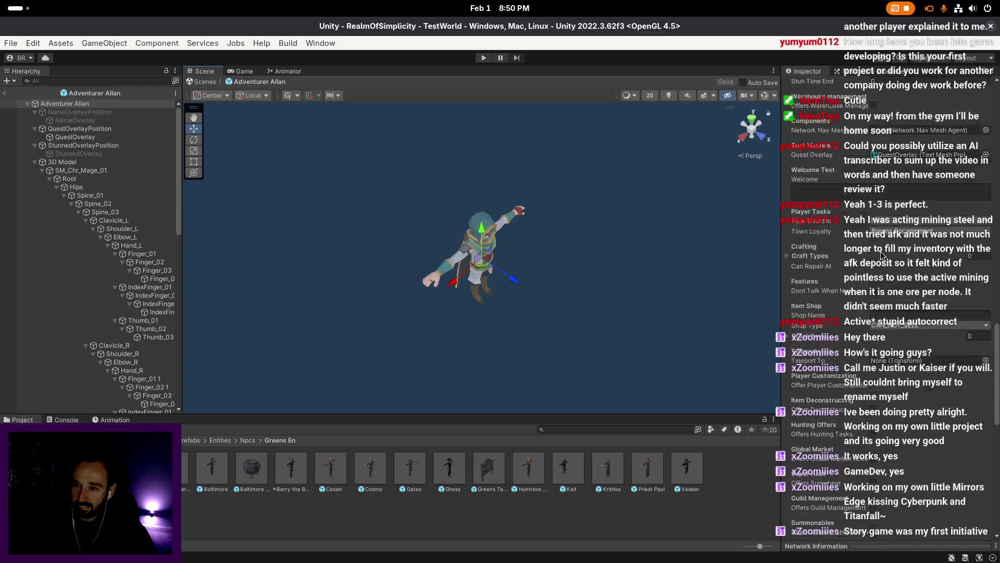
{"action": "scroll", "coordinate": [871, 269], "scroll_direction": "up", "scroll_amount": 5}
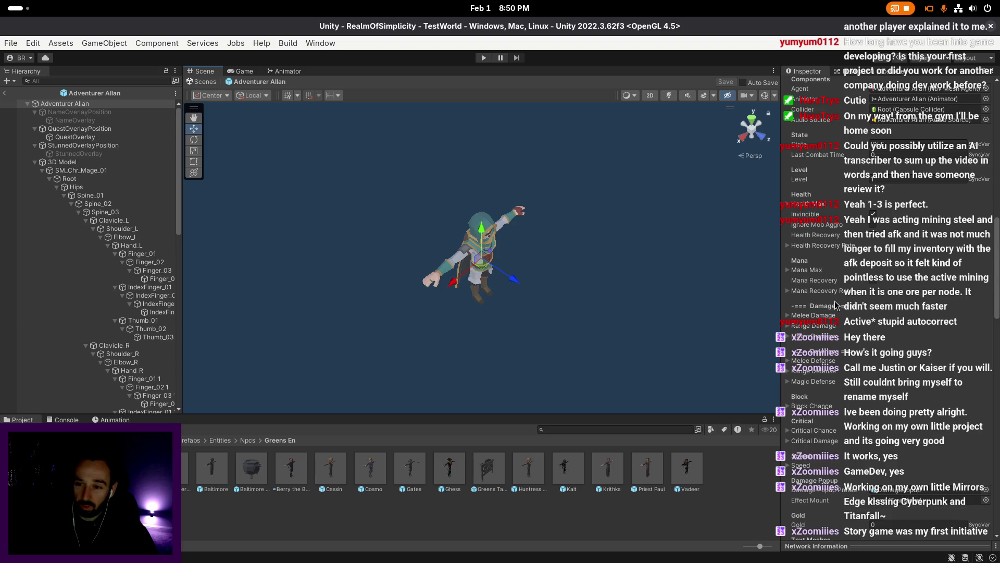
{"action": "scroll", "coordinate": [839, 306], "scroll_direction": "up", "scroll_amount": 3}
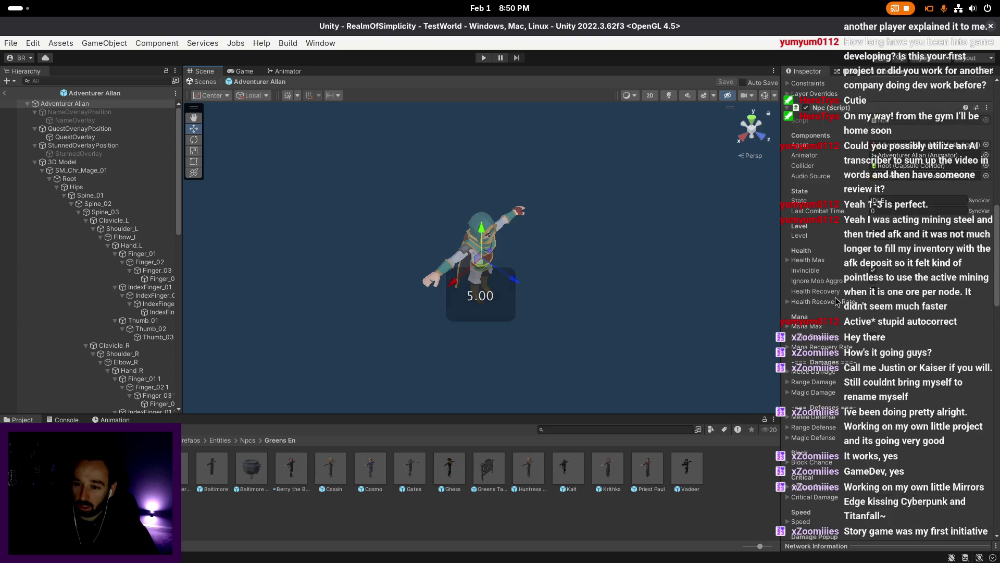
- Expand the Npc component's Dialogues list, showing its 3 entries
{"action": "scroll", "coordinate": [837, 301], "scroll_direction": "down", "scroll_amount": 5}
{"action": "scroll", "coordinate": [836, 297], "scroll_direction": "up", "scroll_amount": 3}
{"action": "scroll", "coordinate": [840, 303], "scroll_direction": "down", "scroll_amount": 7}
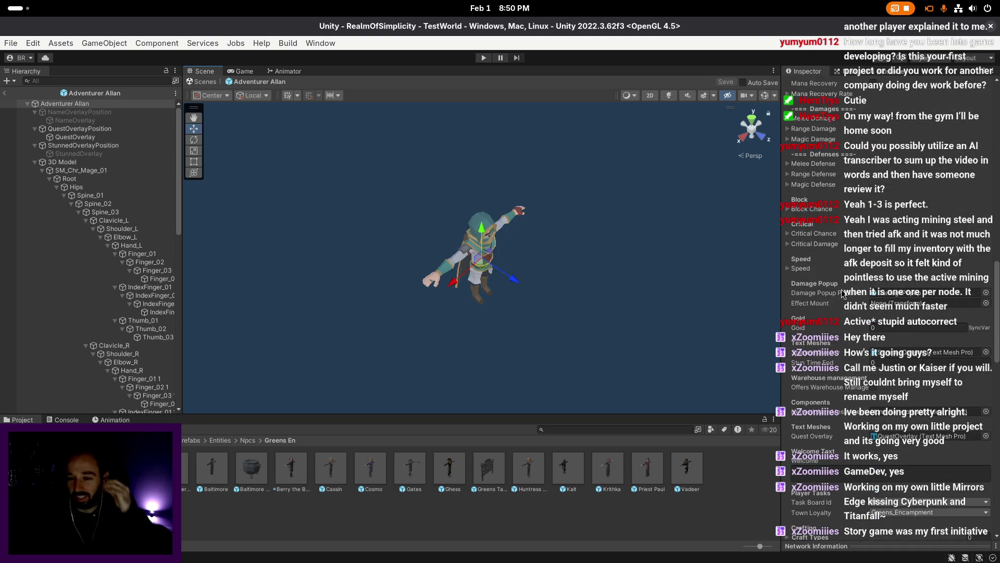
{"action": "scroll", "coordinate": [844, 299], "scroll_direction": "down", "scroll_amount": 9}
{"action": "scroll", "coordinate": [841, 313], "scroll_direction": "down", "scroll_amount": 20}
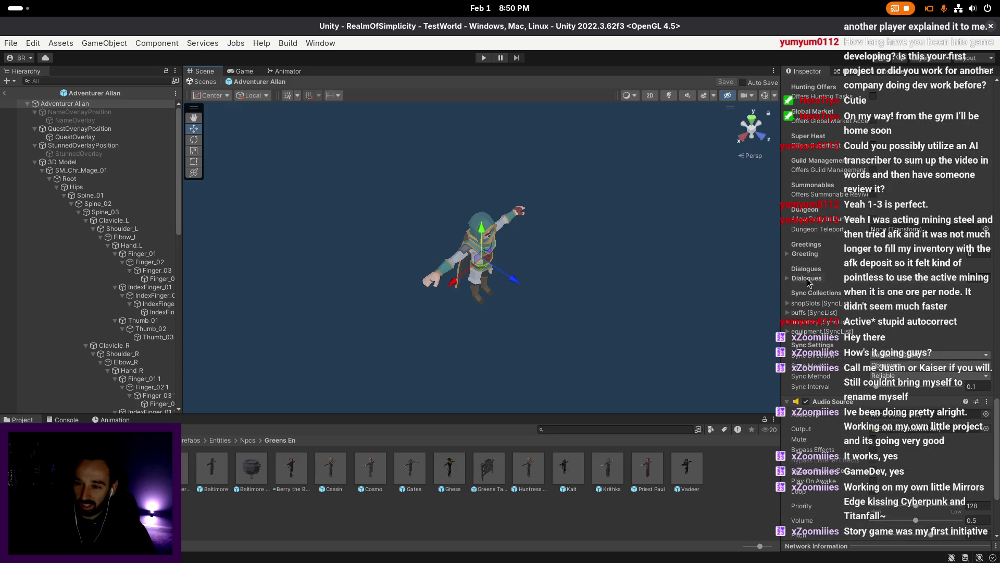
{"action": "left_click", "coordinate": [805, 279]}
{"action": "scroll", "coordinate": [839, 230], "scroll_direction": "down", "scroll_amount": 4}
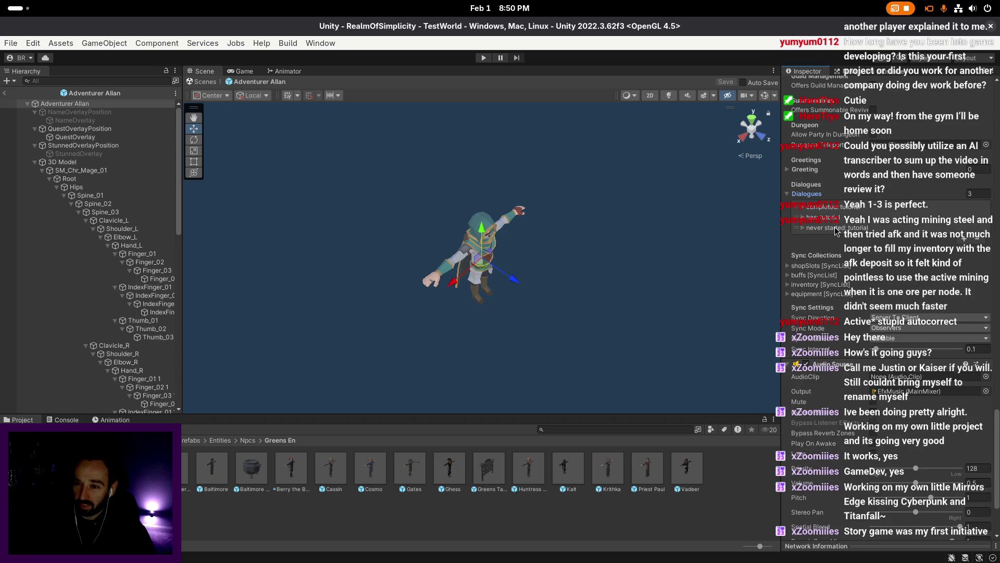
- Expand the has: tutorial dialogue's Txts list and both Adventurer Allan entries
{"action": "left_click", "coordinate": [837, 229]}
{"action": "scroll", "coordinate": [834, 206], "scroll_direction": "down", "scroll_amount": 1}
{"action": "left_click", "coordinate": [834, 202]}
{"action": "left_click", "coordinate": [839, 189]}
{"action": "left_click", "coordinate": [836, 333]}
{"action": "scroll", "coordinate": [843, 297], "scroll_direction": "down", "scroll_amount": 4}
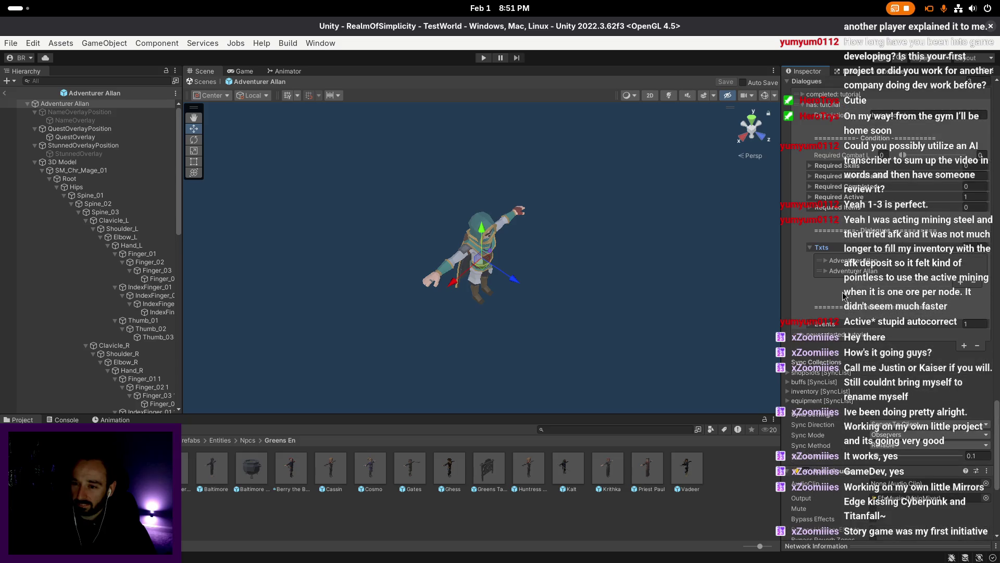
{"action": "left_click", "coordinate": [858, 261]}
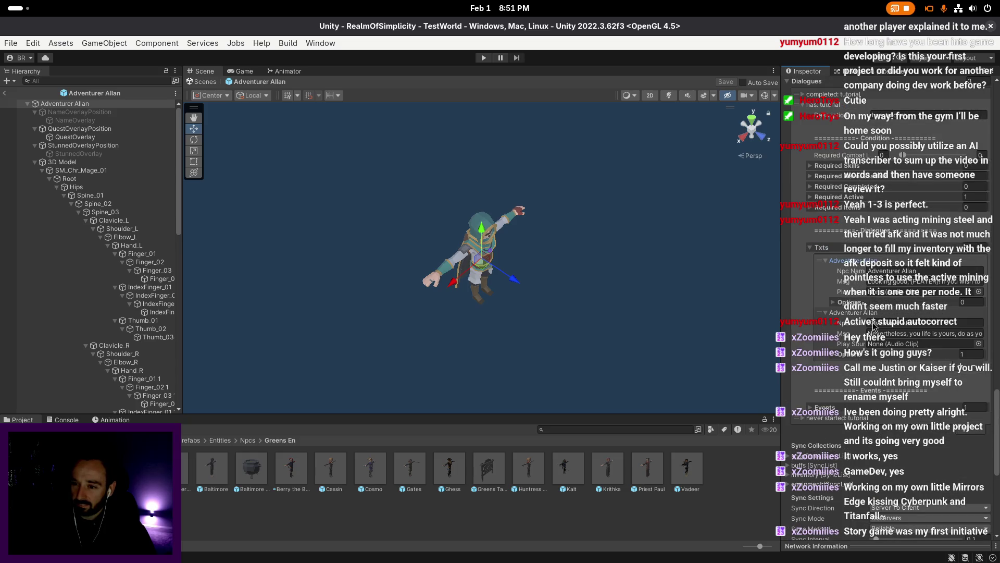
- Add a comma to the second Adventurer Allan message and save the prefab
{"action": "left_click", "coordinate": [918, 334]}
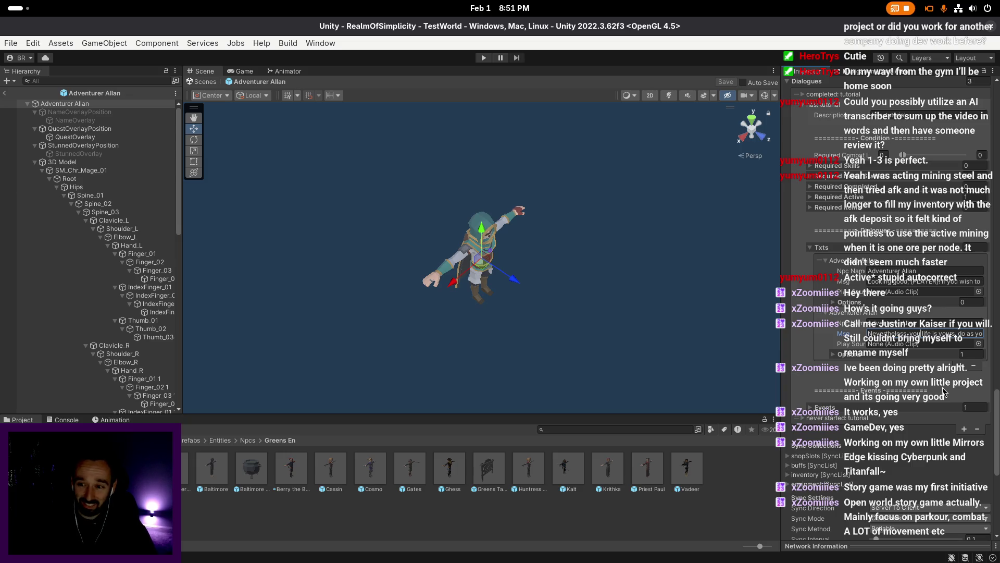
{"action": "scroll", "coordinate": [922, 323], "scroll_direction": "down", "scroll_amount": 2}
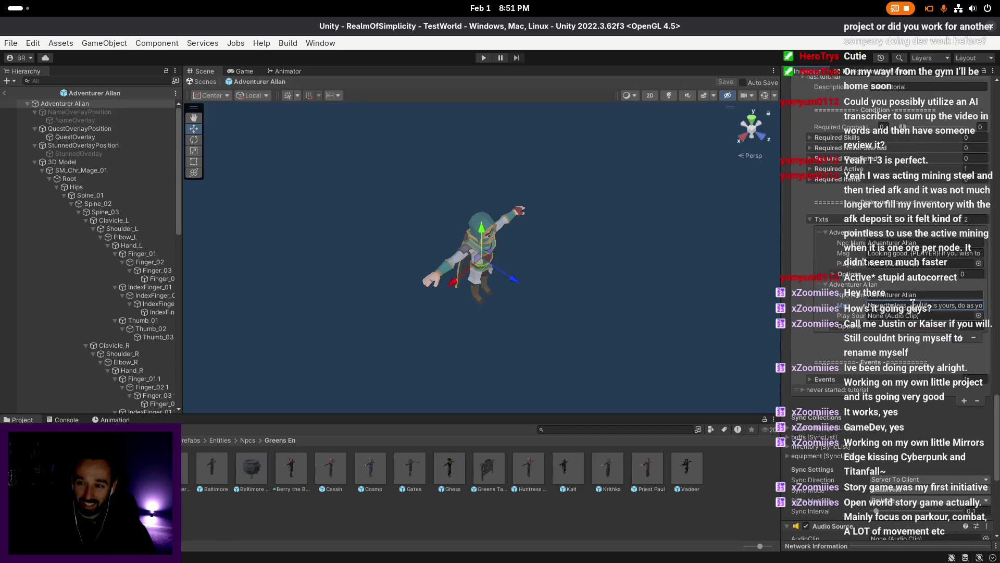
{"action": "type", "text": ","}
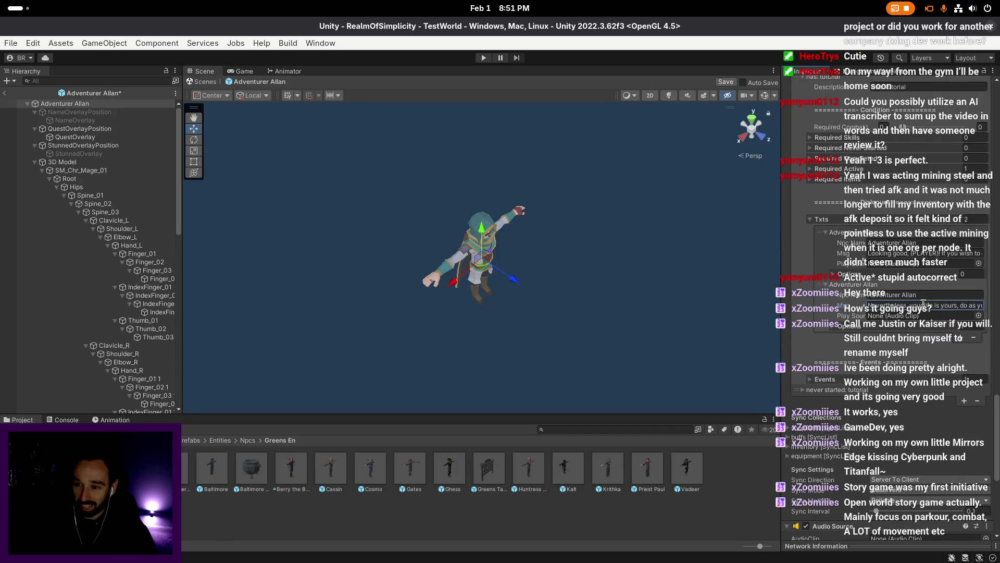
{"action": "scroll", "coordinate": [868, 297], "scroll_direction": "down", "scroll_amount": 2}
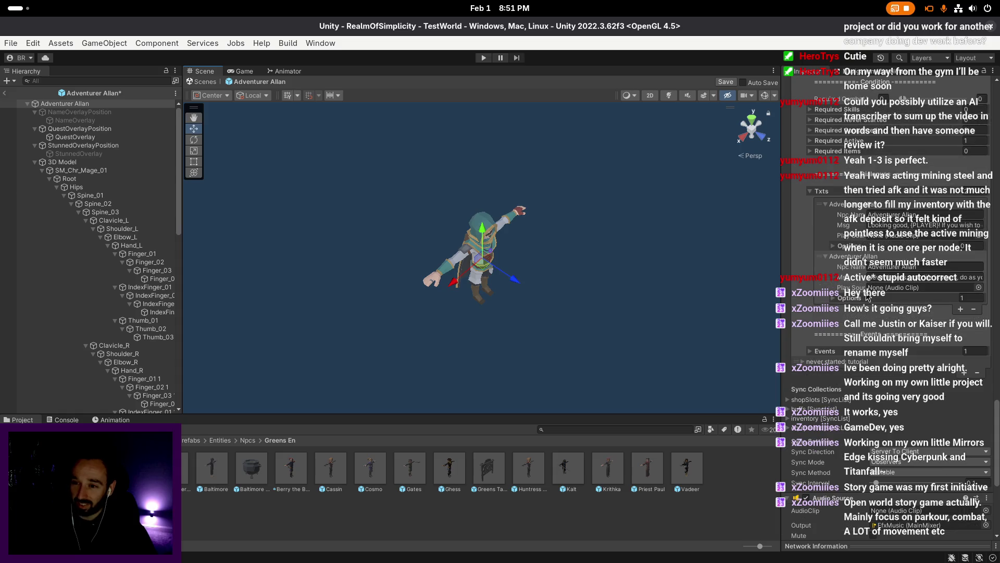
{"action": "left_click", "coordinate": [726, 83]}
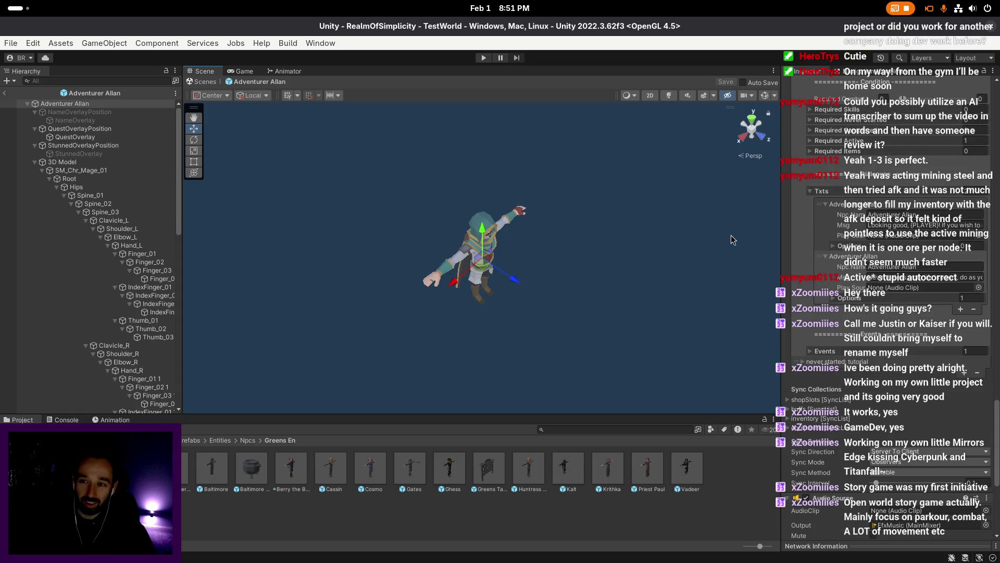
{"action": "scroll", "coordinate": [733, 240], "scroll_direction": "up", "scroll_amount": 2}
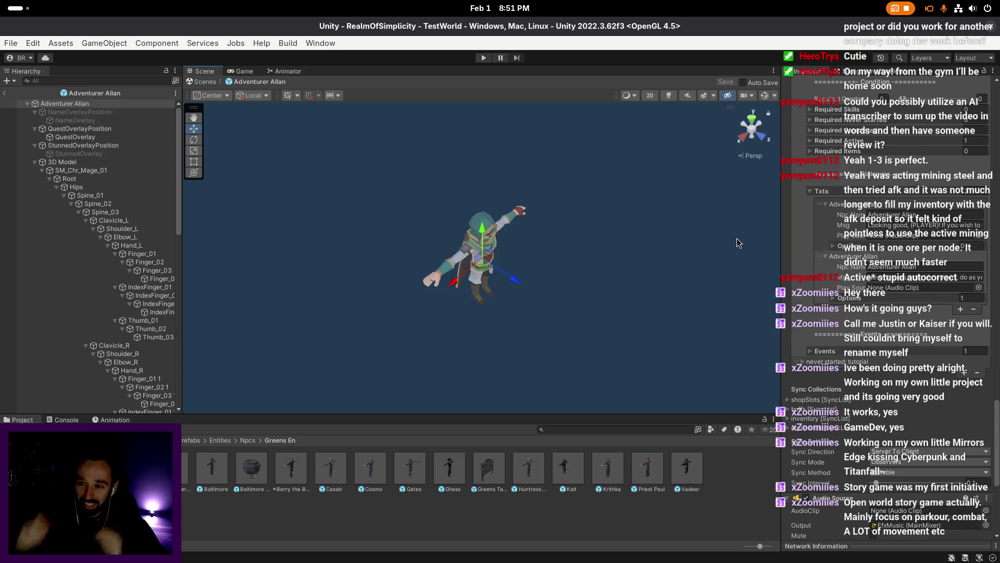
{"action": "right_click", "coordinate": [737, 239]}
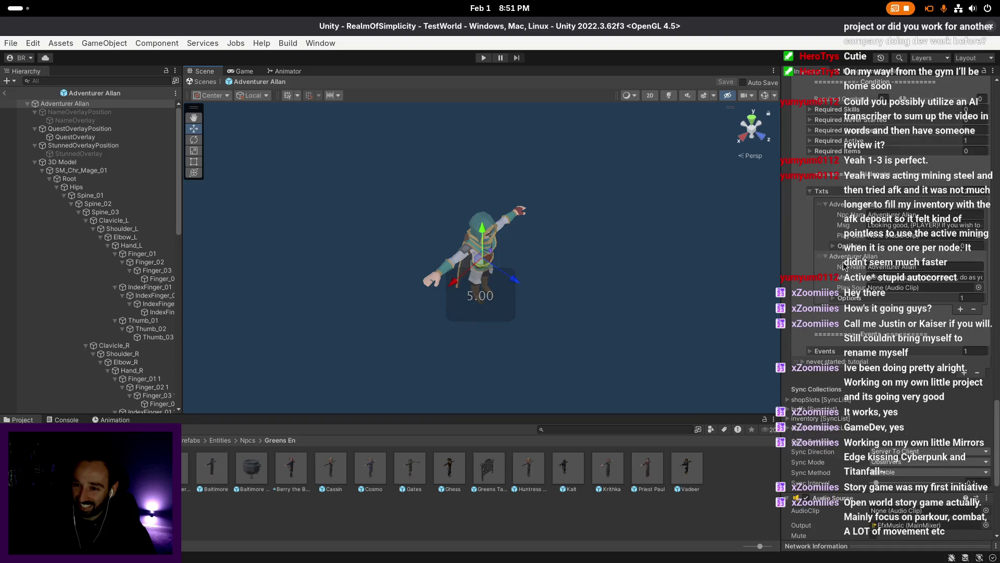
{"action": "scroll", "coordinate": [717, 255], "scroll_direction": "up", "scroll_amount": 1}
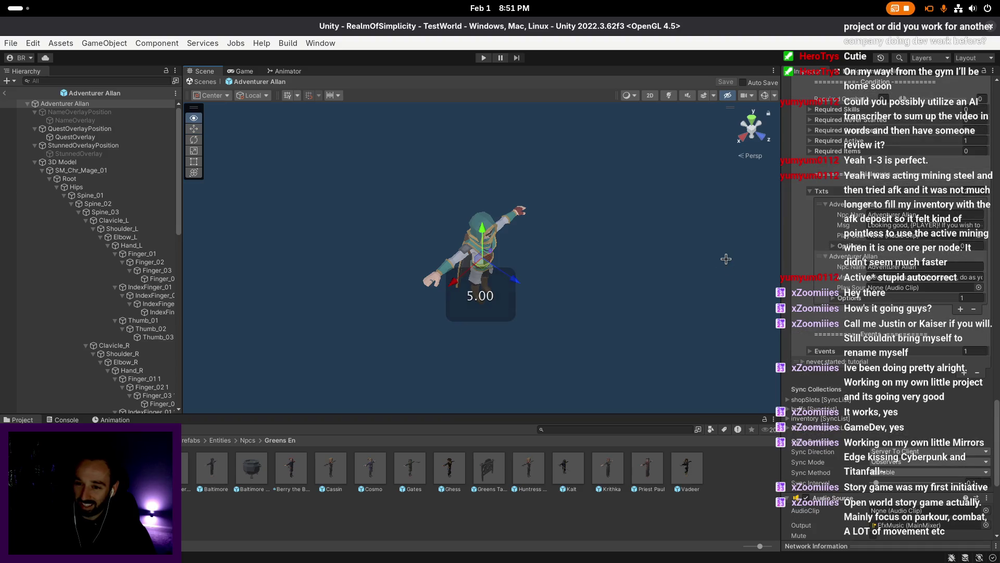
- Exit Prefab Mode back to TestWorld and show the Assets root folders in the Project window
{"action": "right_click", "coordinate": [730, 265]}
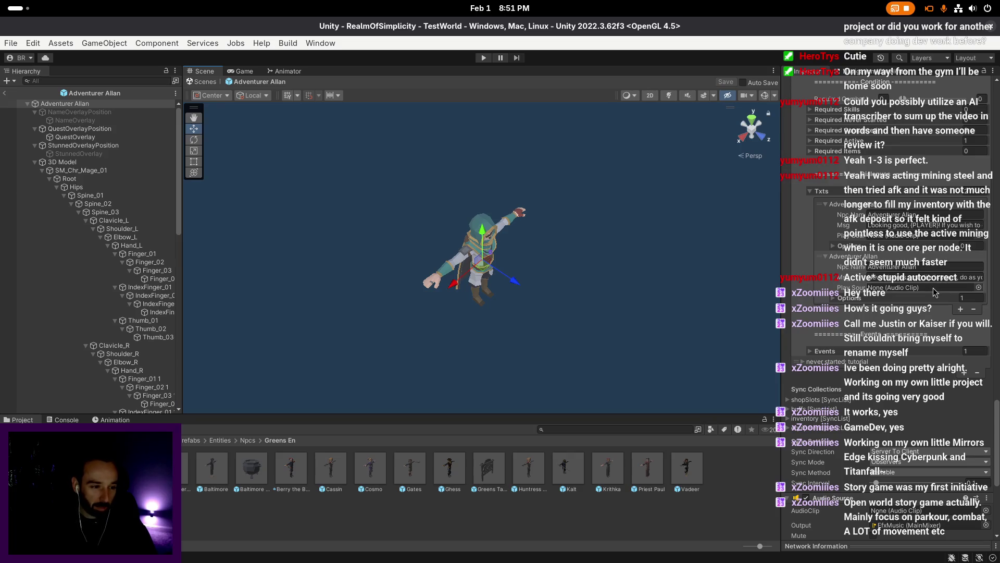
{"action": "scroll", "coordinate": [759, 277], "scroll_direction": "down", "scroll_amount": 1}
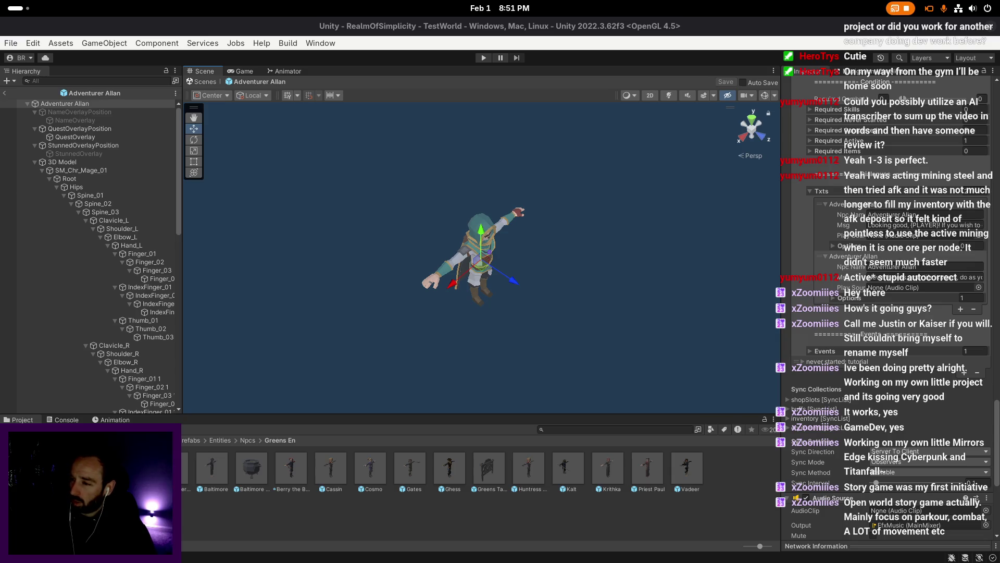
{"action": "left_click", "coordinate": [560, 289]}
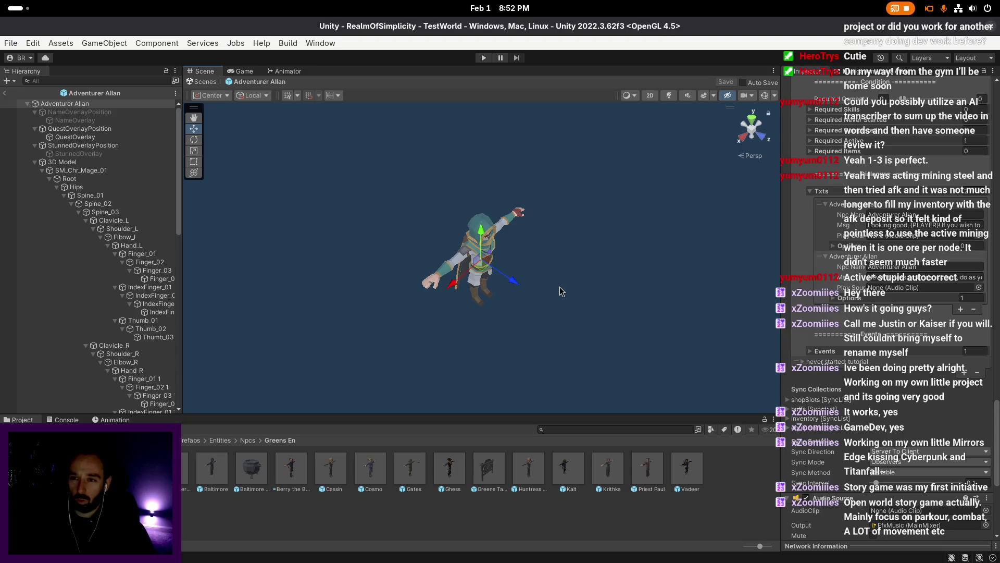
{"action": "scroll", "coordinate": [866, 250], "scroll_direction": "up", "scroll_amount": 3}
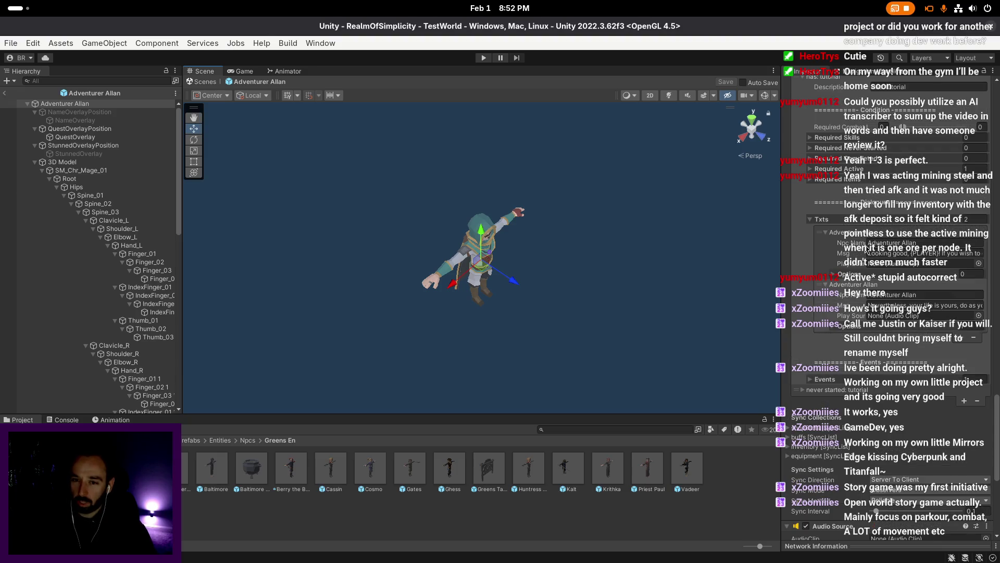
{"action": "scroll", "coordinate": [875, 245], "scroll_direction": "up", "scroll_amount": 2}
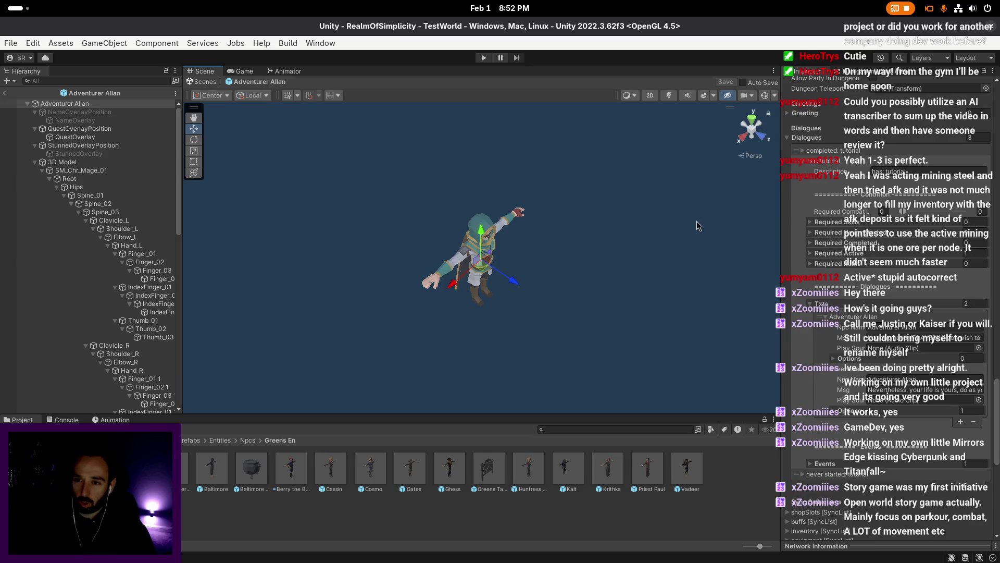
{"action": "left_click", "coordinate": [5, 93]}
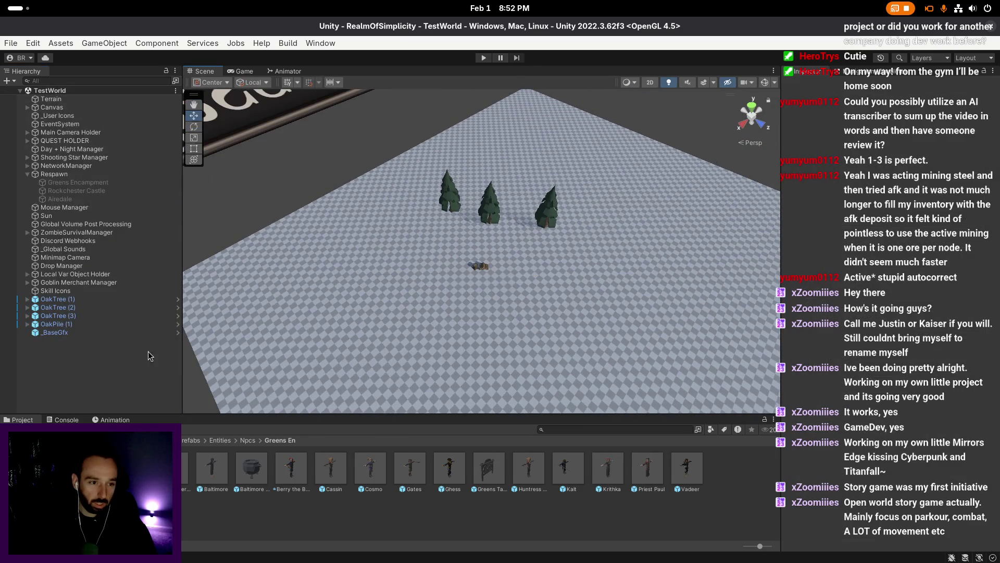
{"action": "left_click", "coordinate": [156, 441]}
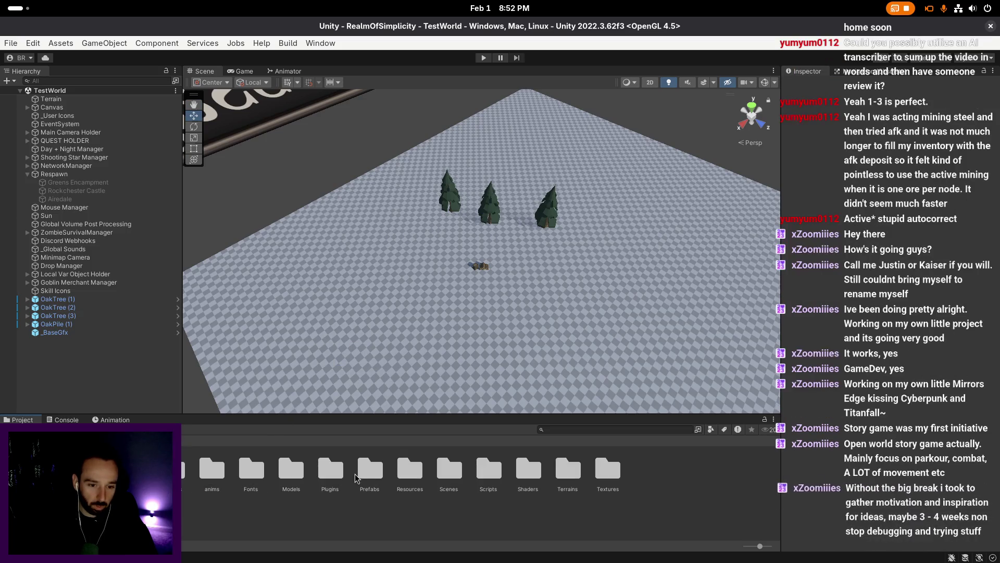
- Load the FlatWorld scene from the Scenes folder, replacing TestWorld
{"action": "left_click", "coordinate": [396, 471]}
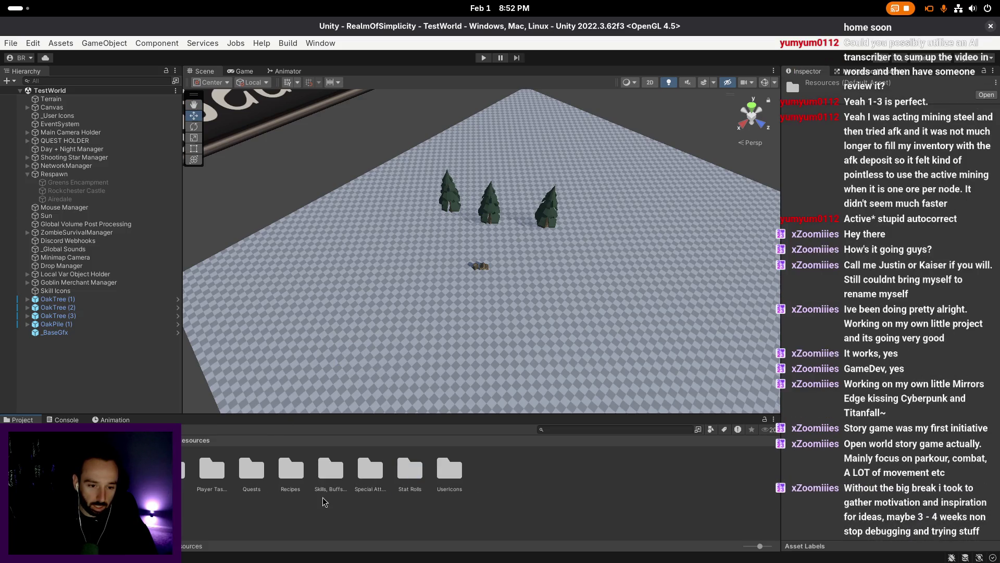
{"action": "left_click", "coordinate": [435, 516]}
{"action": "double_click", "coordinate": [465, 469]}
{"action": "left_click", "coordinate": [213, 475]}
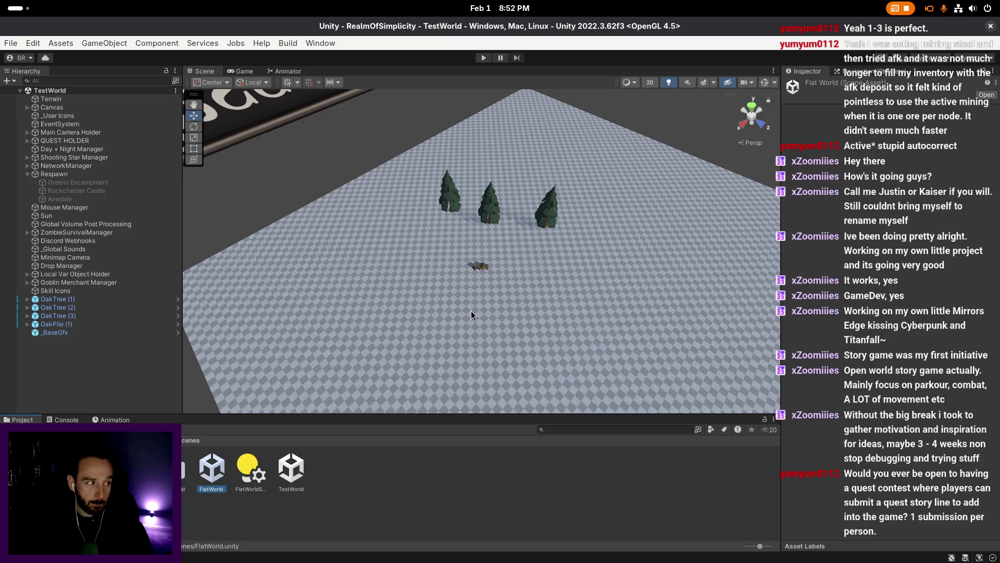
{"action": "scroll", "coordinate": [530, 318], "scroll_direction": "up", "scroll_amount": 1}
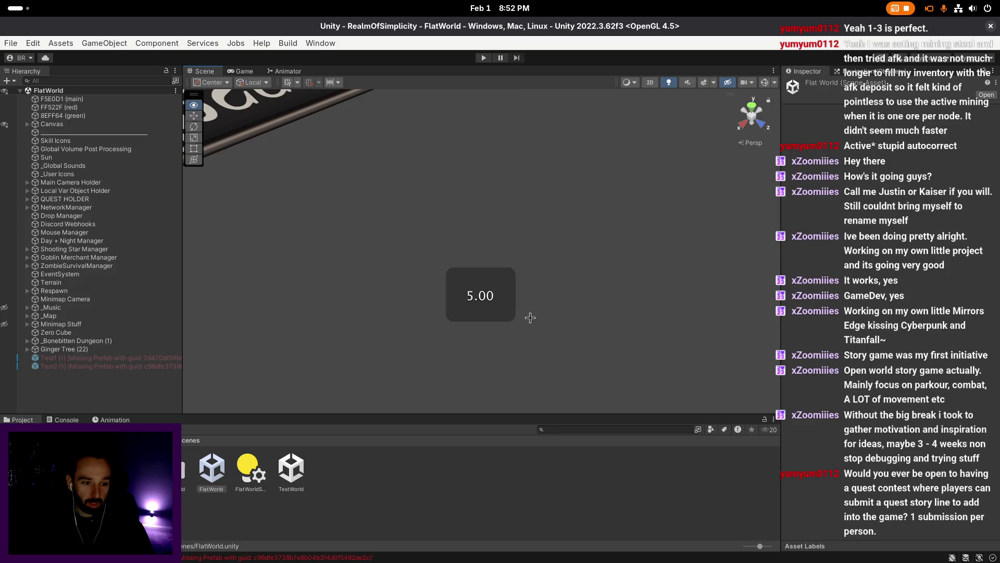
- Delete the broken Test1 and Test2 objects and save the FlatWorld scene
{"action": "left_click", "coordinate": [123, 367]}
{"action": "left_click", "coordinate": [123, 359], "text": "shift"}
{"action": "key", "text": "Delete"}
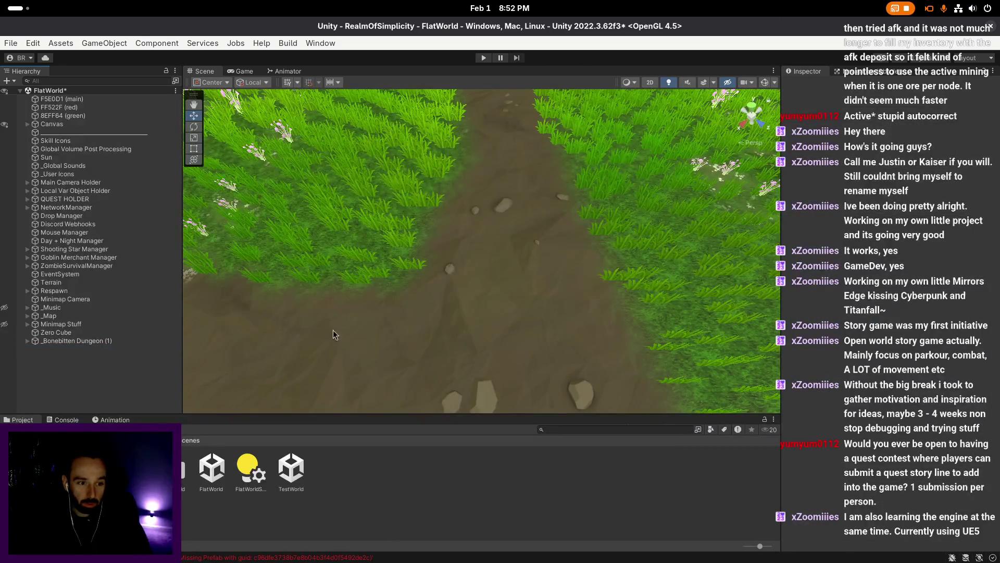
{"action": "scroll", "coordinate": [415, 317], "scroll_direction": "down", "scroll_amount": 3}
{"action": "left_click", "coordinate": [18, 419]}
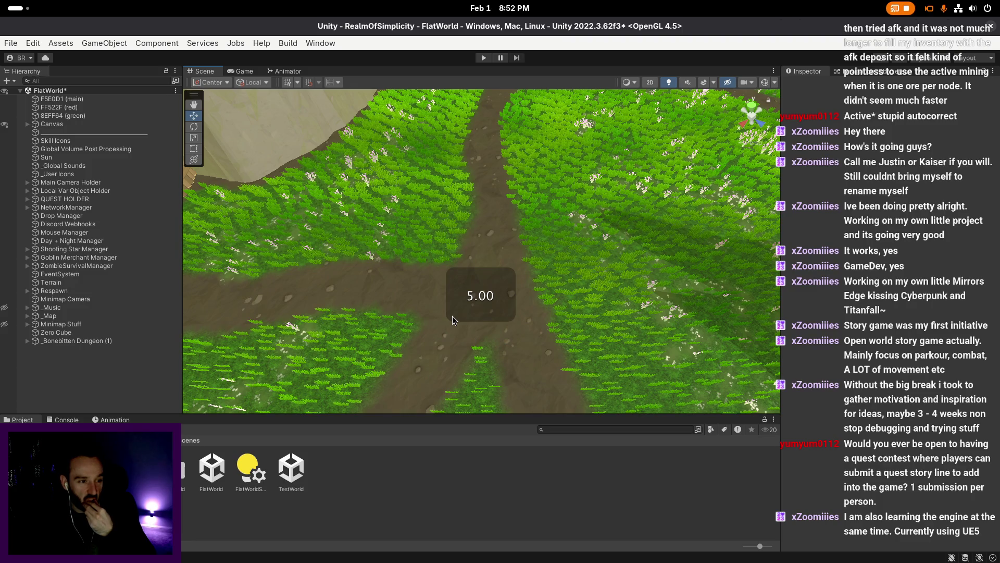
{"action": "key", "text": "ctrl+s"}
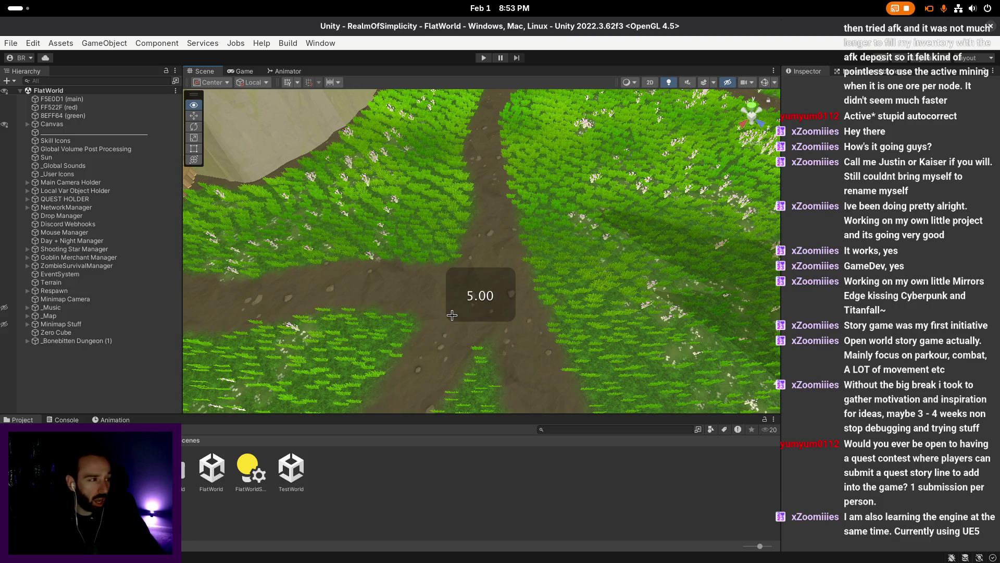
- Fly the Scene view over to the repaired Abandoned Dwarf Mine
{"action": "mouse_move", "coordinate": [452, 318]}
{"action": "left_mouse_down"}
{"action": "mouse_move", "coordinate": [492, 214]}
{"action": "mouse_move", "coordinate": [507, 311]}
{"action": "mouse_move", "coordinate": [517, 301]}
{"action": "mouse_move", "coordinate": [476, 238]}
{"action": "mouse_move", "coordinate": [477, 302]}
{"action": "mouse_move", "coordinate": [521, 298]}
{"action": "mouse_move", "coordinate": [479, 251]}
{"action": "mouse_move", "coordinate": [264, 96]}
{"action": "mouse_move", "coordinate": [492, 264]}
{"action": "mouse_move", "coordinate": [532, 253]}
{"action": "mouse_move", "coordinate": [490, 247]}
{"action": "mouse_move", "coordinate": [418, 273]}
{"action": "mouse_move", "coordinate": [426, 285]}
{"action": "mouse_move", "coordinate": [440, 274]}
{"action": "left_mouse_up"}
{"action": "scroll", "coordinate": [531, 252], "scroll_direction": "up", "scroll_amount": 2}
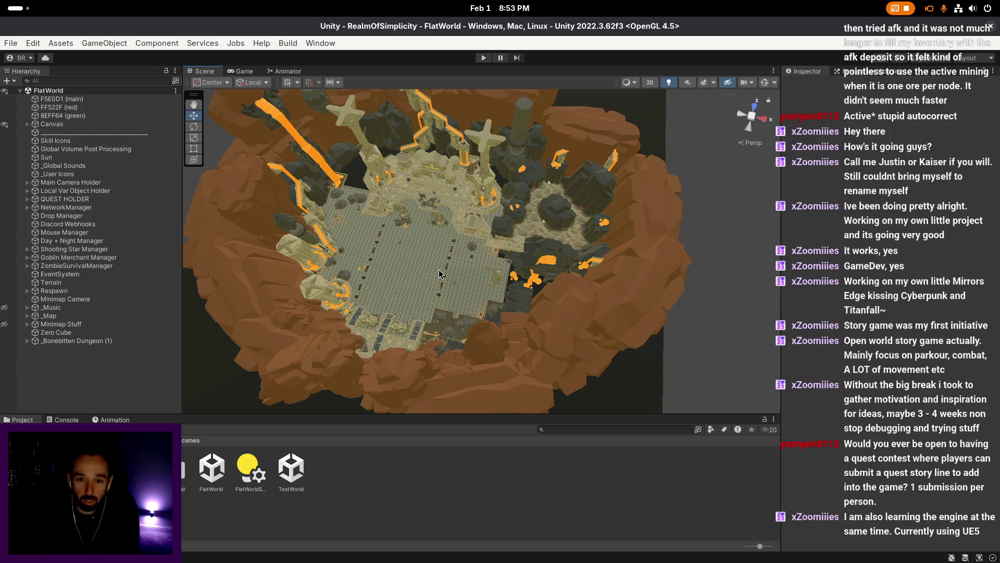
{"action": "mouse_move", "coordinate": [439, 273]}
{"action": "left_mouse_down"}
{"action": "mouse_move", "coordinate": [571, 343]}
{"action": "mouse_move", "coordinate": [489, 331]}
{"action": "mouse_move", "coordinate": [452, 296]}
{"action": "mouse_move", "coordinate": [476, 275]}
{"action": "mouse_move", "coordinate": [433, 268]}
{"action": "mouse_move", "coordinate": [531, 270]}
{"action": "mouse_move", "coordinate": [459, 297]}
{"action": "mouse_move", "coordinate": [416, 304]}
{"action": "mouse_move", "coordinate": [379, 292]}
{"action": "left_mouse_up"}
- Select the Torag dwarf NPC by the minecarts and open its prefab for editing
{"action": "left_click", "coordinate": [379, 293]}
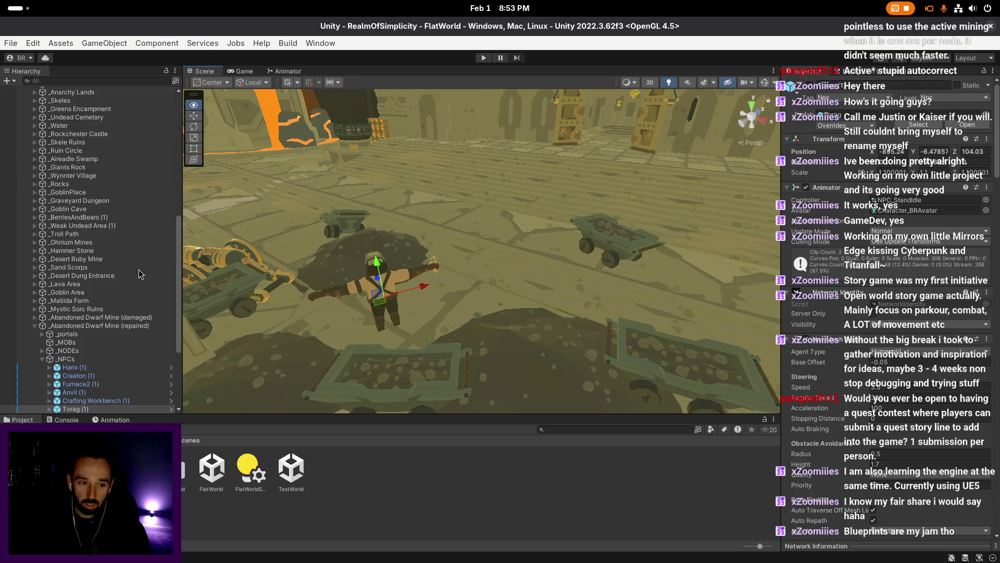
{"action": "scroll", "coordinate": [146, 277], "scroll_direction": "down", "scroll_amount": 5}
{"action": "key", "text": "a"}
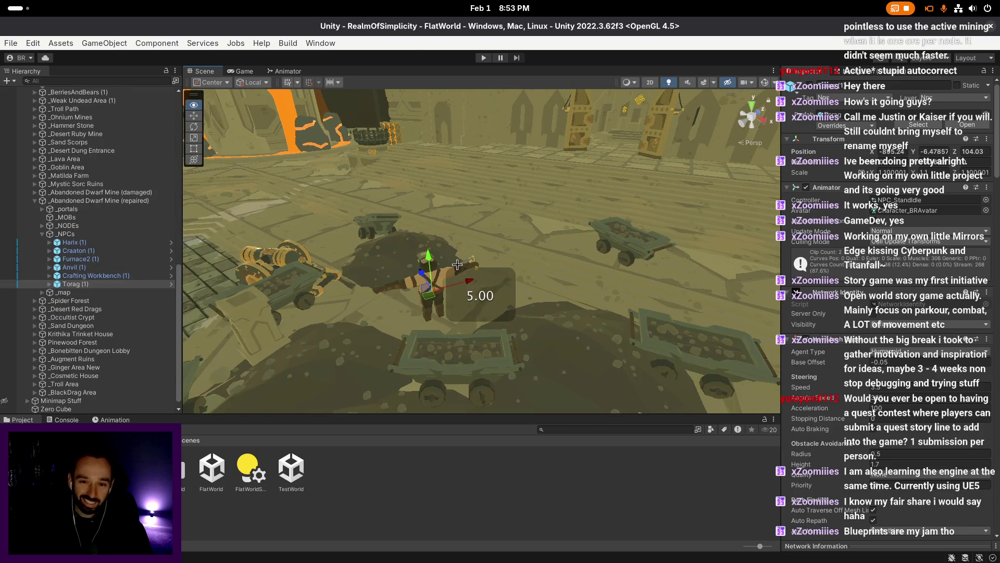
{"action": "left_click", "coordinate": [908, 126]}
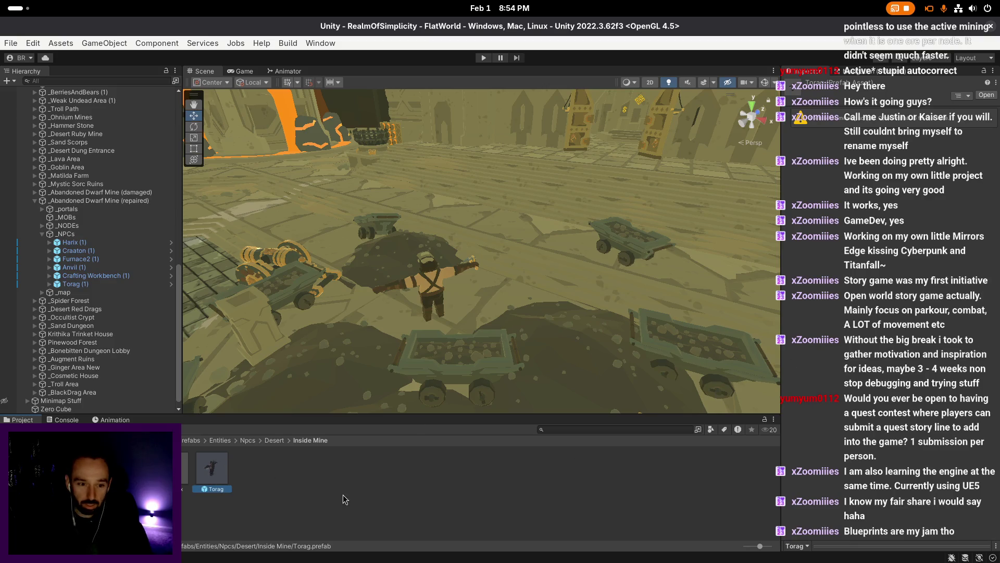
{"action": "key", "text": "Return"}
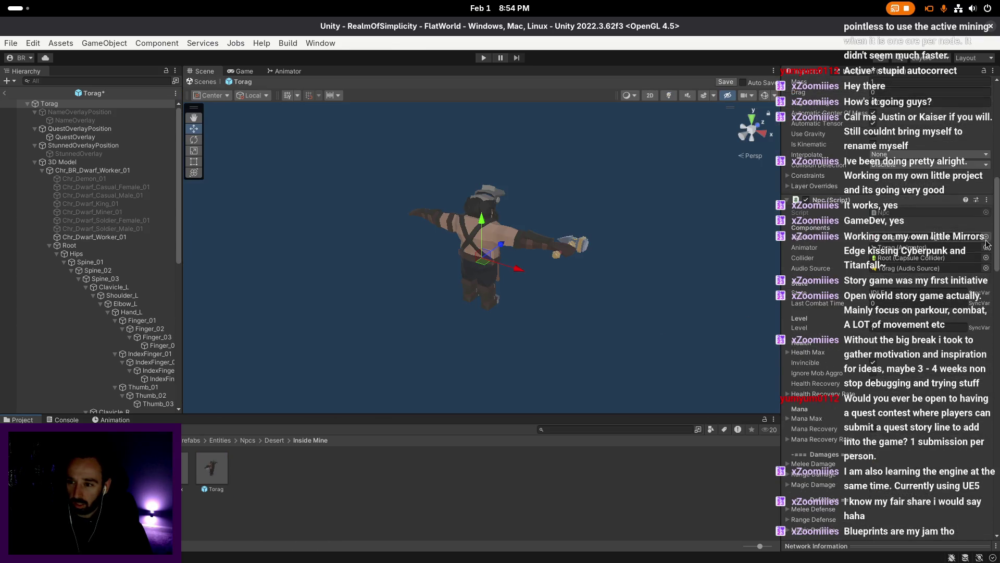
{"action": "scroll", "coordinate": [985, 245], "scroll_direction": "down", "scroll_amount": 10}
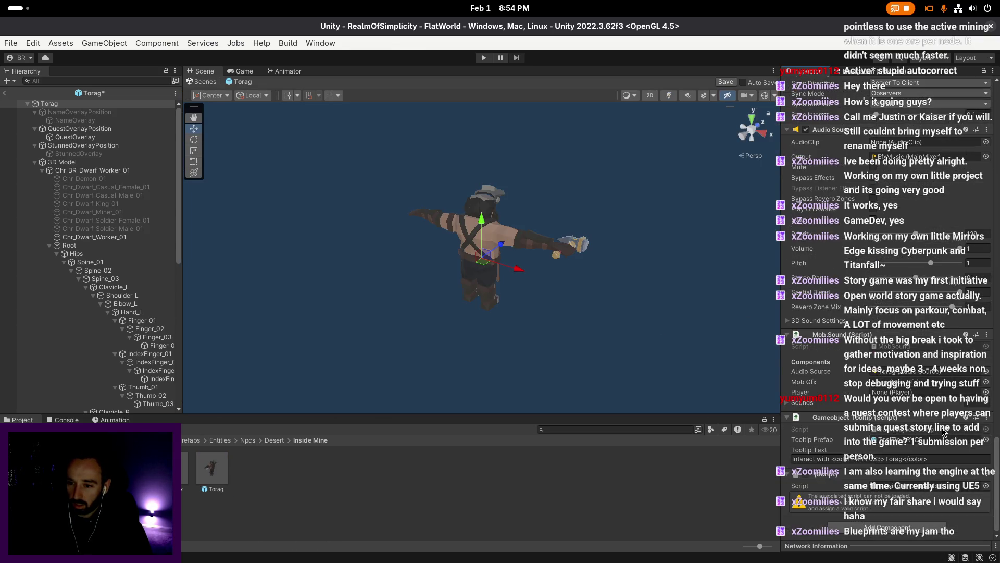
- Remove Torag's missing-script component, save the prefab, then open the Harix prefab
{"action": "left_click", "coordinate": [986, 473]}
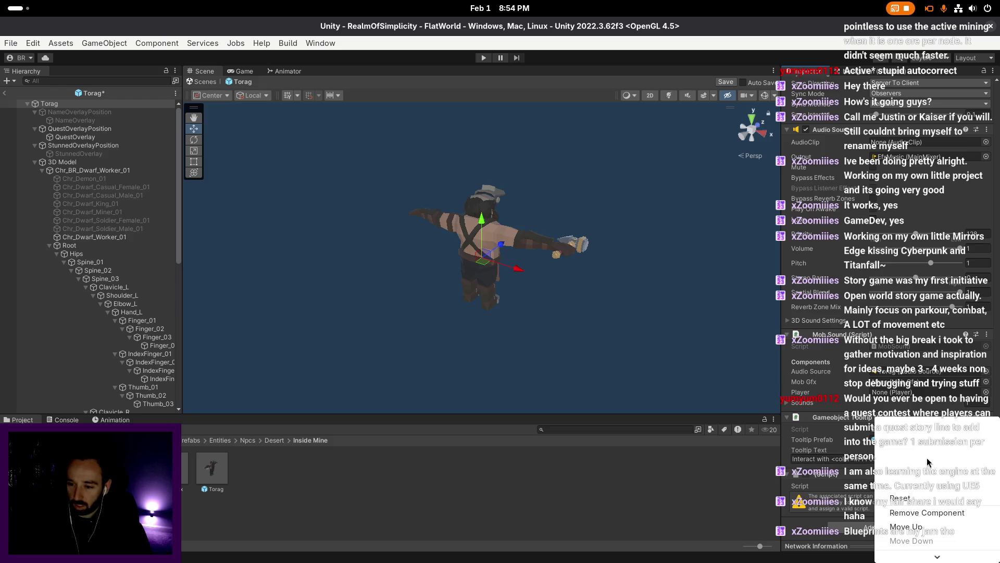
{"action": "left_click", "coordinate": [932, 513]}
{"action": "scroll", "coordinate": [847, 330], "scroll_direction": "up", "scroll_amount": 3}
{"action": "scroll", "coordinate": [849, 318], "scroll_direction": "up", "scroll_amount": 10}
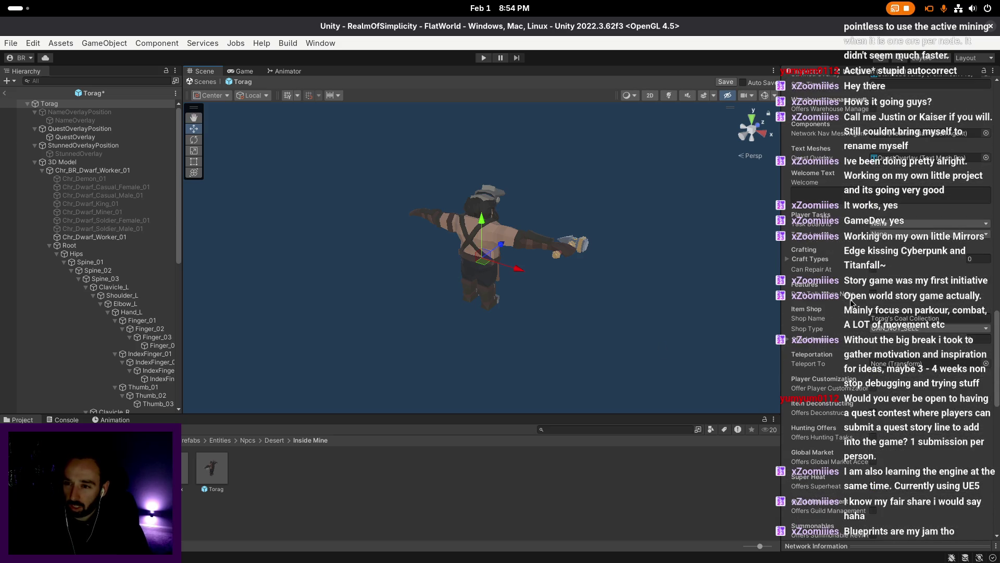
{"action": "scroll", "coordinate": [920, 319], "scroll_direction": "down", "scroll_amount": 5}
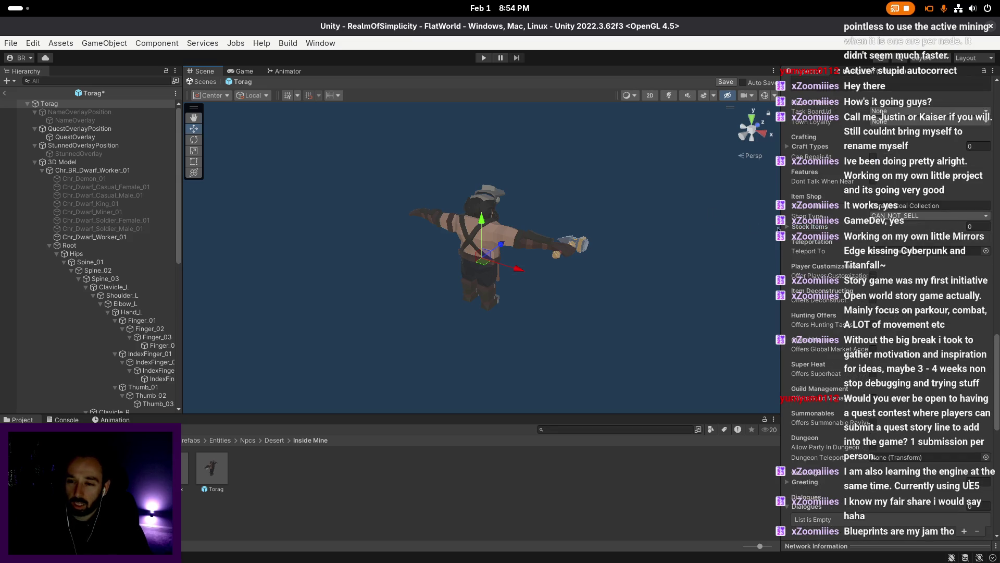
{"action": "left_click", "coordinate": [726, 82]}
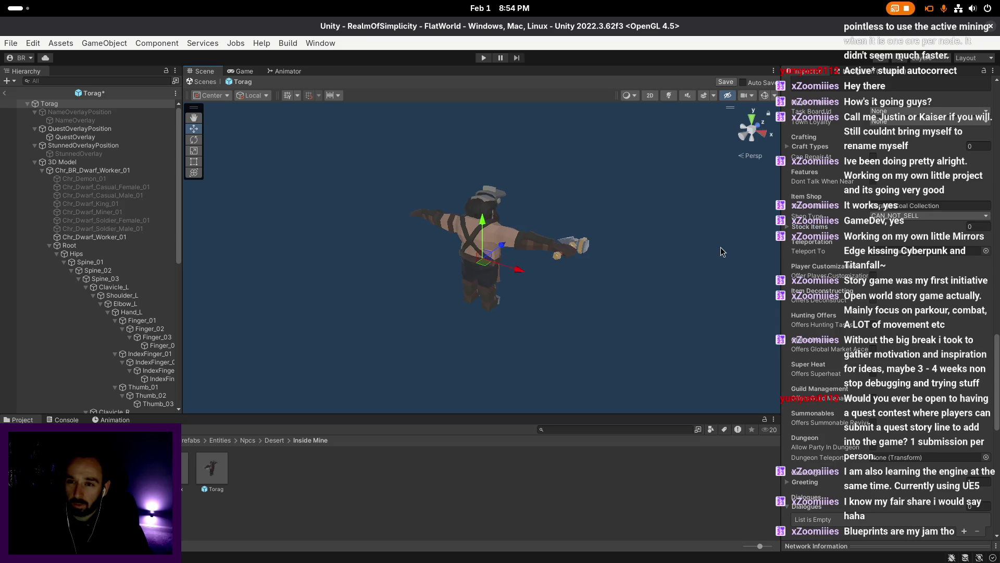
{"action": "scroll", "coordinate": [720, 247], "scroll_direction": "up", "scroll_amount": 1}
{"action": "scroll", "coordinate": [721, 247], "scroll_direction": "up", "scroll_amount": 1}
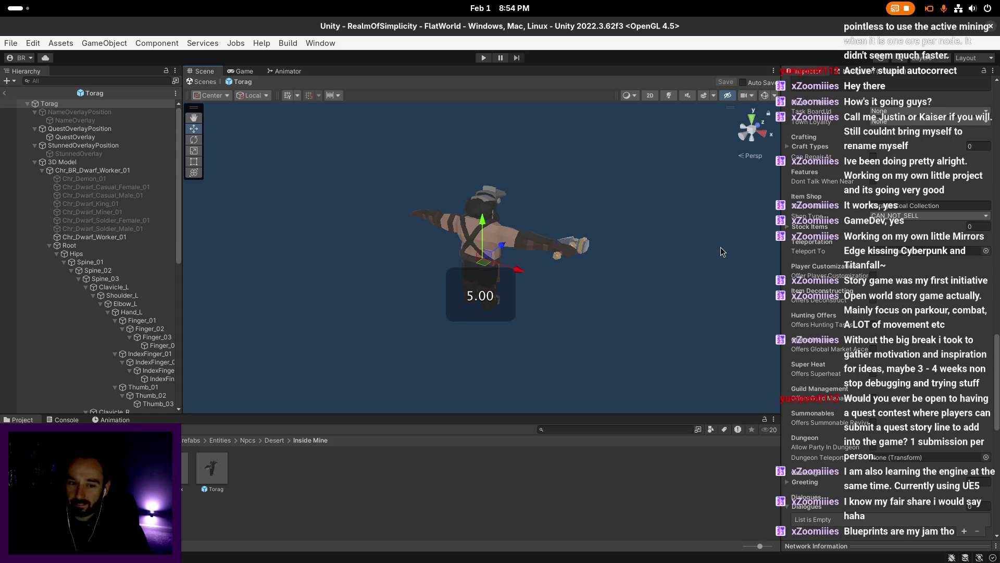
{"action": "double_click", "coordinate": [186, 467]}
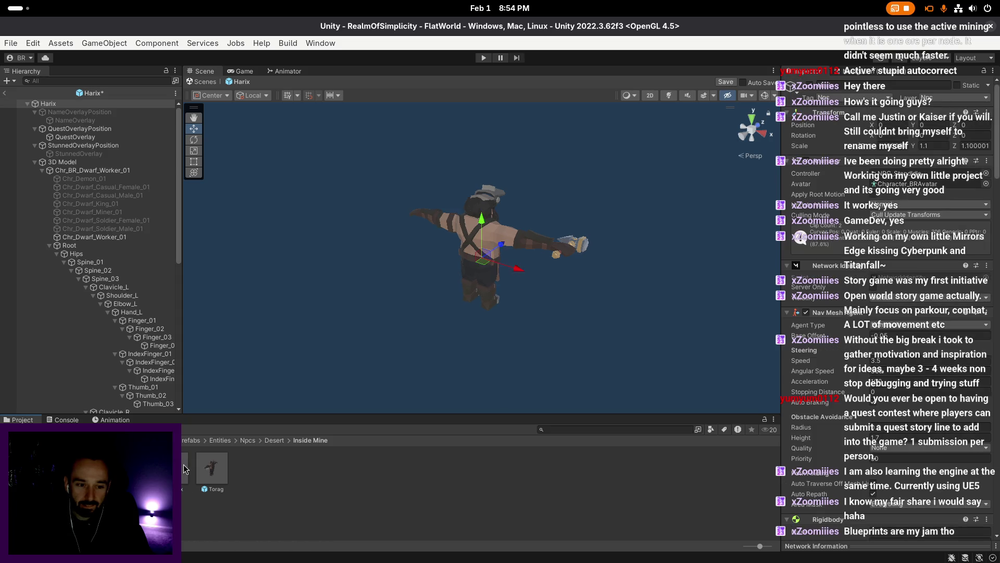
- Strip the missing script from the Harix prefab and save it
{"action": "scroll", "coordinate": [797, 317], "scroll_direction": "down", "scroll_amount": 3}
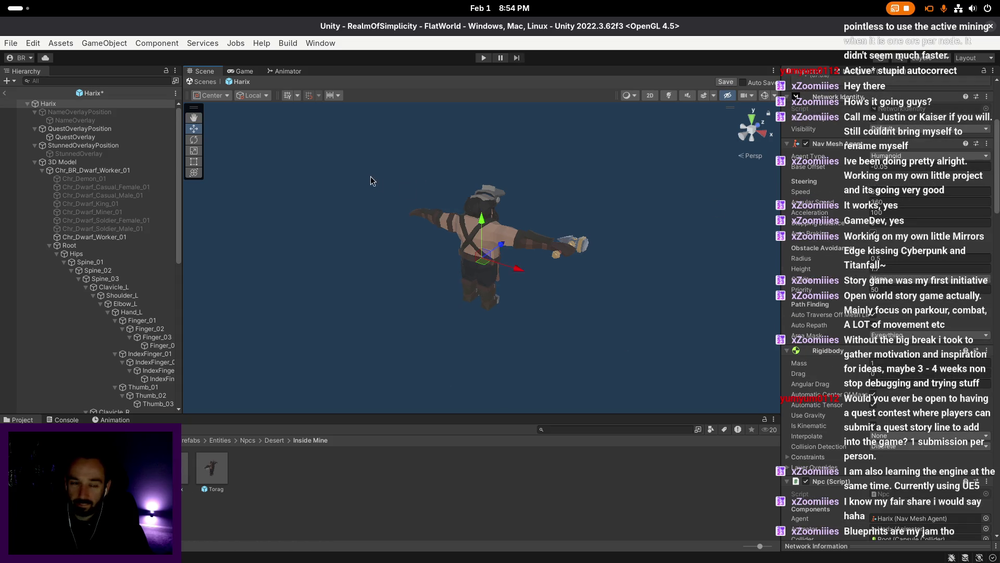
{"action": "left_click_drag", "start_coordinate": [996, 159], "coordinate": [993, 425]}
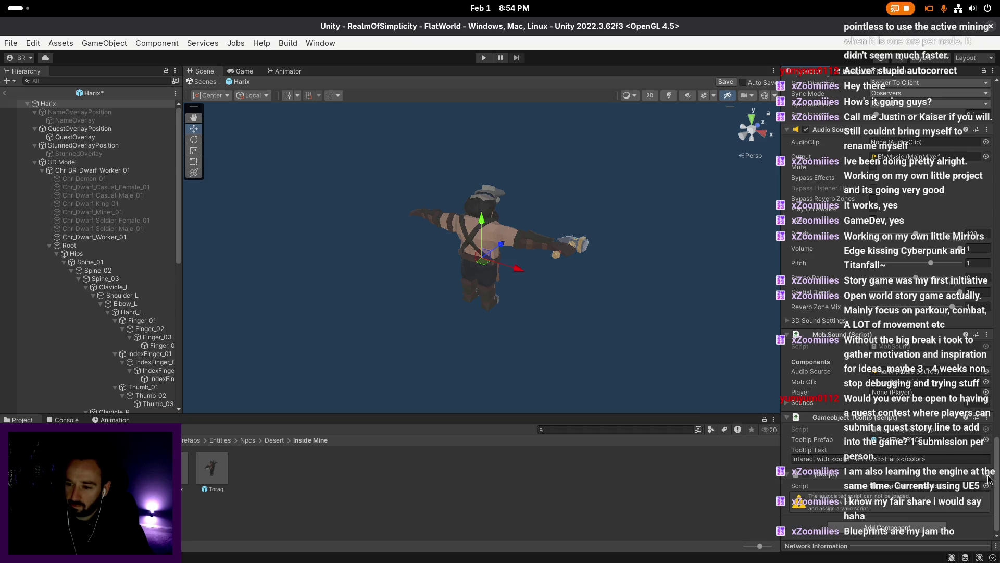
{"action": "key", "text": "ctrl+s"}
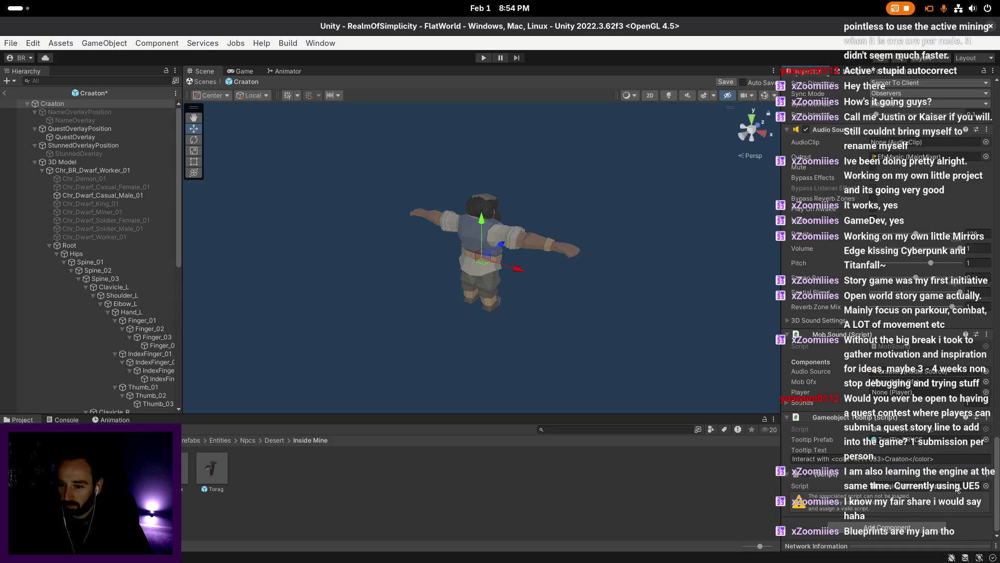
- Remove Craaton's missing-script component, save it, and return to the mine scene
{"action": "left_click", "coordinate": [985, 474]}
{"action": "left_click", "coordinate": [936, 512]}
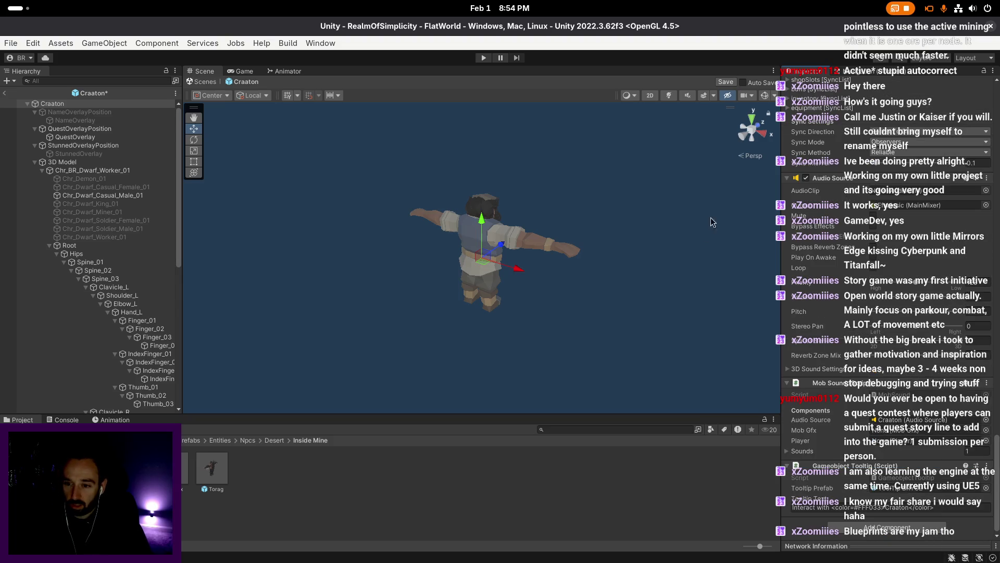
{"action": "key", "text": "ctrl+s"}
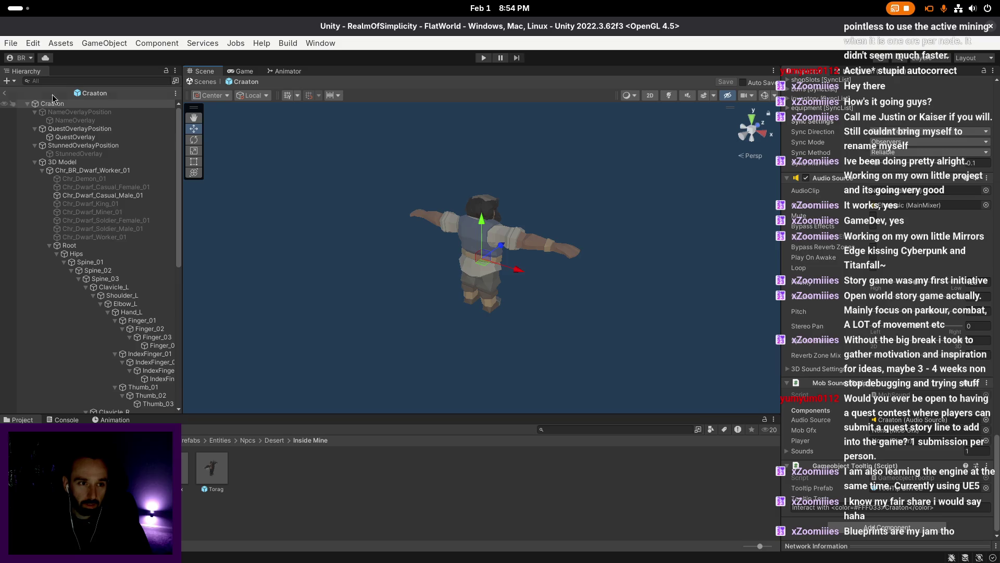
{"action": "left_click", "coordinate": [4, 92]}
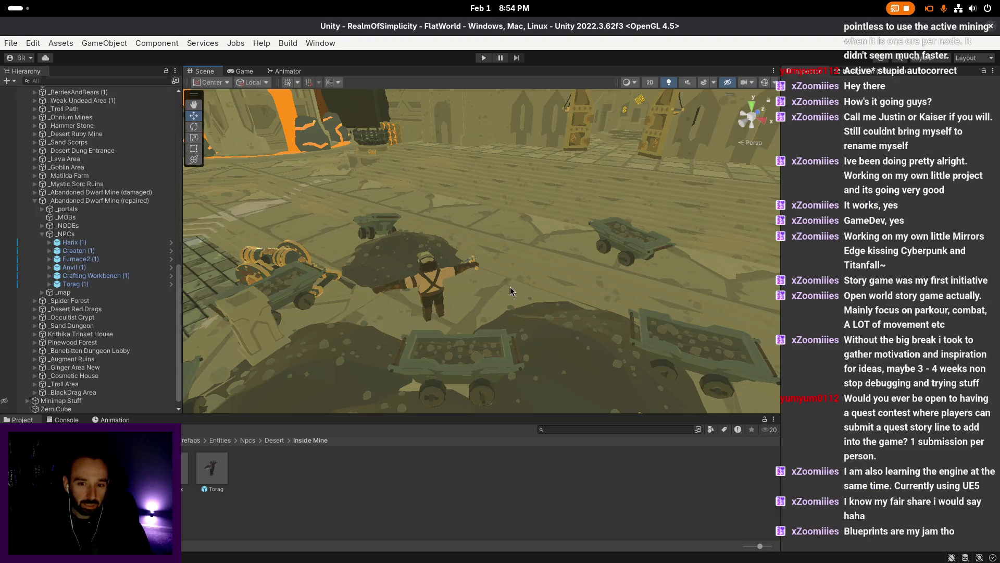
{"action": "mouse_move", "coordinate": [380, 289]}
{"action": "left_mouse_down"}
{"action": "mouse_move", "coordinate": [389, 304]}
{"action": "mouse_move", "coordinate": [392, 292]}
{"action": "left_mouse_up"}
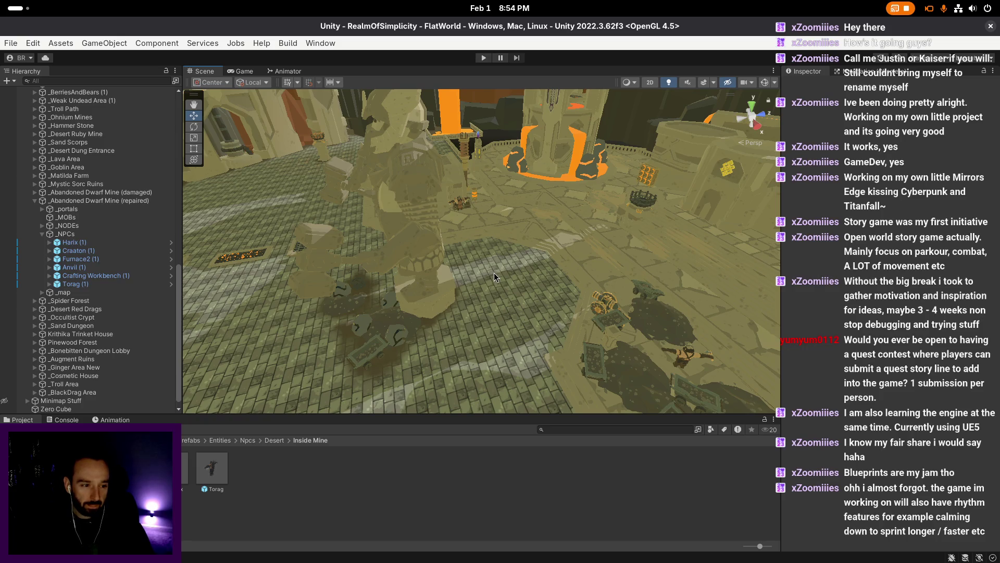
{"action": "left_click_drag", "start_coordinate": [495, 273], "coordinate": [441, 269]}
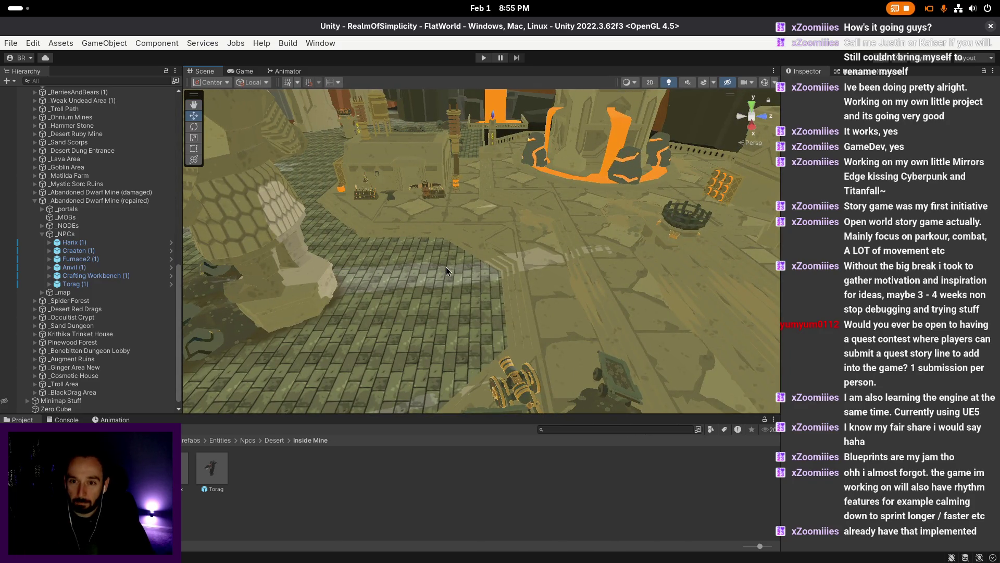
{"action": "mouse_move", "coordinate": [430, 276]}
{"action": "left_mouse_down"}
{"action": "mouse_move", "coordinate": [588, 309]}
{"action": "mouse_move", "coordinate": [633, 279]}
{"action": "mouse_move", "coordinate": [315, 260]}
{"action": "mouse_move", "coordinate": [513, 227]}
{"action": "left_mouse_up"}
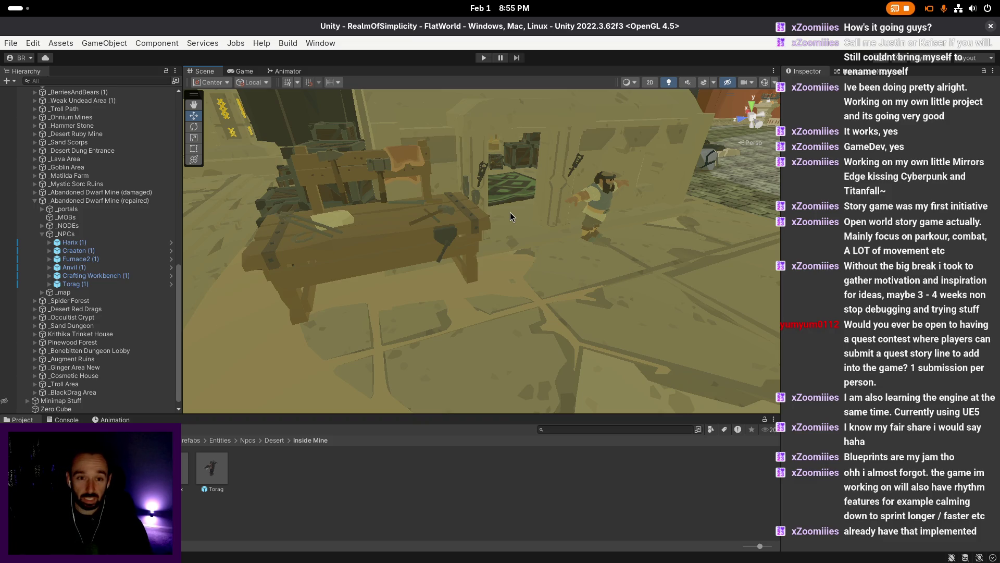
{"action": "scroll", "coordinate": [562, 248], "scroll_direction": "down", "scroll_amount": 10}
{"action": "mouse_move", "coordinate": [484, 280]}
{"action": "left_mouse_down"}
{"action": "mouse_move", "coordinate": [515, 337]}
{"action": "mouse_move", "coordinate": [556, 336]}
{"action": "mouse_move", "coordinate": [518, 333]}
{"action": "left_mouse_up"}
{"action": "scroll", "coordinate": [518, 333], "scroll_direction": "up", "scroll_amount": 1}
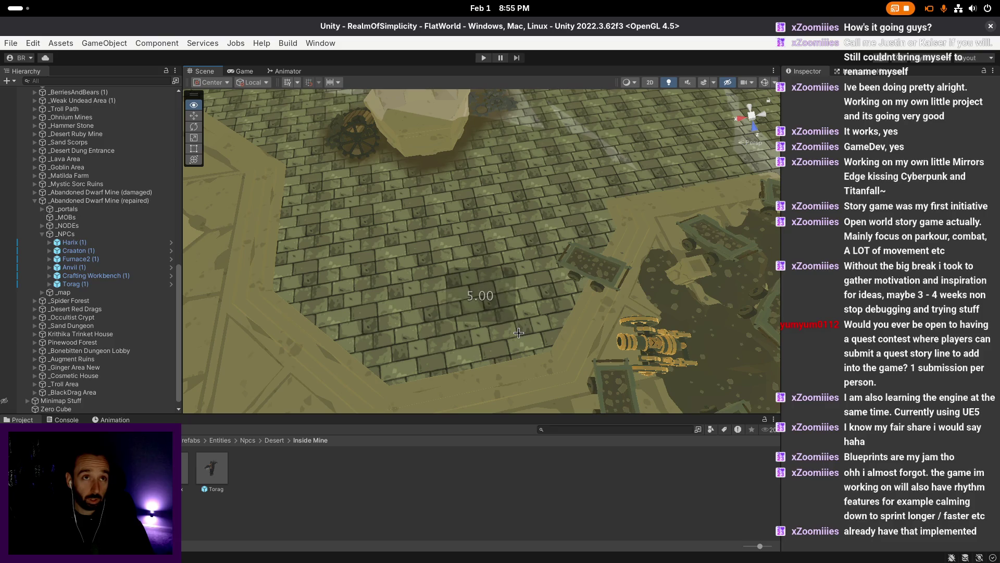
{"action": "scroll", "coordinate": [519, 332], "scroll_direction": "up", "scroll_amount": 1}
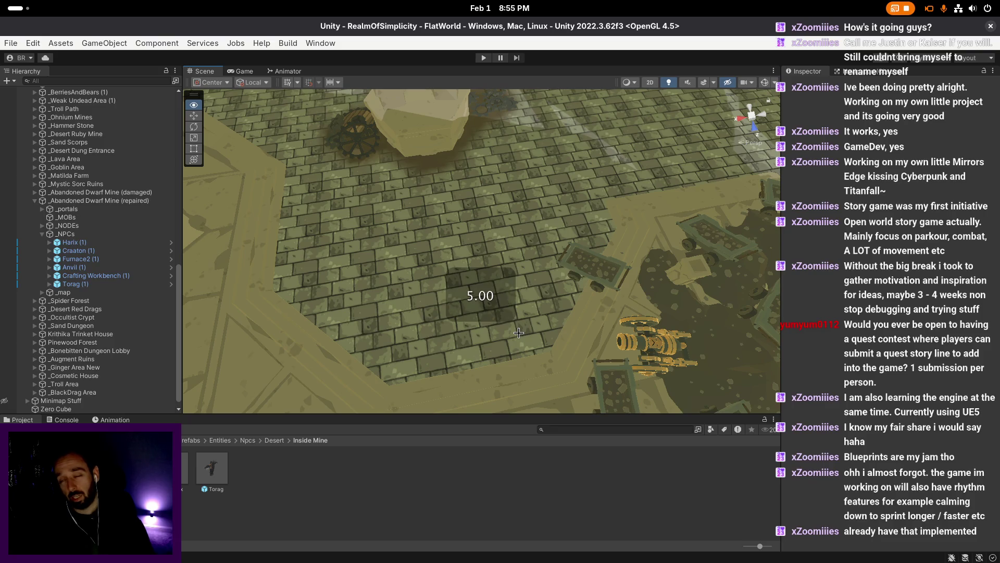
{"action": "scroll", "coordinate": [519, 332], "scroll_direction": "up", "scroll_amount": 1}
{"action": "scroll", "coordinate": [509, 324], "scroll_direction": "up", "scroll_amount": 2}
{"action": "scroll", "coordinate": [507, 325], "scroll_direction": "down", "scroll_amount": 2}
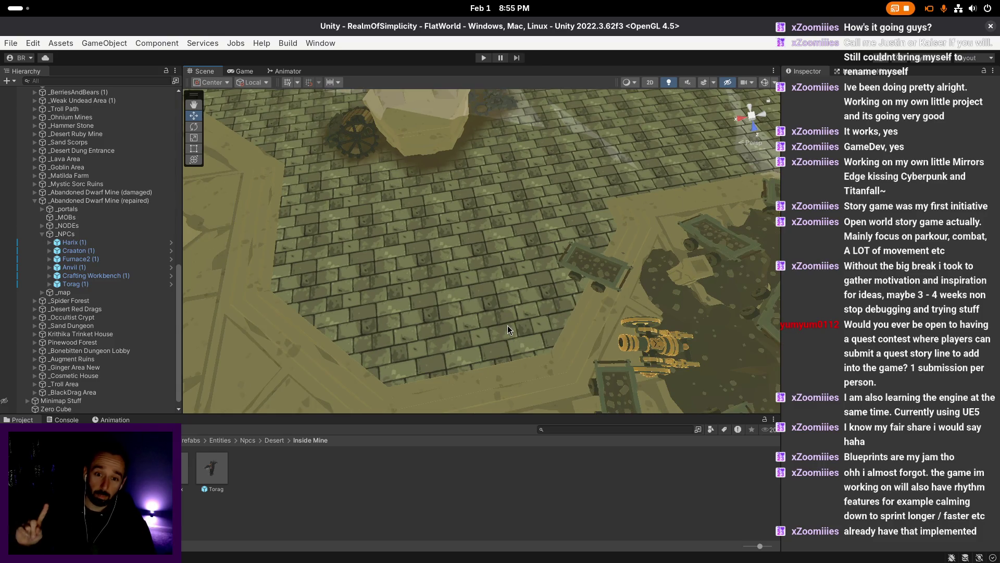
{"action": "scroll", "coordinate": [549, 321], "scroll_direction": "up", "scroll_amount": 2}
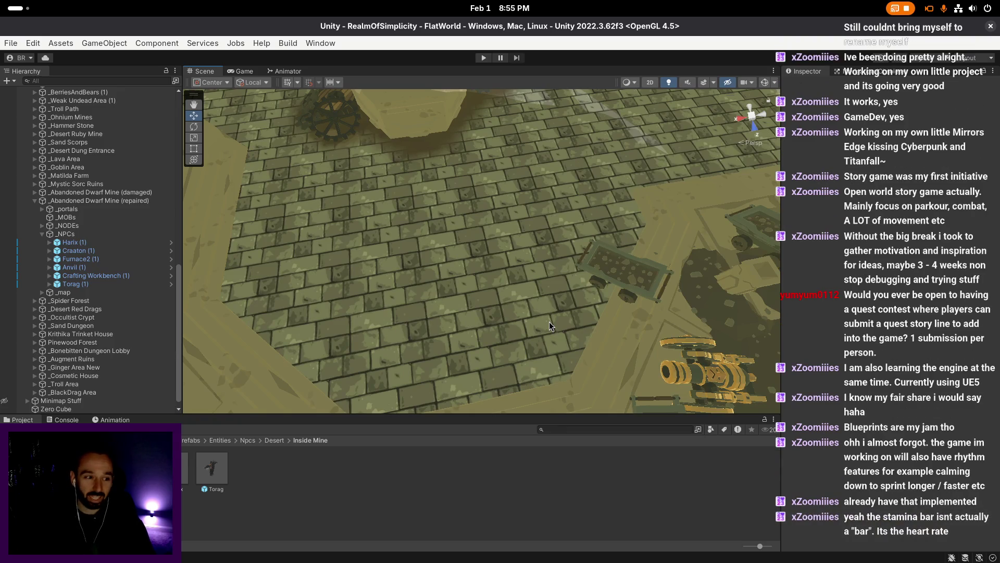
{"action": "left_click_drag", "start_coordinate": [520, 317], "coordinate": [519, 317]}
{"action": "scroll", "coordinate": [520, 316], "scroll_direction": "up", "scroll_amount": 1}
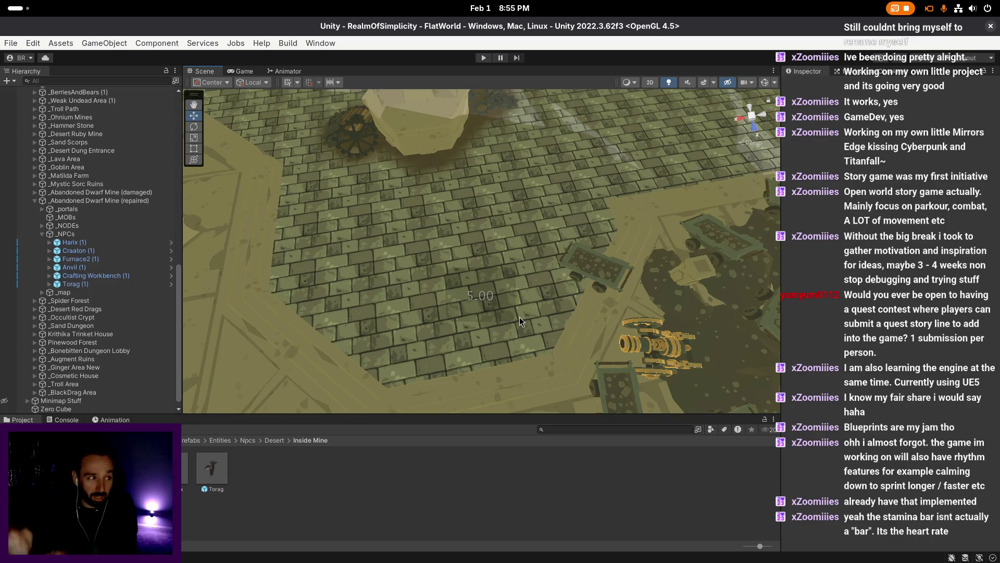
{"action": "mouse_move", "coordinate": [520, 317]}
{"action": "left_mouse_down"}
{"action": "mouse_move", "coordinate": [507, 317]}
{"action": "mouse_move", "coordinate": [576, 305]}
{"action": "mouse_move", "coordinate": [532, 299]}
{"action": "mouse_move", "coordinate": [461, 314]}
{"action": "mouse_move", "coordinate": [502, 299]}
{"action": "left_mouse_up"}
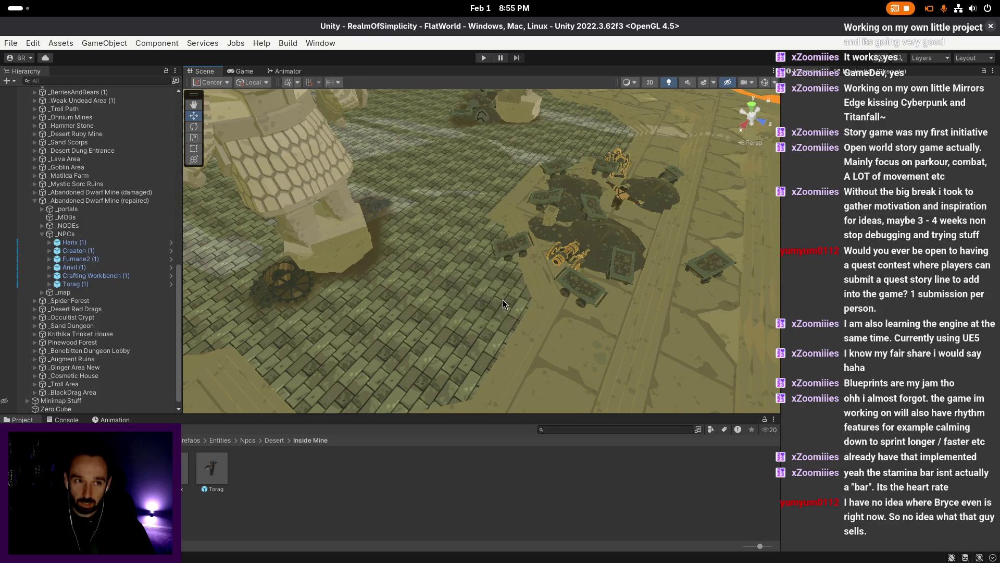
{"action": "mouse_move", "coordinate": [507, 306]}
{"action": "left_mouse_down"}
{"action": "mouse_move", "coordinate": [532, 260]}
{"action": "mouse_move", "coordinate": [430, 238]}
{"action": "left_mouse_up"}
- Select Torag by the minecarts and open its prefab in context
{"action": "left_click", "coordinate": [430, 238]}
{"action": "right_click", "coordinate": [483, 248]}
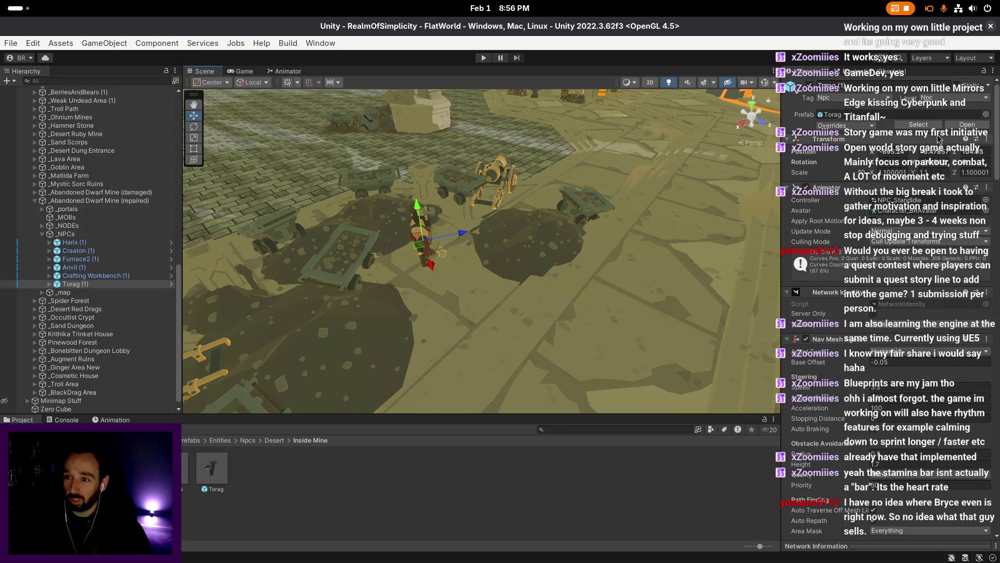
{"action": "left_click", "coordinate": [967, 125]}
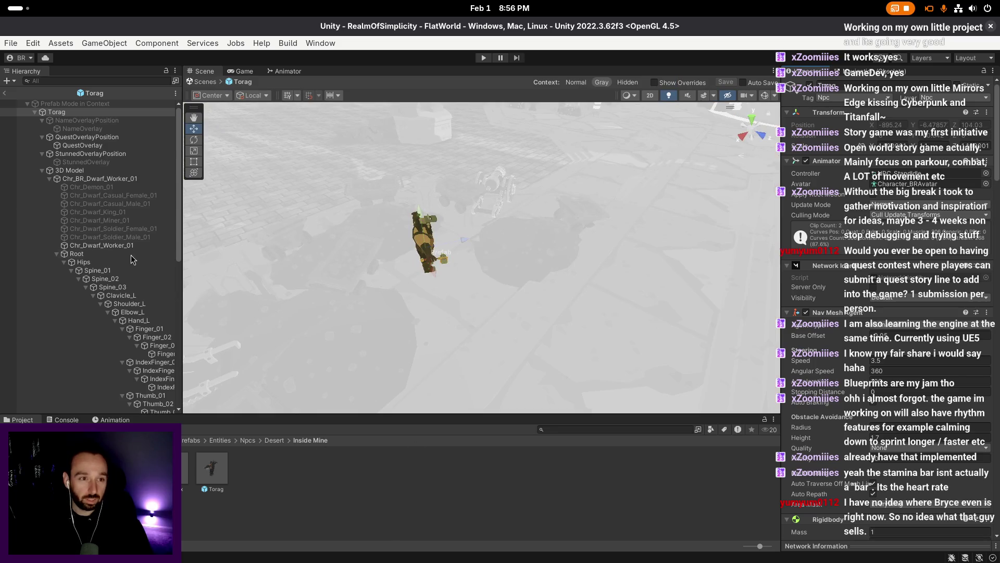
{"action": "scroll", "coordinate": [905, 275], "scroll_direction": "down", "scroll_amount": 15}
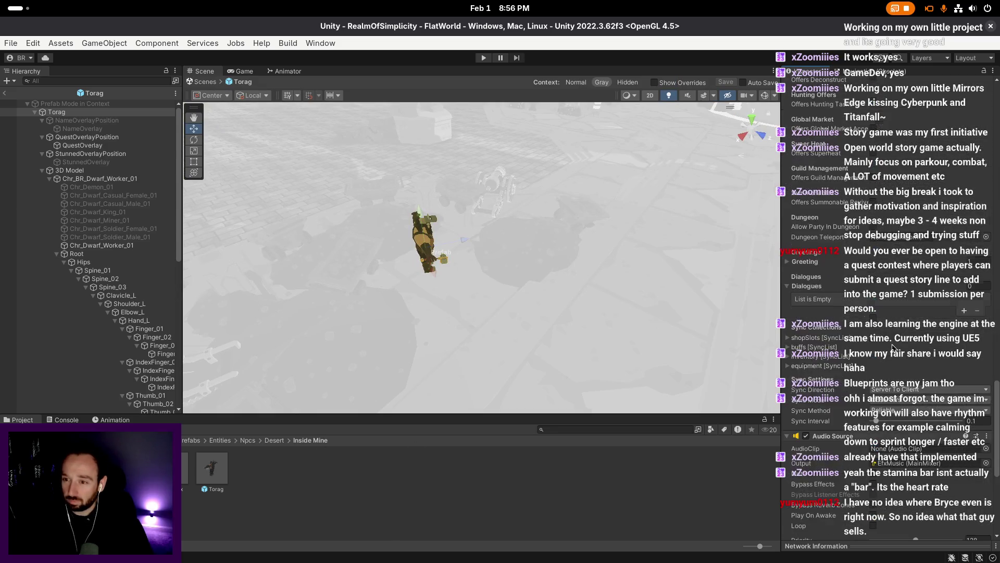
{"action": "scroll", "coordinate": [895, 355], "scroll_direction": "down", "scroll_amount": 4}
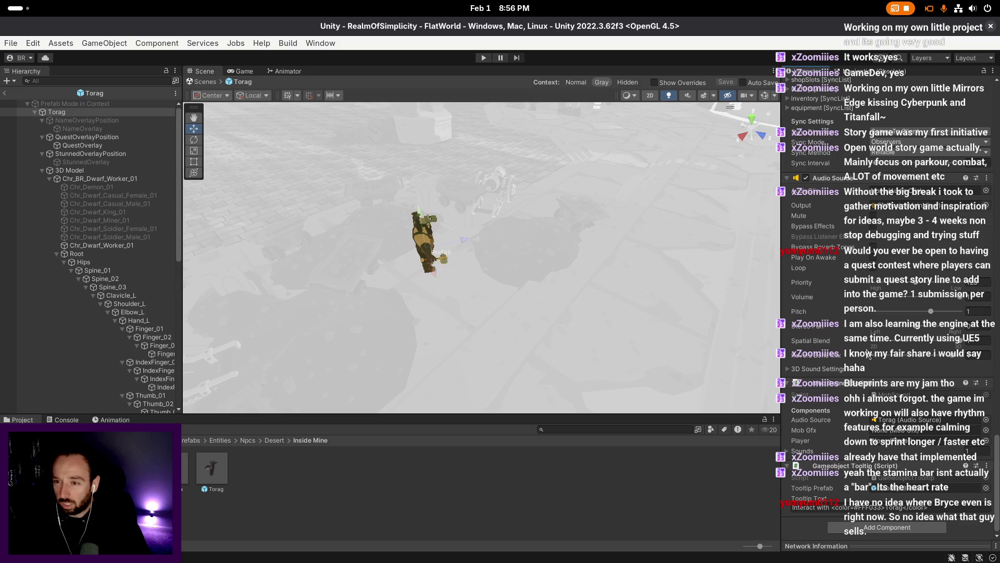
- Review Torag's Inspector, then exit Prefab Mode back to the dwarf mine scene
{"action": "scroll", "coordinate": [620, 269], "scroll_direction": "down", "scroll_amount": 3}
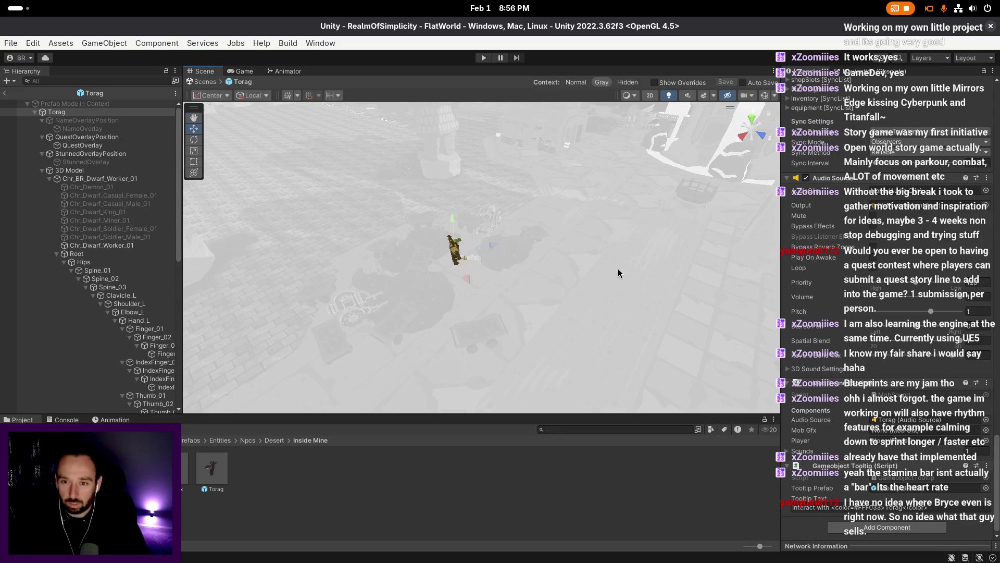
{"action": "scroll", "coordinate": [628, 269], "scroll_direction": "down", "scroll_amount": 2}
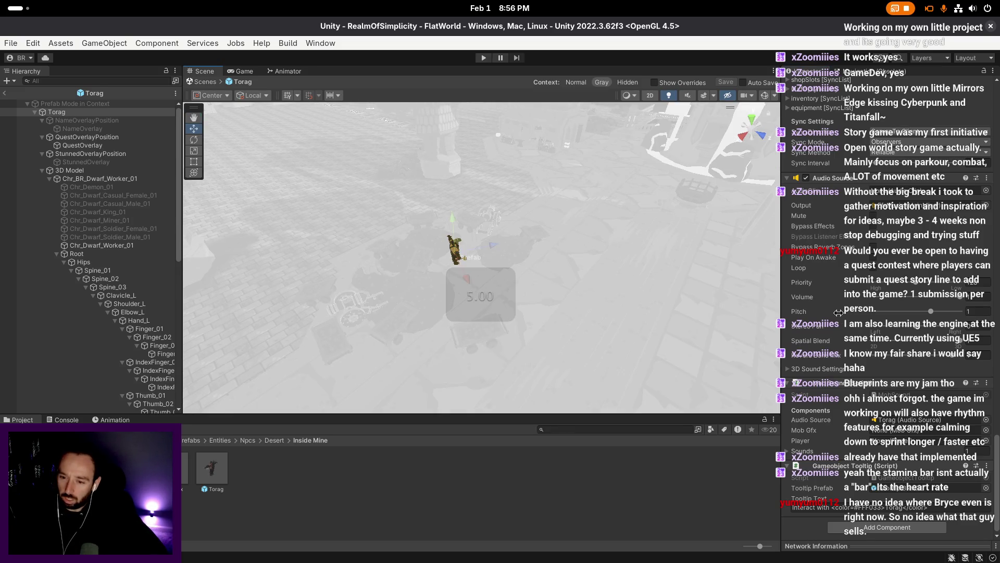
{"action": "scroll", "coordinate": [838, 312], "scroll_direction": "up", "scroll_amount": 10}
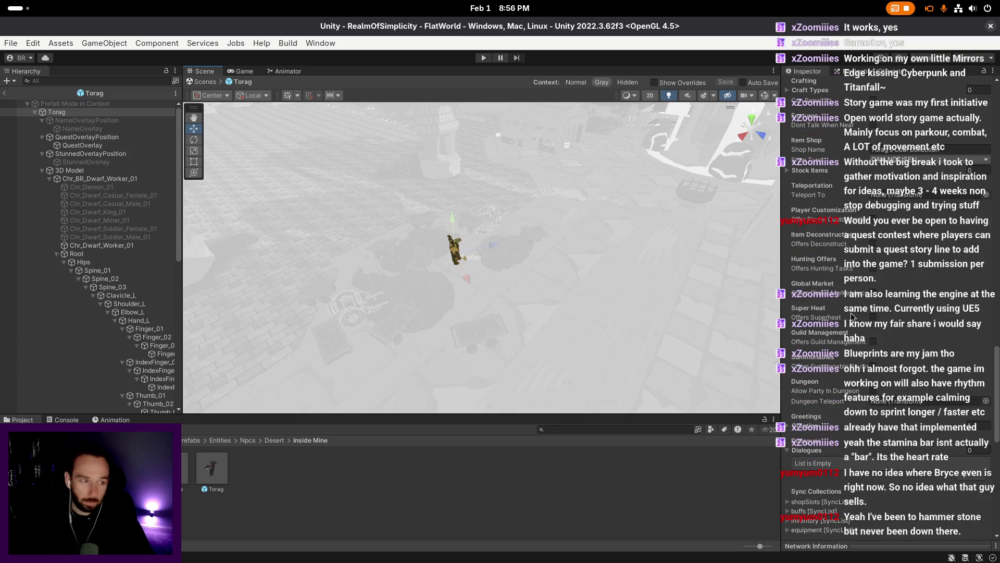
{"action": "scroll", "coordinate": [594, 252], "scroll_direction": "down", "scroll_amount": 2}
{"action": "scroll", "coordinate": [825, 284], "scroll_direction": "up", "scroll_amount": 5}
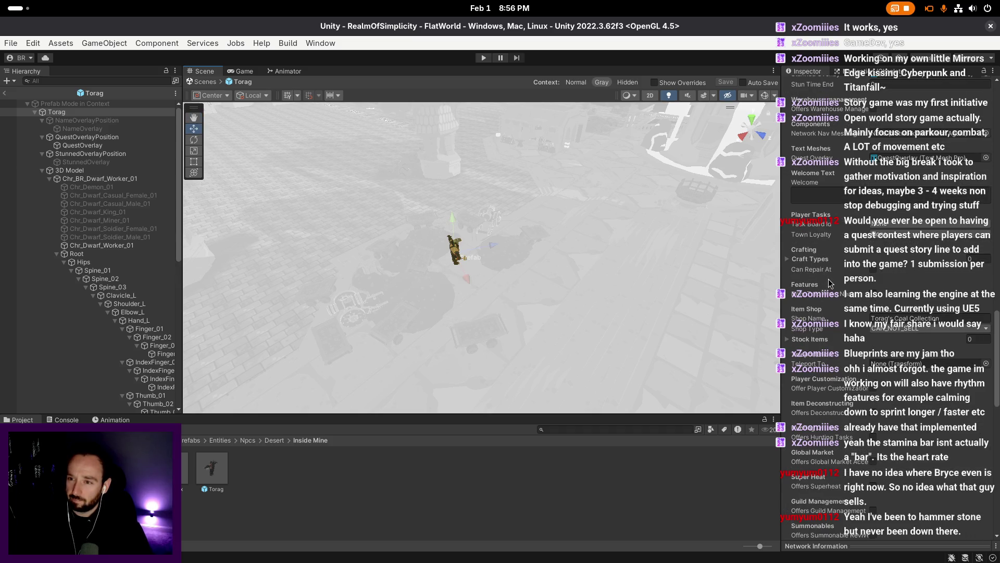
{"action": "scroll", "coordinate": [830, 284], "scroll_direction": "up", "scroll_amount": 2}
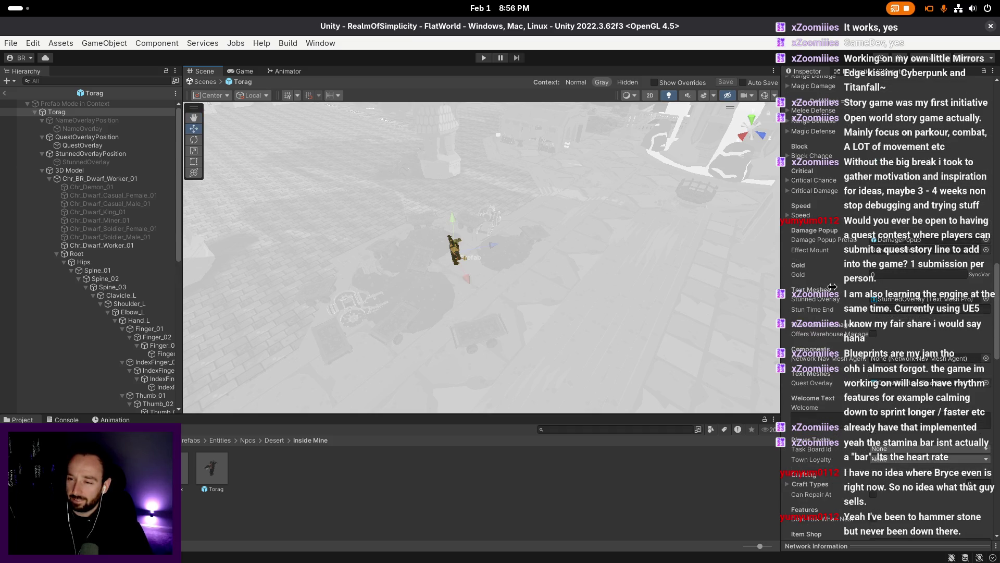
{"action": "left_click", "coordinate": [6, 96]}
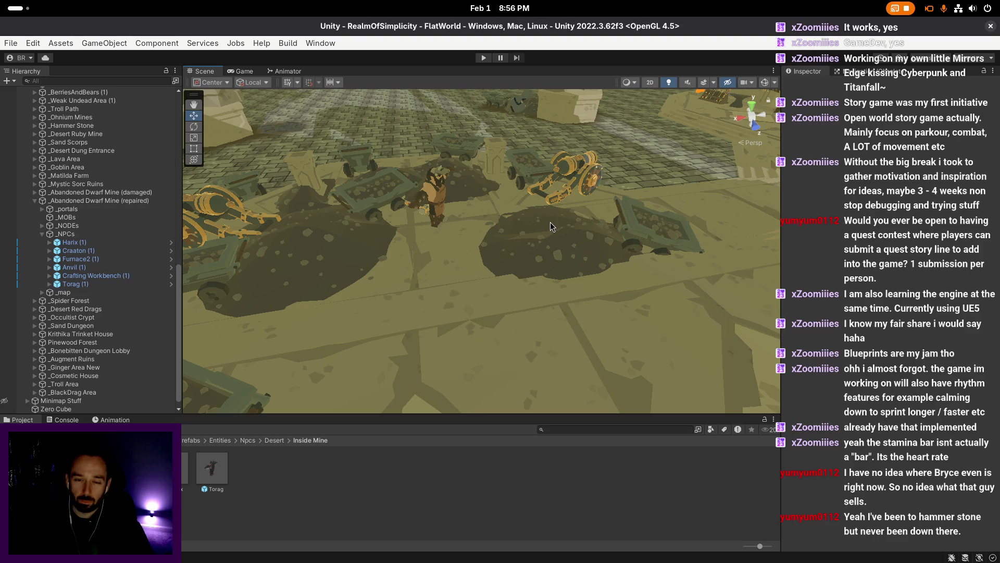
- Browse Resources/Recipes to find the empty ForNPCs folder, then return to Recipes
{"action": "left_click", "coordinate": [156, 469]}
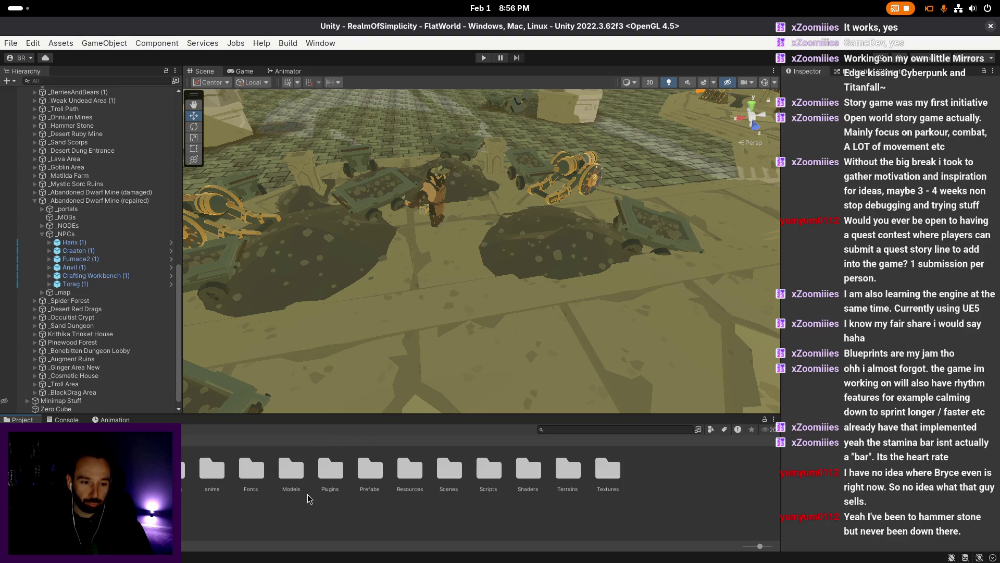
{"action": "left_click", "coordinate": [259, 521]}
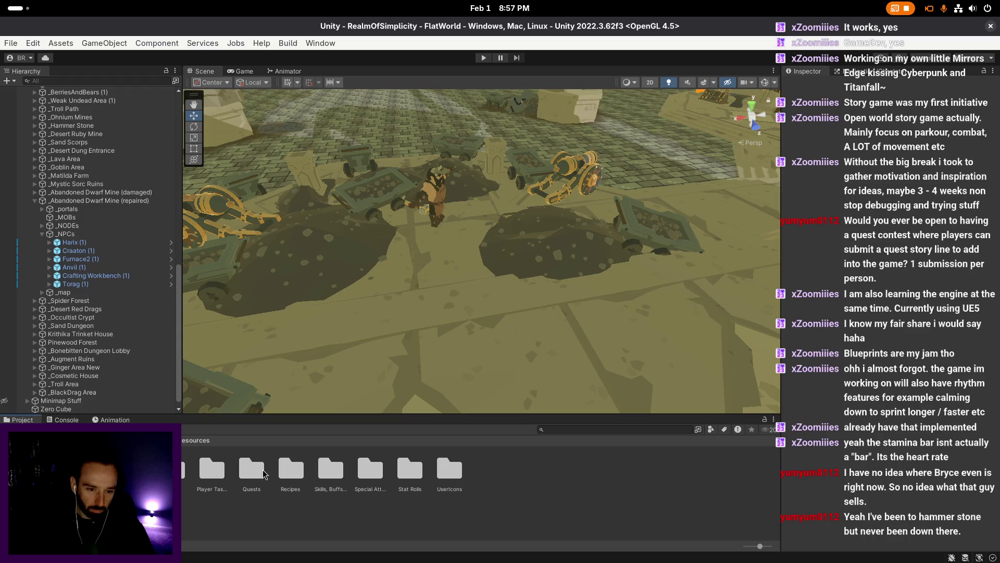
{"action": "left_click", "coordinate": [285, 471]}
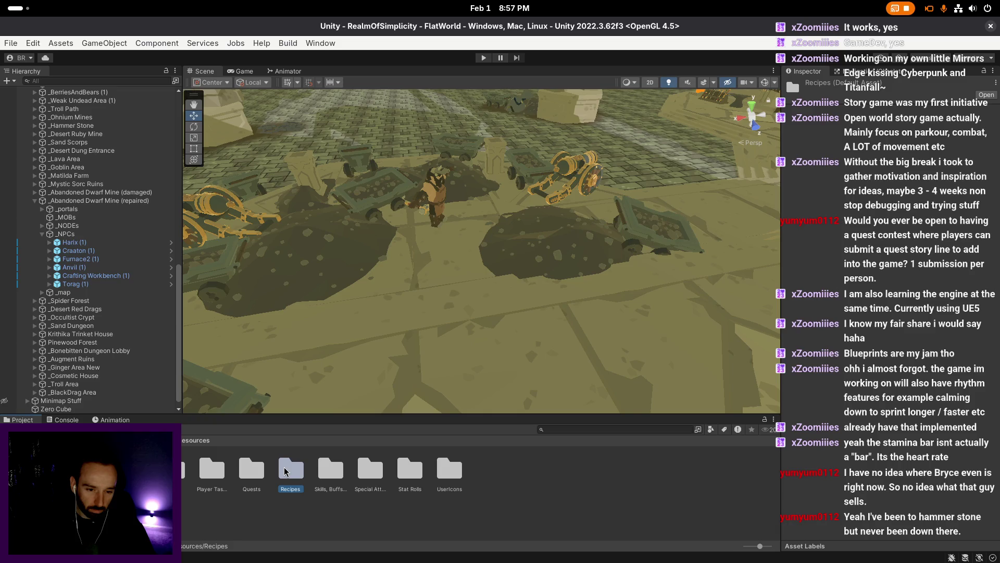
{"action": "double_click", "coordinate": [286, 471]}
{"action": "right_click", "coordinate": [409, 508]}
{"action": "key", "text": "Escape"}
{"action": "double_click", "coordinate": [421, 470]}
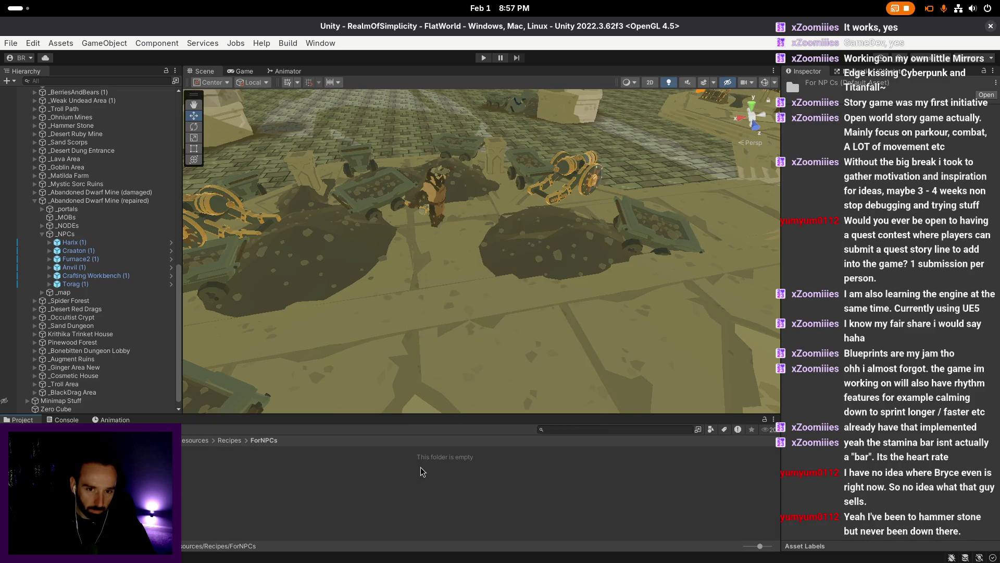
{"action": "right_click", "coordinate": [437, 463]}
{"action": "mouse_move", "coordinate": [487, 156]}
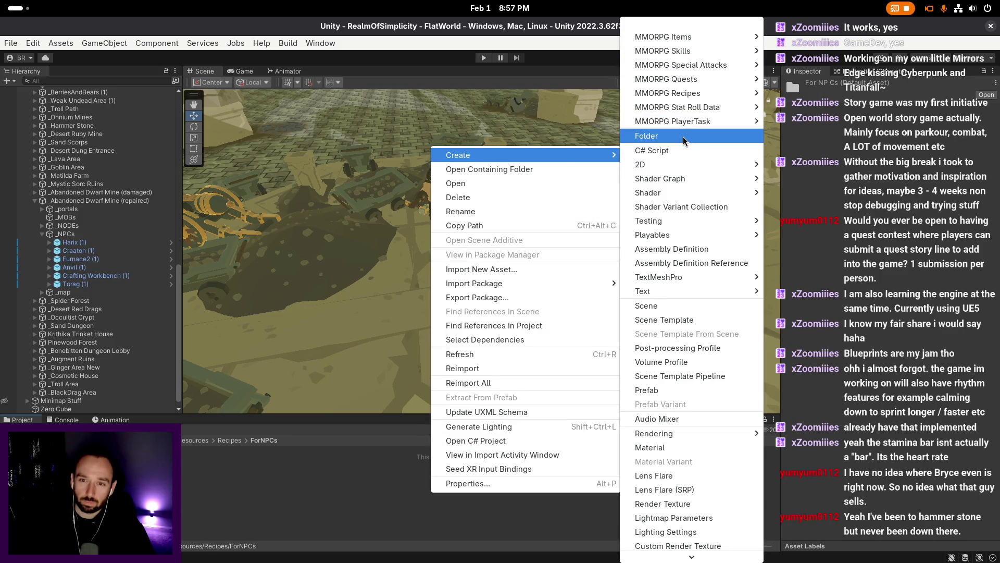
{"action": "left_click", "coordinate": [368, 317]}
{"action": "left_click", "coordinate": [230, 440]}
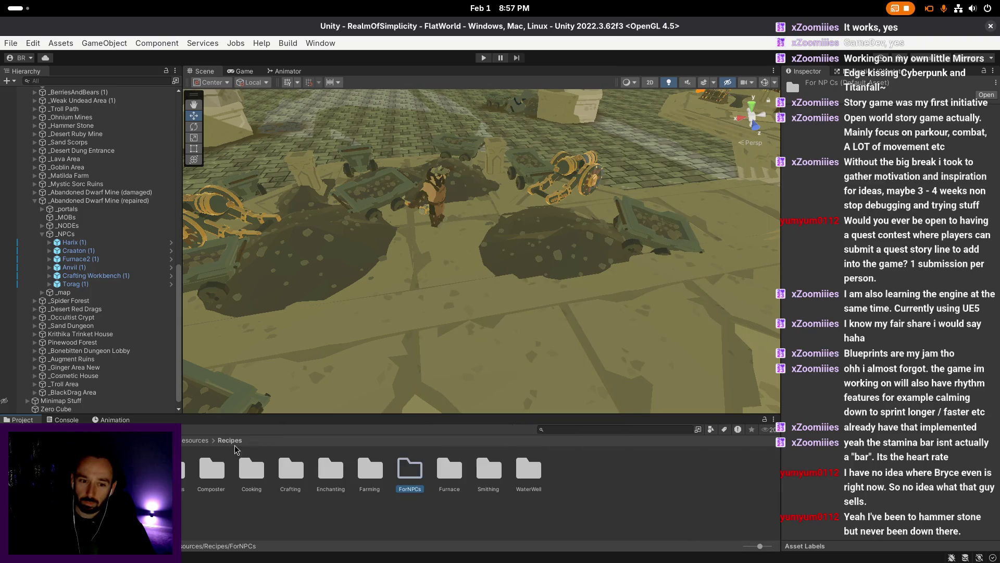
- Duplicate the Lava Shard FR recipe in Furnace/Materials and move the copy into ForNPCs
{"action": "double_click", "coordinate": [446, 469]}
{"action": "double_click", "coordinate": [221, 472]}
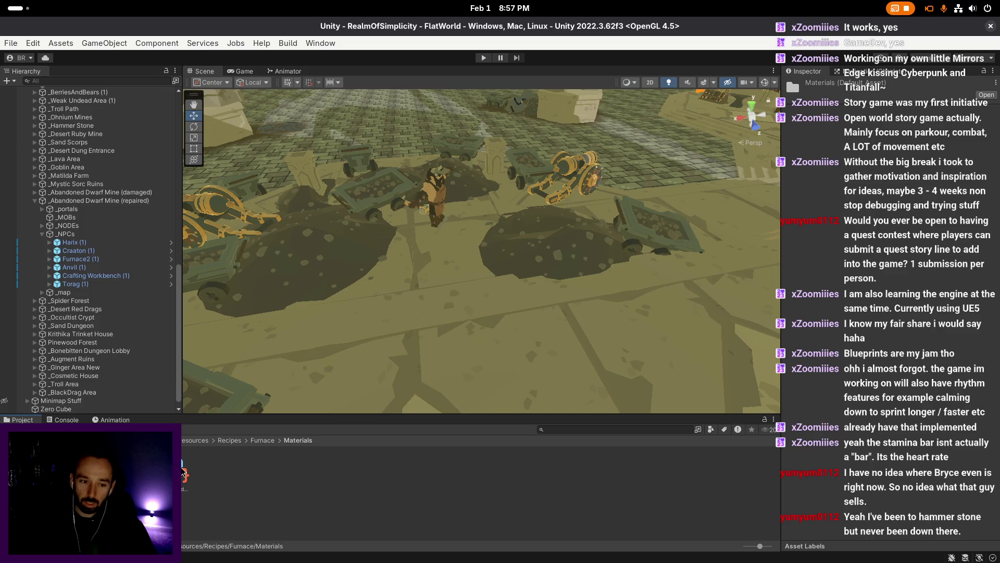
{"action": "left_click", "coordinate": [186, 475]}
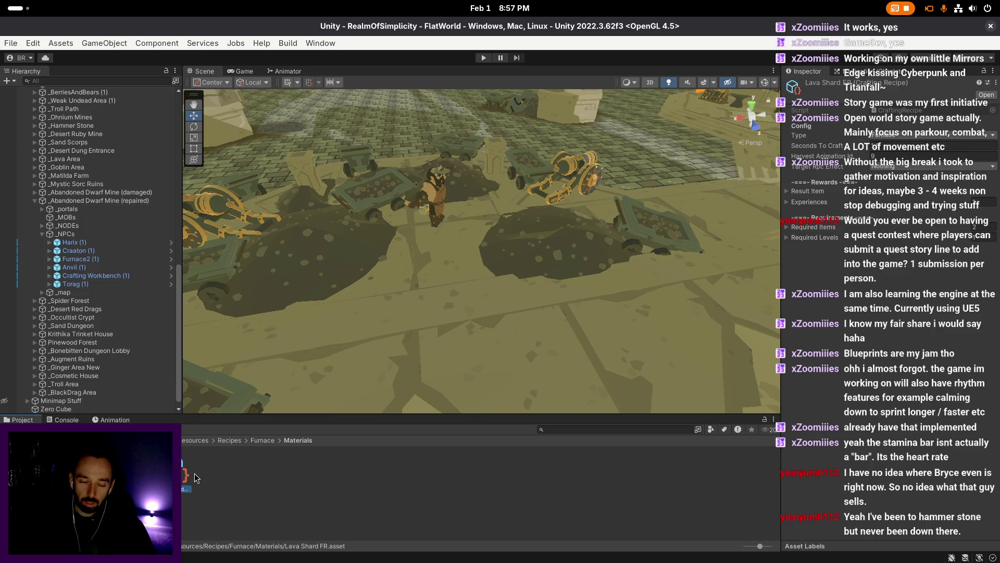
{"action": "key", "text": "ctrl+d"}
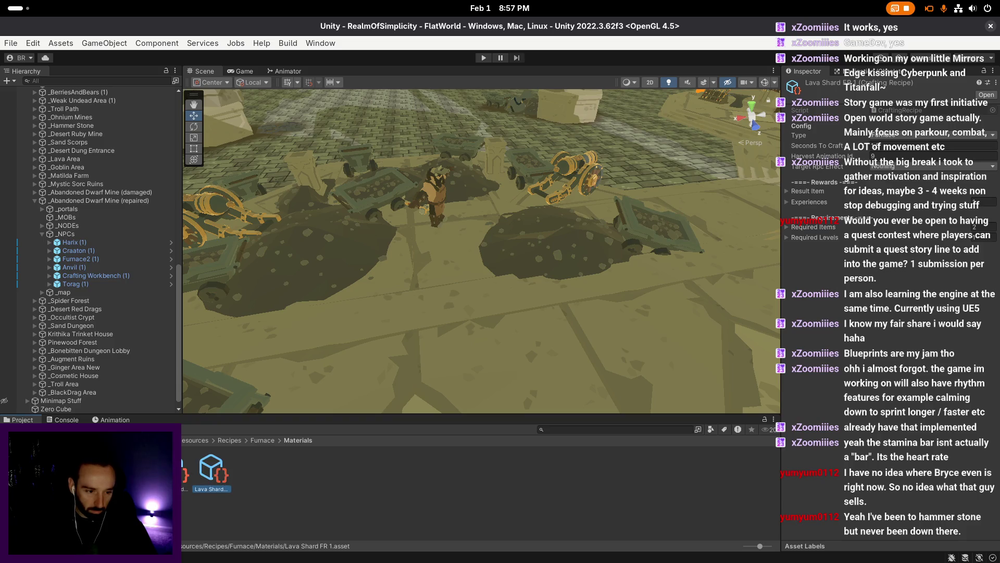
{"action": "left_click_drag", "start_coordinate": [211, 472], "coordinate": [156, 472]}
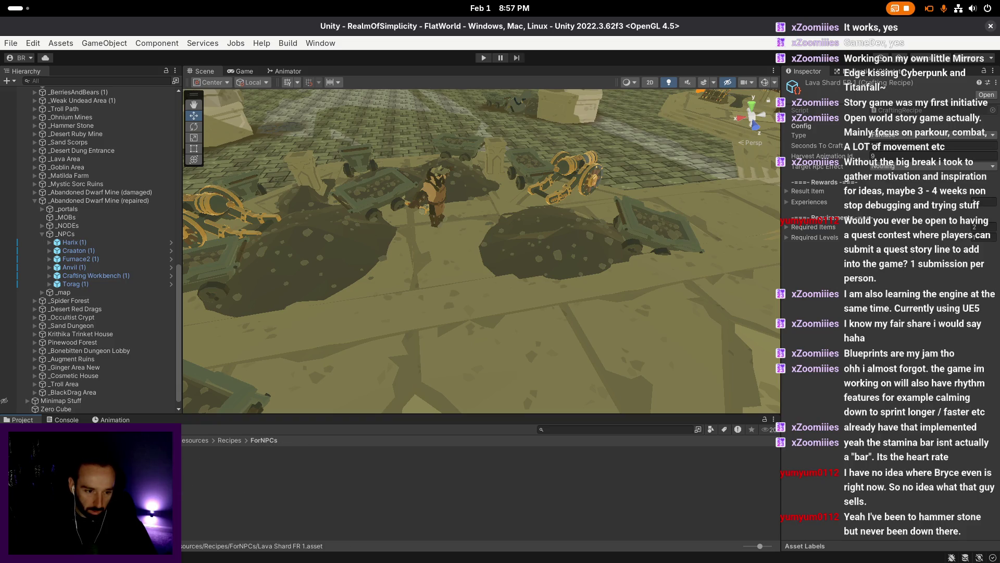
- Create a new folder named DwarfMines inside ForNPCs
{"action": "right_click", "coordinate": [234, 483]}
{"action": "mouse_move", "coordinate": [364, 145]}
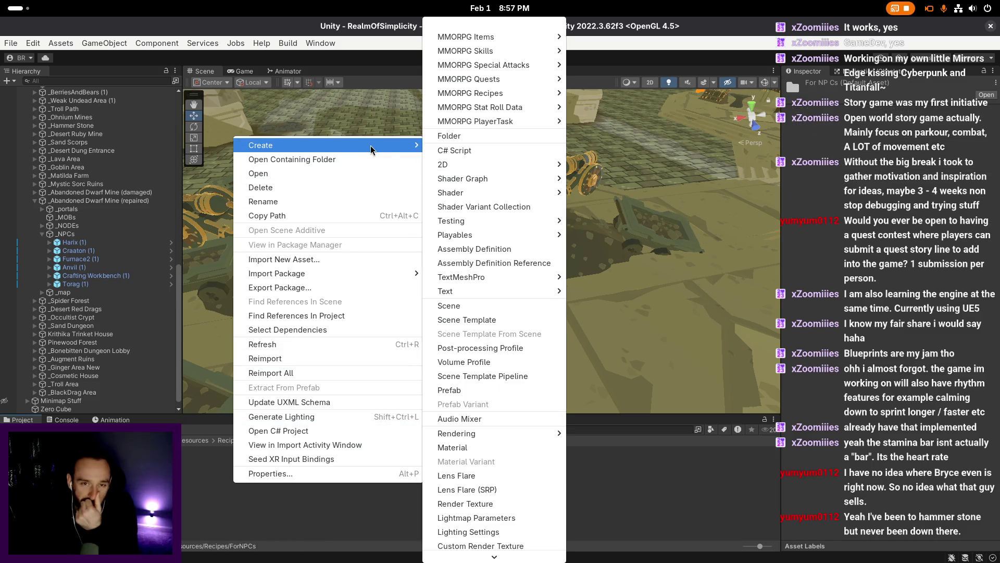
{"action": "left_click", "coordinate": [482, 136]}
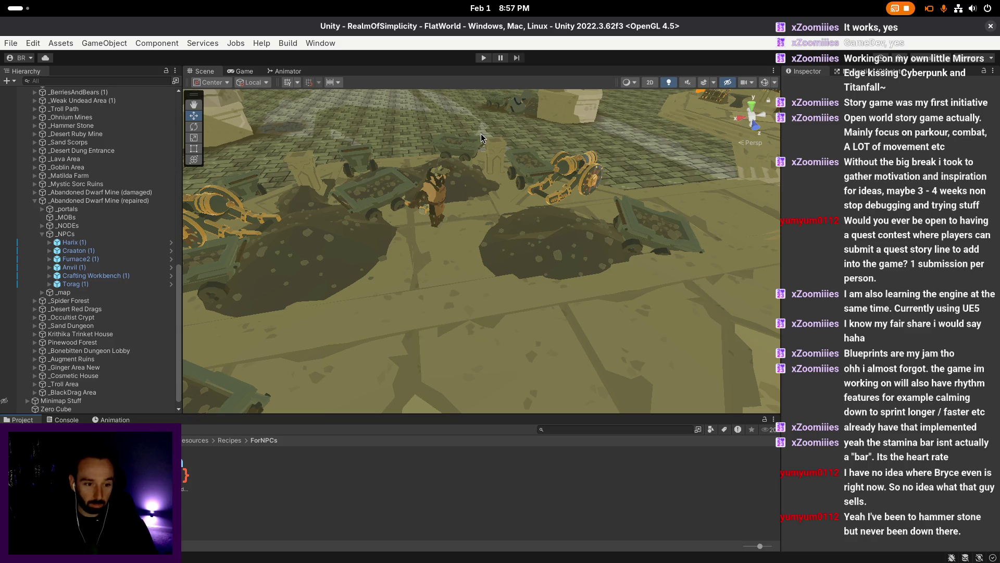
{"action": "key", "text": "Return"}
- Rename the recipe copy to LightCoalBag DwrfMine in DwarfMines and open its CraftingRecipe script
{"action": "double_click", "coordinate": [186, 474]}
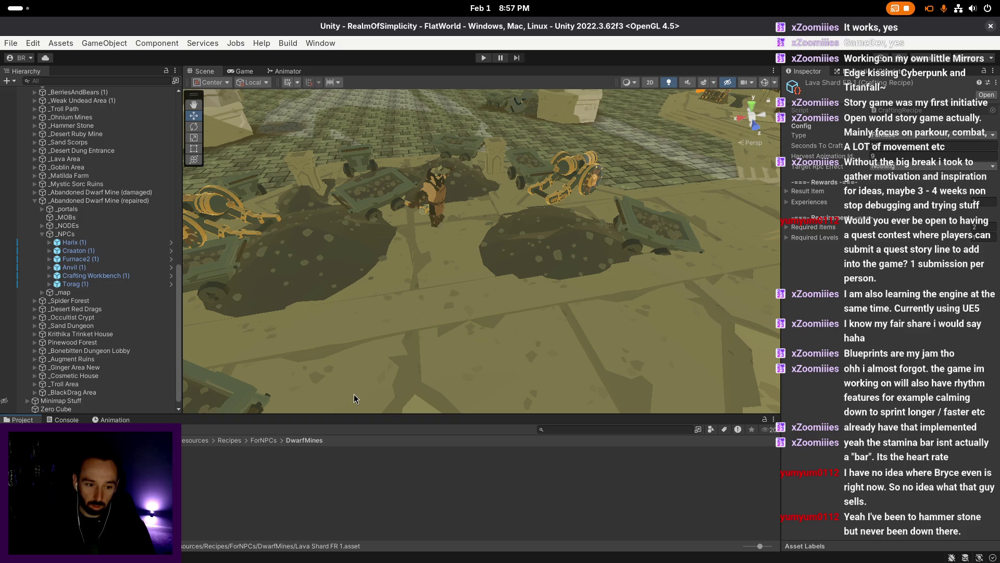
{"action": "key", "text": "Down"}
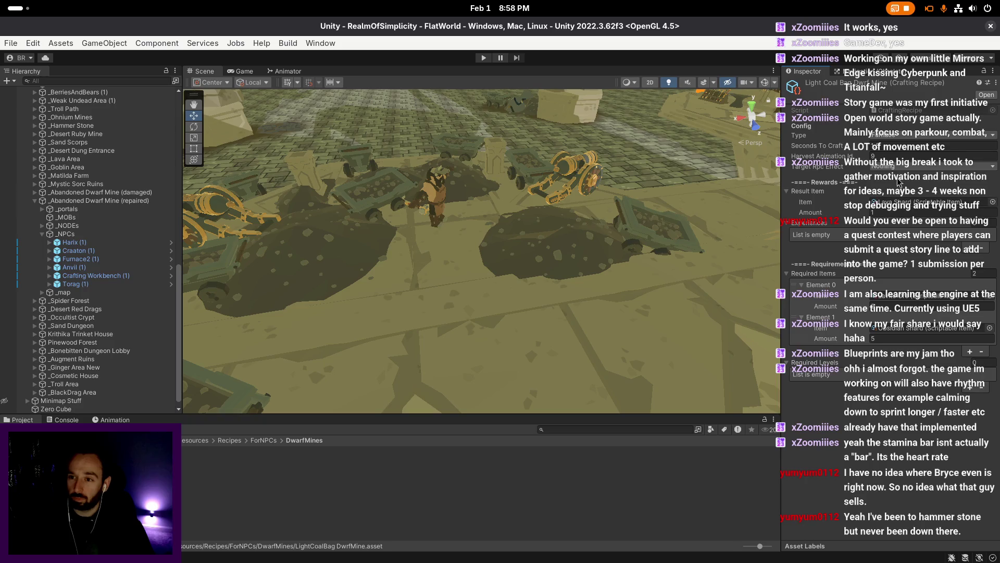
{"action": "left_click", "coordinate": [932, 134]}
{"action": "left_click", "coordinate": [773, 181]}
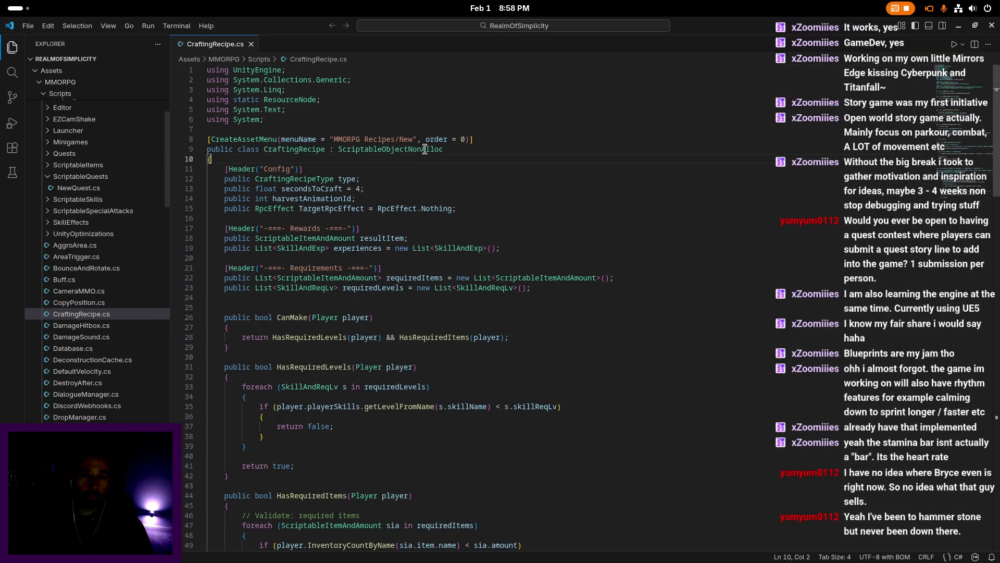
- Append ', DwarfNpc' to the CraftingRecipeType enum, save CraftingRecipe.cs, and switch back to Unity
{"action": "scroll", "coordinate": [530, 266], "scroll_direction": "down", "scroll_amount": 5}
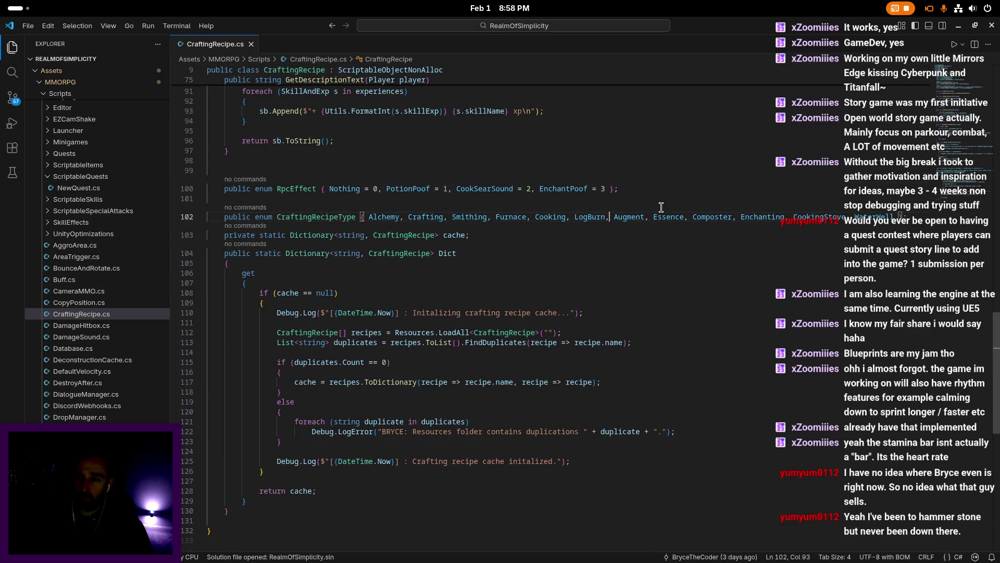
{"action": "key", "text": "ctrl+Right"}
{"action": "key", "text": "ctrl+Right"}
{"action": "key", "text": "ctrl+Right"}
{"action": "type", "text": ", Dwarf"}
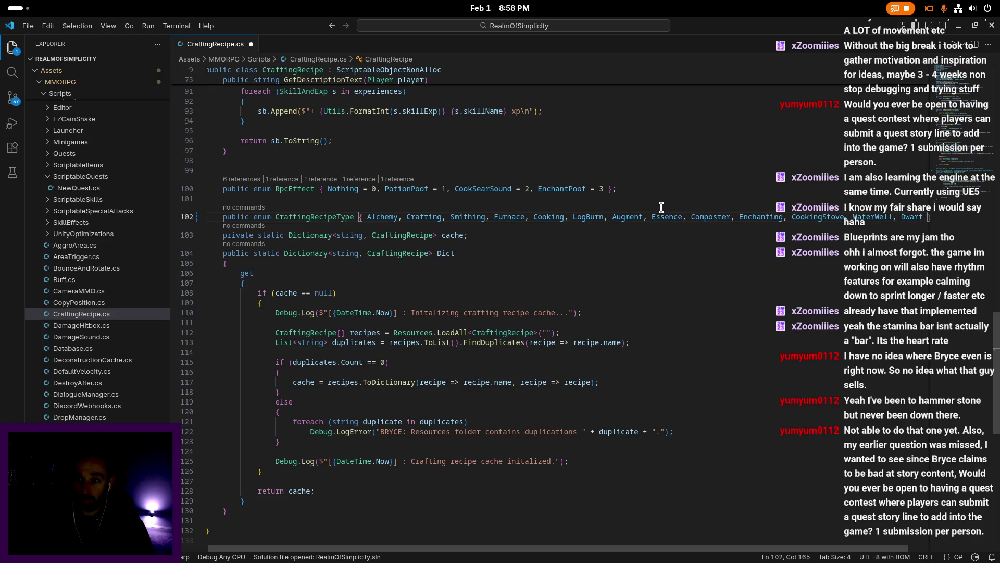
{"action": "type", "text": "Npc"}
{"action": "key", "text": "ctrl+s"}
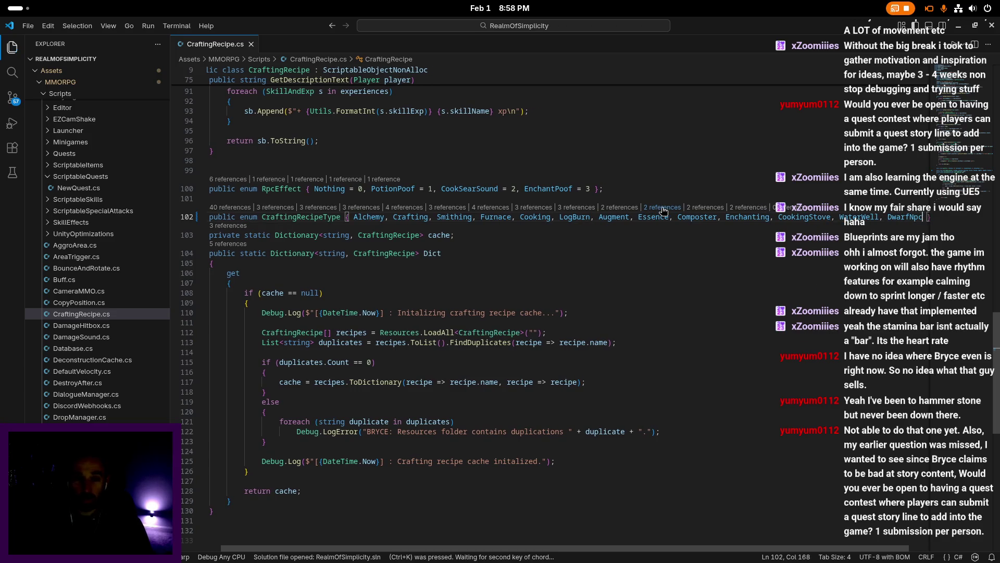
{"action": "left_click", "coordinate": [498, 188]}
{"action": "left_click", "coordinate": [498, 157]}
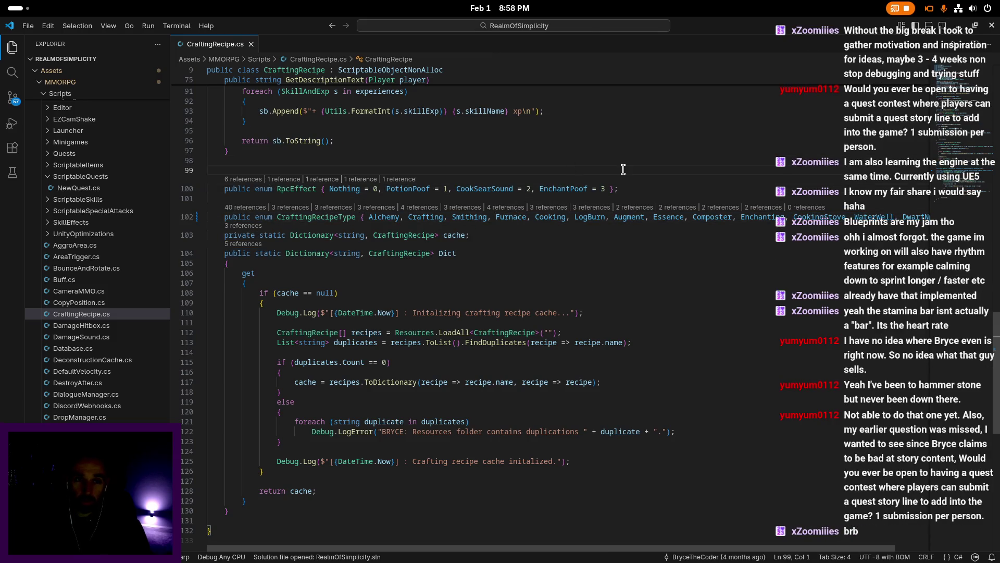
{"action": "key", "text": "super"}
{"action": "left_click", "coordinate": [430, 276]}
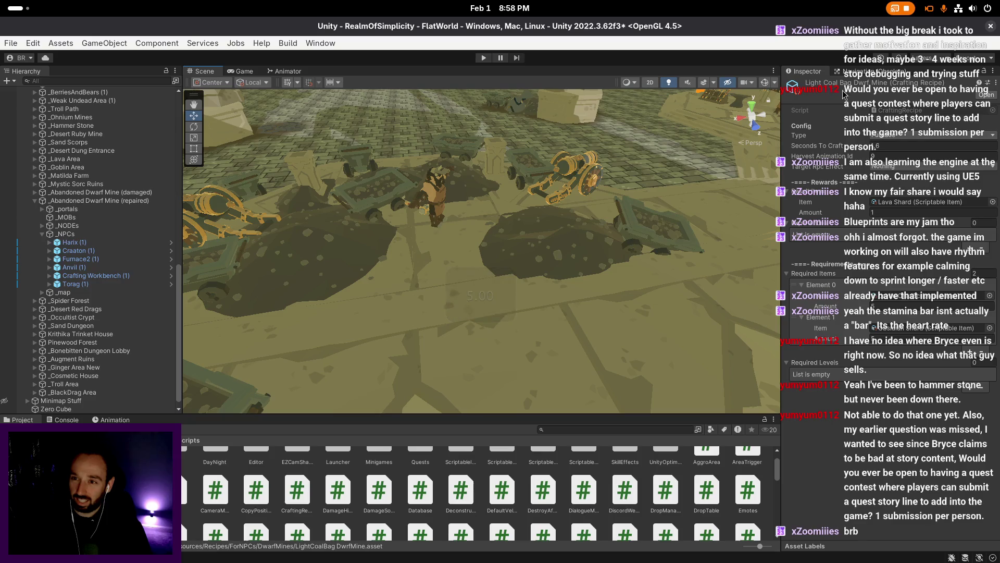
- Set the recipe type to Dwarf Npc and reduce the required items to 1
{"action": "left_click", "coordinate": [871, 135]}
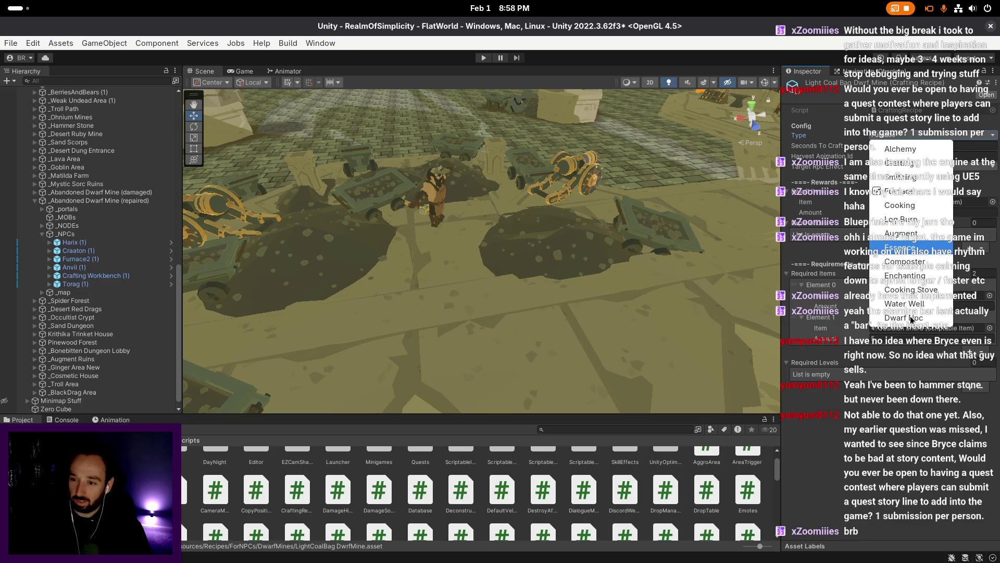
{"action": "left_click", "coordinate": [911, 317]}
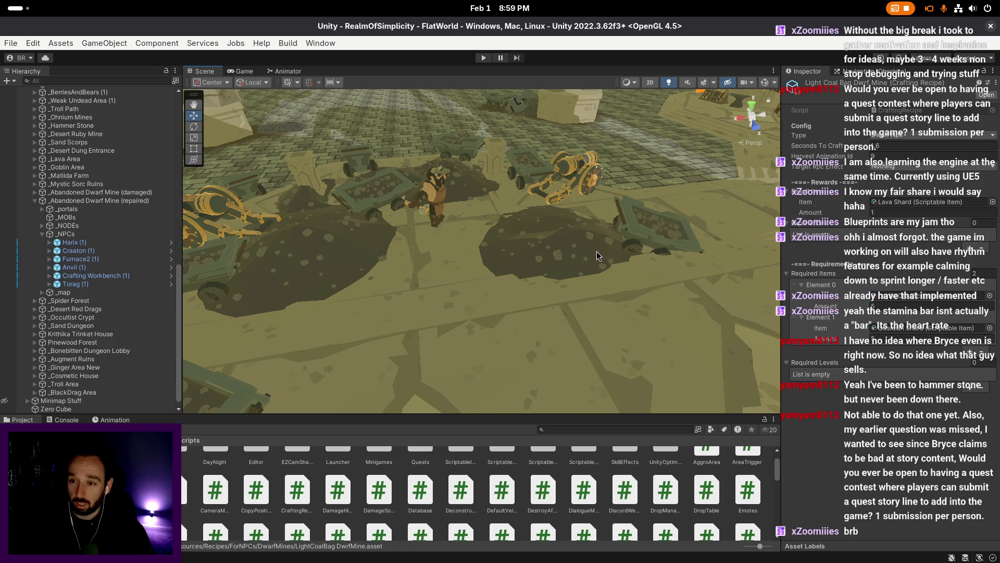
{"action": "scroll", "coordinate": [526, 258], "scroll_direction": "down", "scroll_amount": 2}
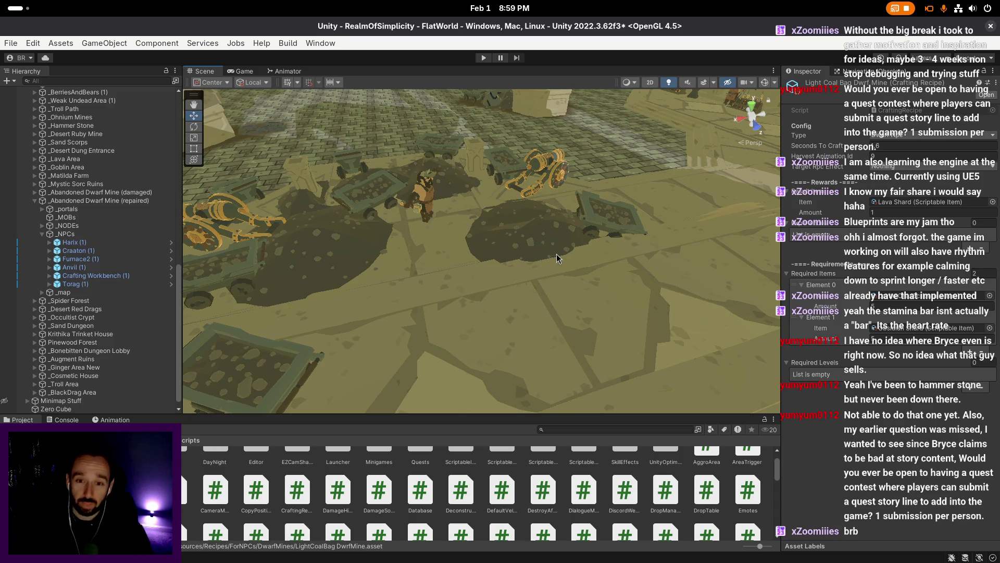
{"action": "left_click", "coordinate": [976, 273]}
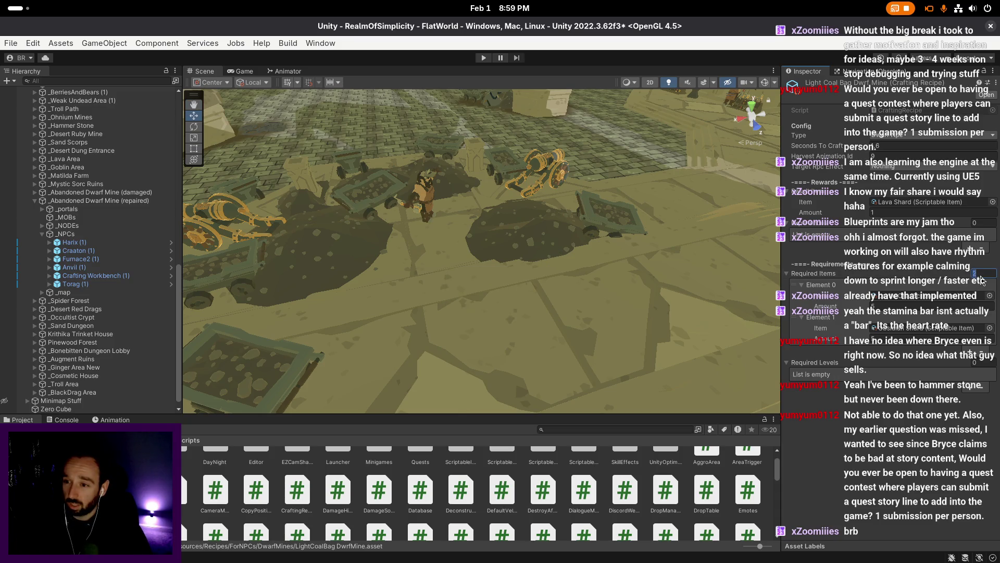
{"action": "type", "text": "1"}
{"action": "key", "text": "Return"}
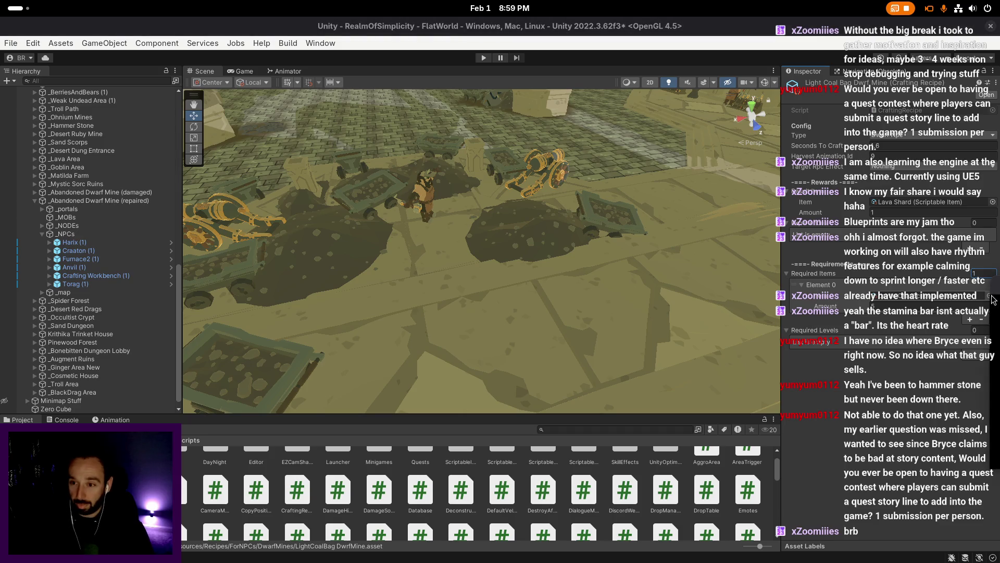
- Make Light Bag of Coal the recipe's reward item and select the crafting time field
{"action": "left_click", "coordinate": [990, 296]}
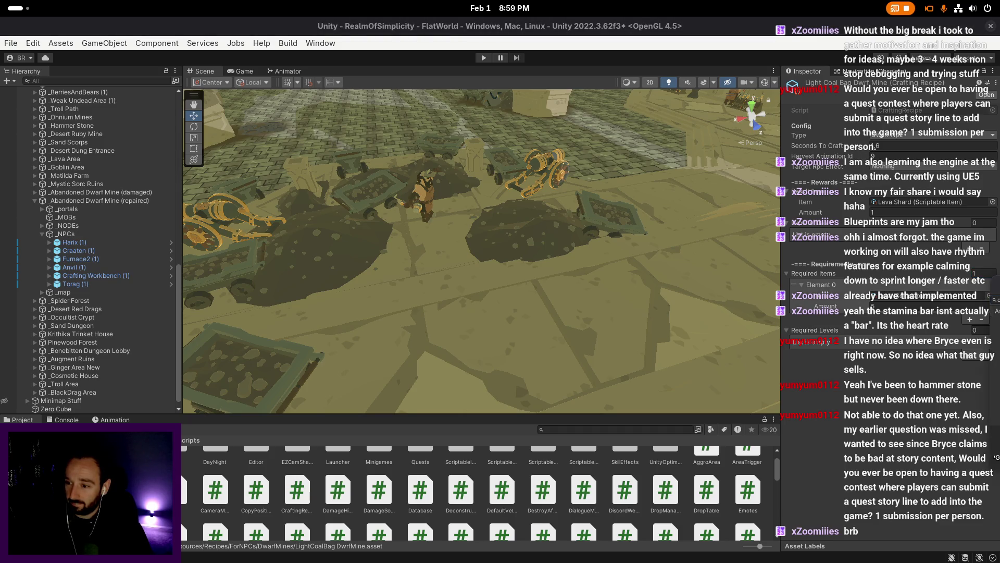
{"action": "left_click", "coordinate": [993, 202]}
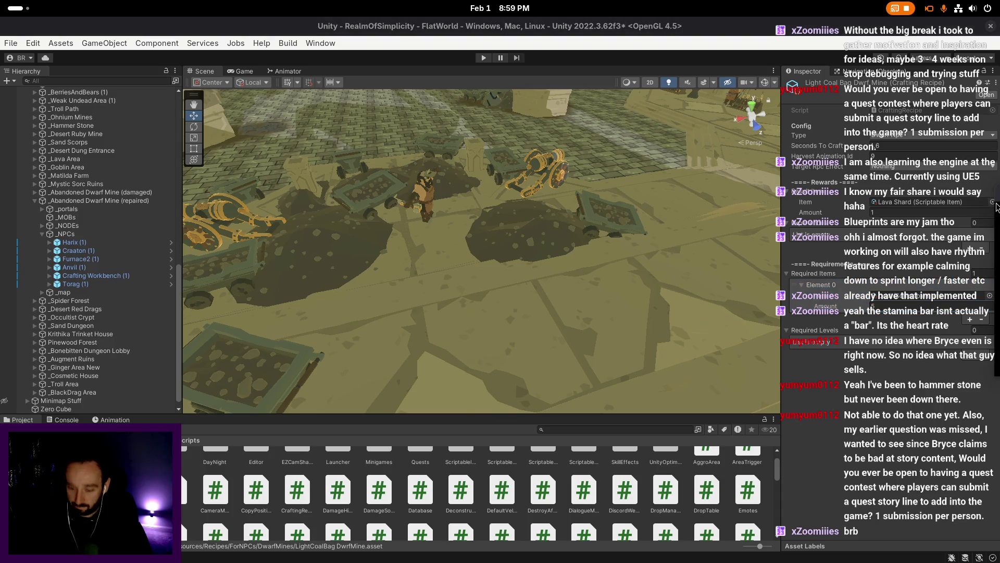
{"action": "left_click", "coordinate": [997, 207]}
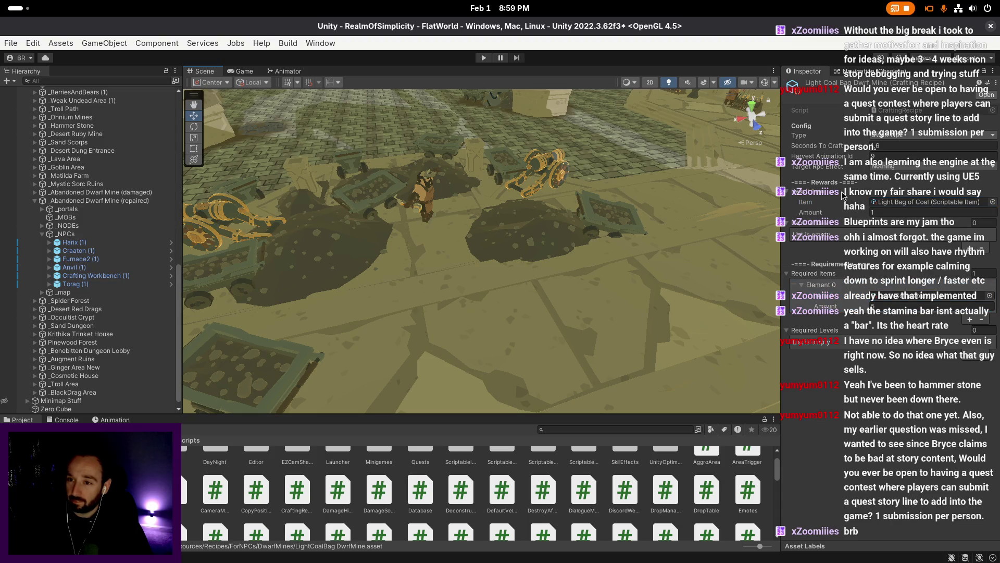
{"action": "left_click", "coordinate": [885, 149]}
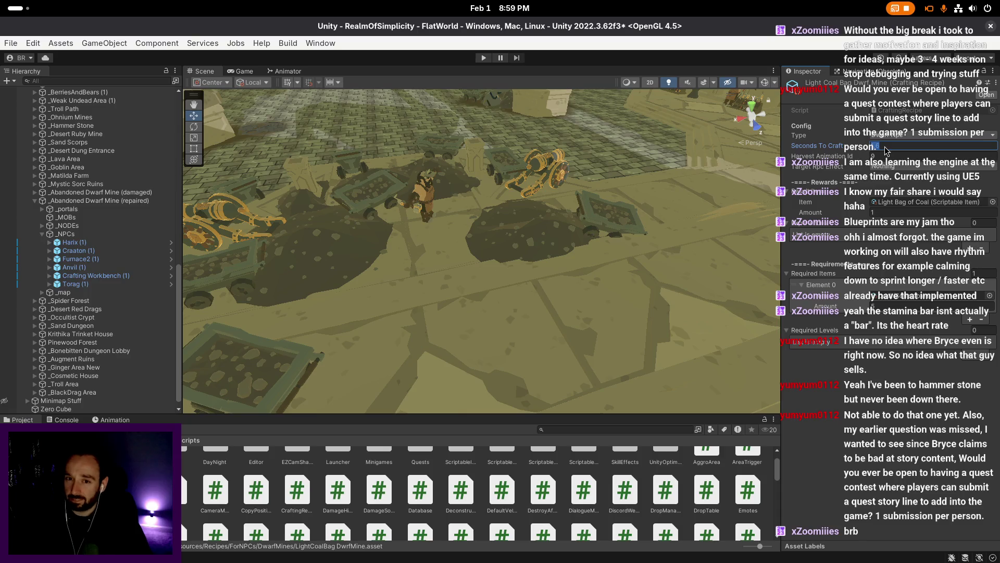
- Turn the scene camera toward the mine carts and select the harvest animation ID field
{"action": "right_click", "coordinate": [710, 259]}
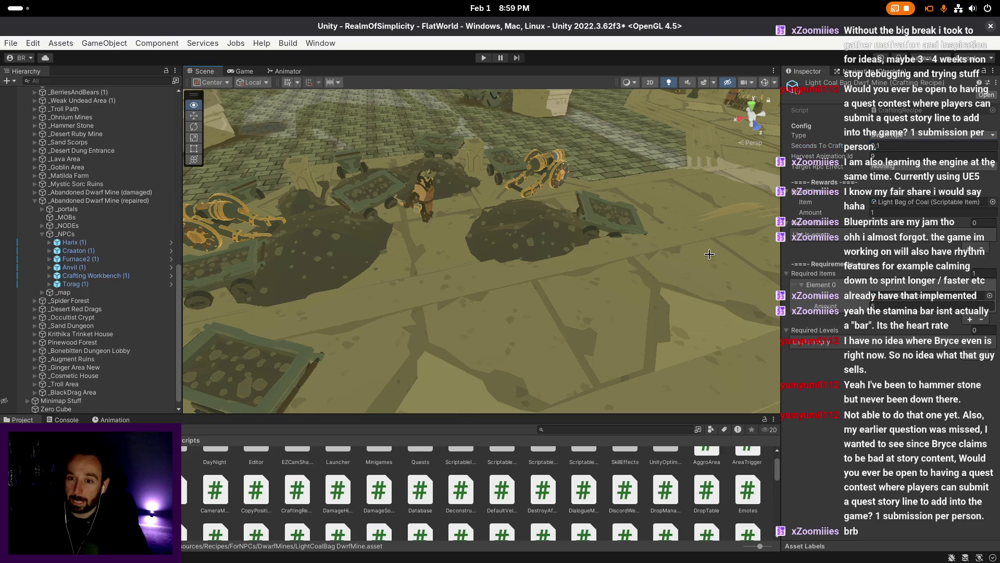
{"action": "scroll", "coordinate": [709, 260], "scroll_direction": "up", "scroll_amount": 3}
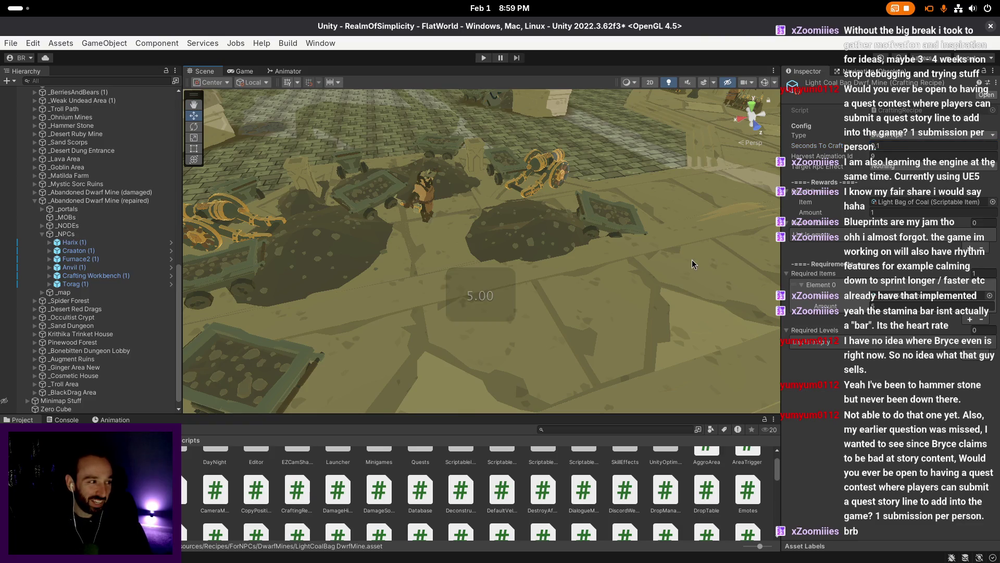
{"action": "mouse_move", "coordinate": [664, 267]}
{"action": "left_mouse_down"}
{"action": "mouse_move", "coordinate": [628, 281]}
{"action": "mouse_move", "coordinate": [537, 236]}
{"action": "mouse_move", "coordinate": [400, 241]}
{"action": "left_mouse_up"}
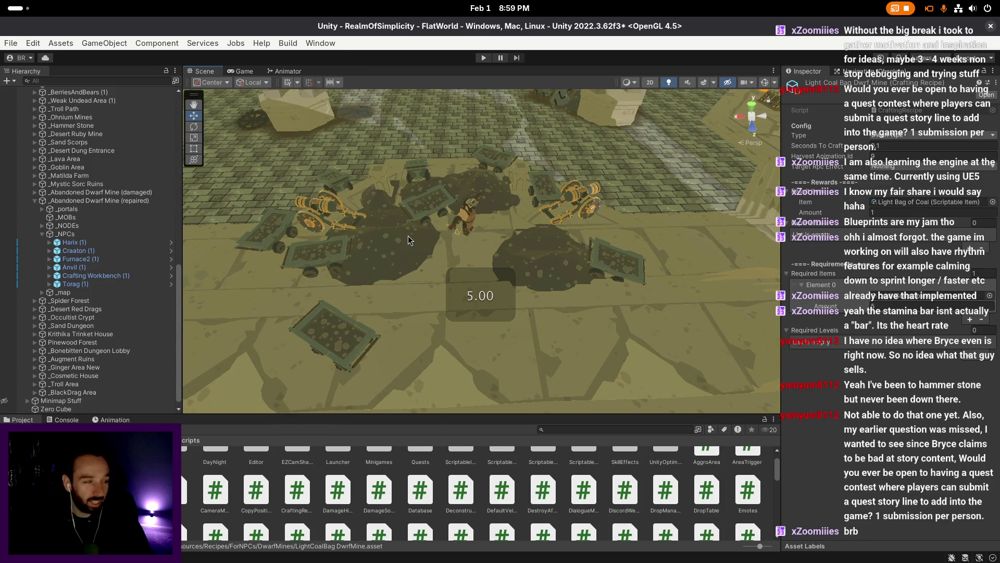
{"action": "left_click", "coordinate": [871, 157]}
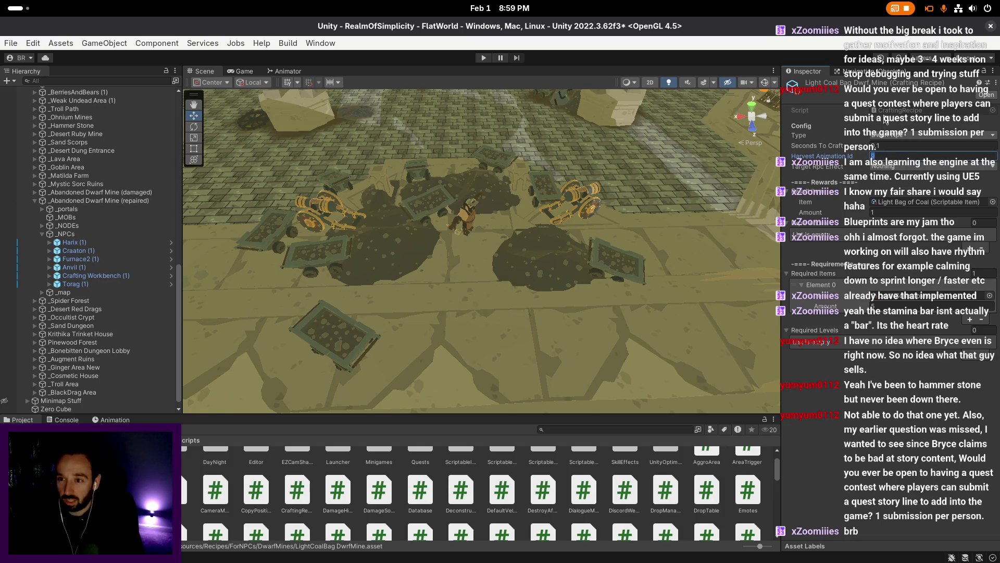
- In the Animator, check harvest (loot) plays PlayerGrabbingLoot and keep it in the harvest column
{"action": "left_click", "coordinate": [289, 72]}
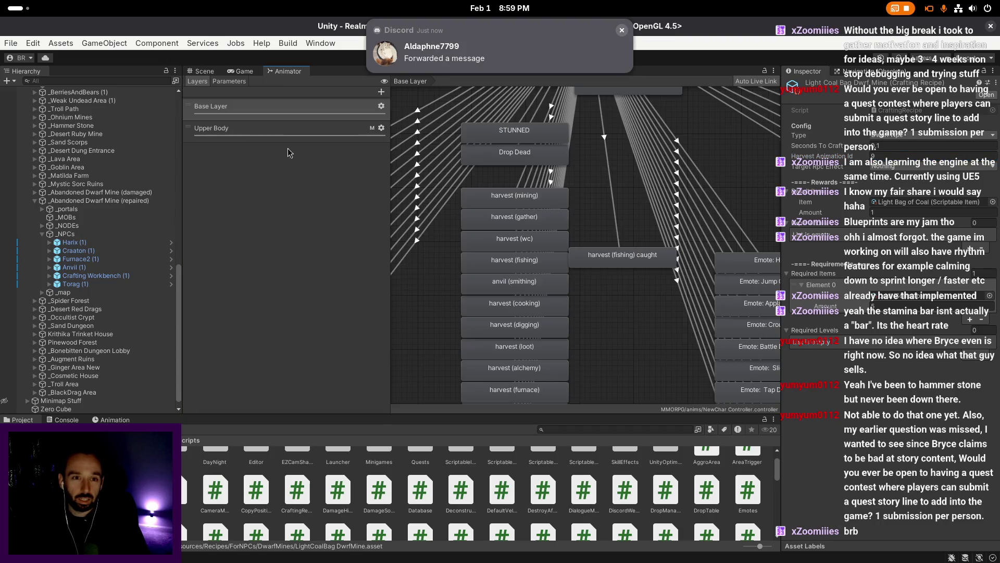
{"action": "scroll", "coordinate": [597, 292], "scroll_direction": "down", "scroll_amount": 5}
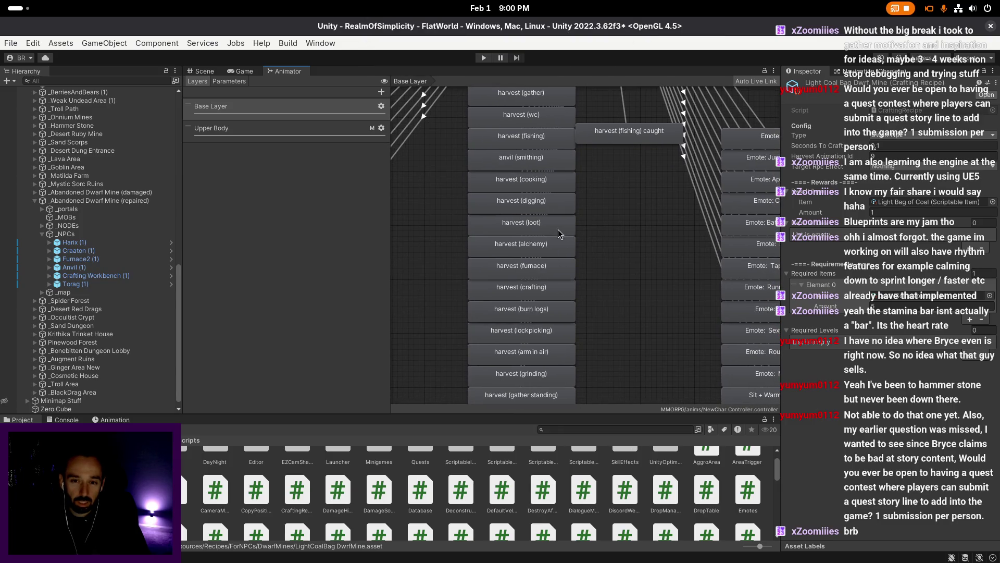
{"action": "scroll", "coordinate": [560, 259], "scroll_direction": "down", "scroll_amount": 3}
{"action": "mouse_move", "coordinate": [554, 228]}
{"action": "left_mouse_down"}
{"action": "mouse_move", "coordinate": [615, 236]}
{"action": "mouse_move", "coordinate": [603, 224]}
{"action": "left_mouse_up"}
{"action": "left_click", "coordinate": [604, 226]}
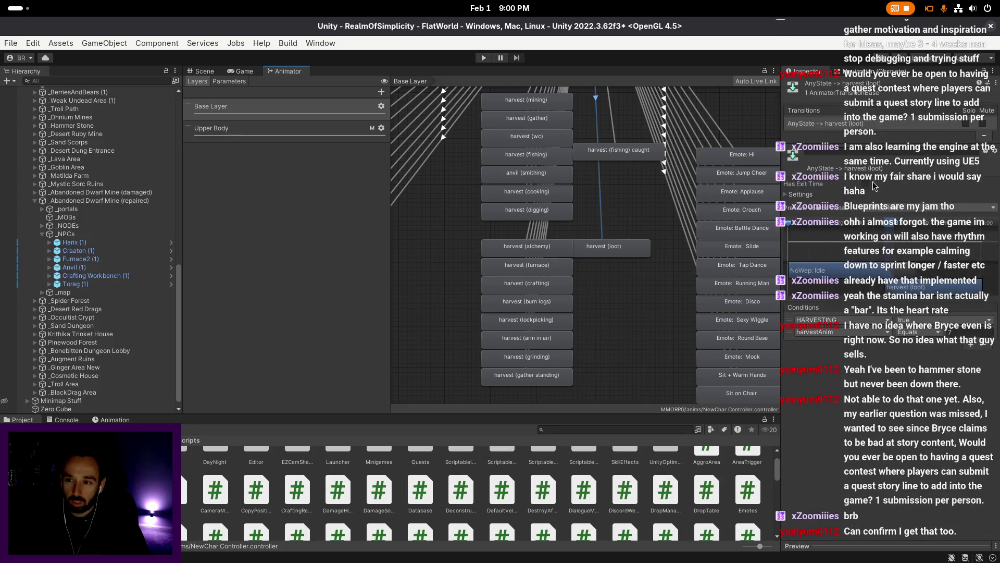
{"action": "left_click", "coordinate": [615, 250]}
{"action": "left_click", "coordinate": [917, 110]}
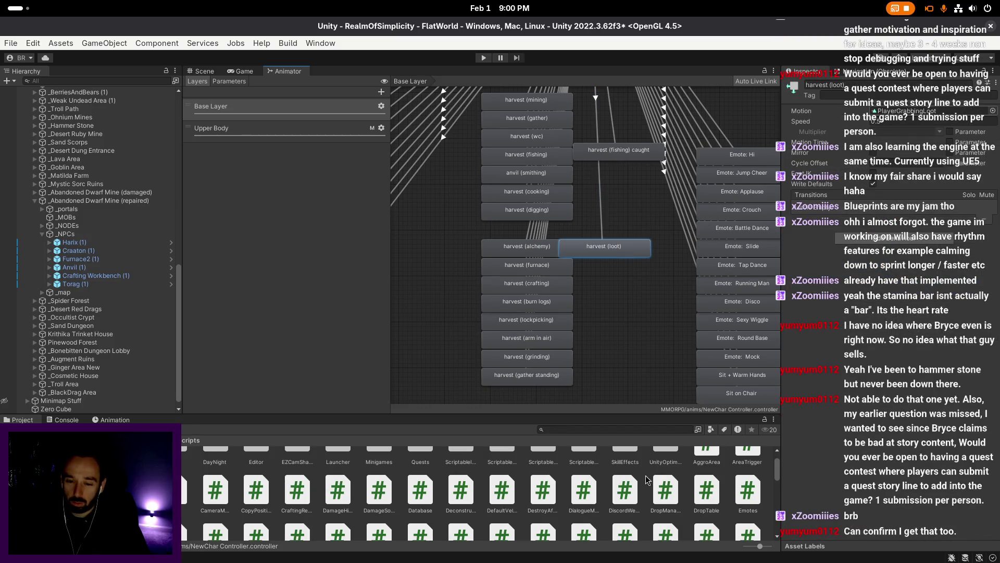
{"action": "left_click", "coordinate": [584, 511]}
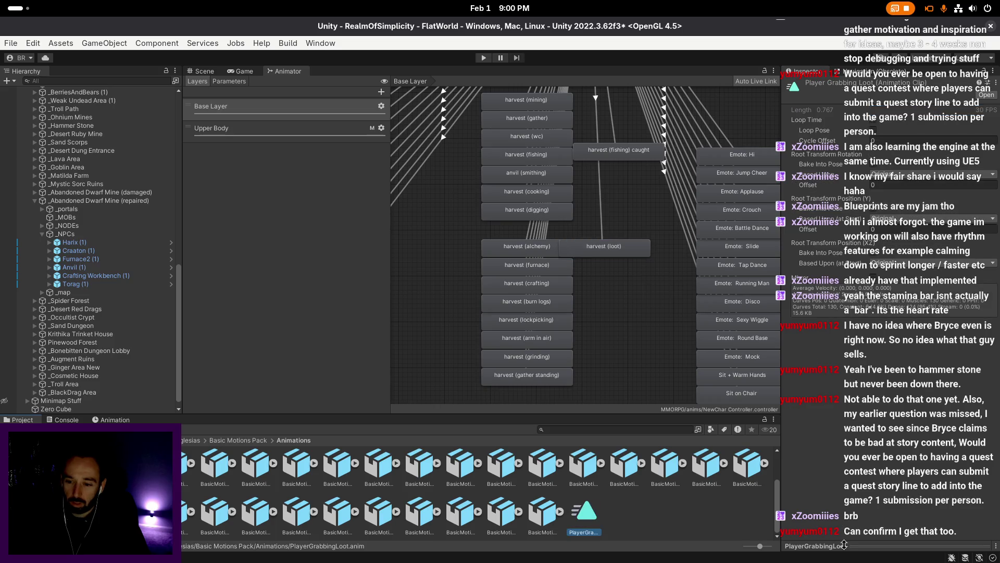
{"action": "left_click_drag", "start_coordinate": [575, 242], "coordinate": [499, 226]}
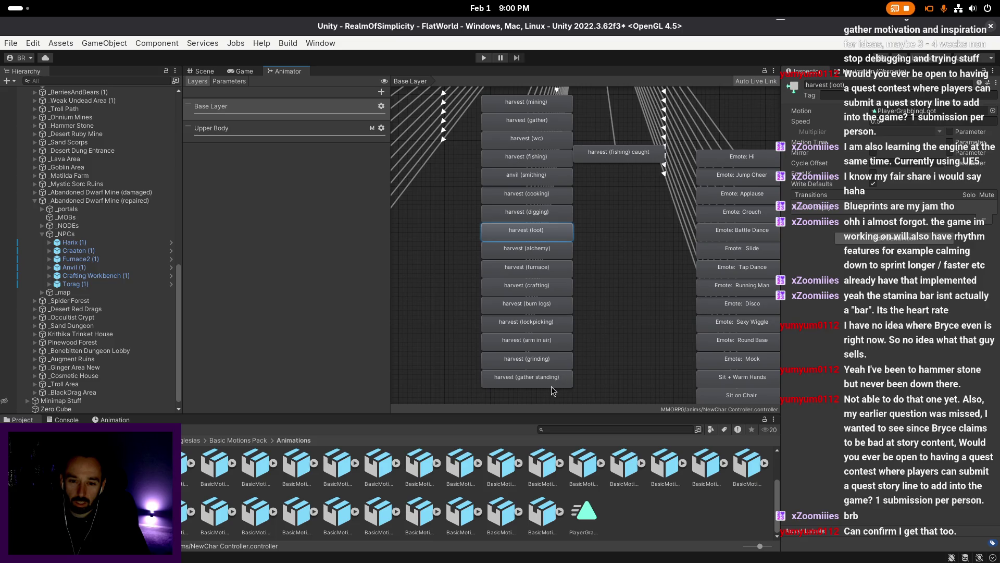
- Confirm harvest (gather standing) uses Villager@Gathering03 at harvestAnim 15, align it under the column, and return to Scene
{"action": "left_click_drag", "start_coordinate": [554, 386], "coordinate": [629, 395]}
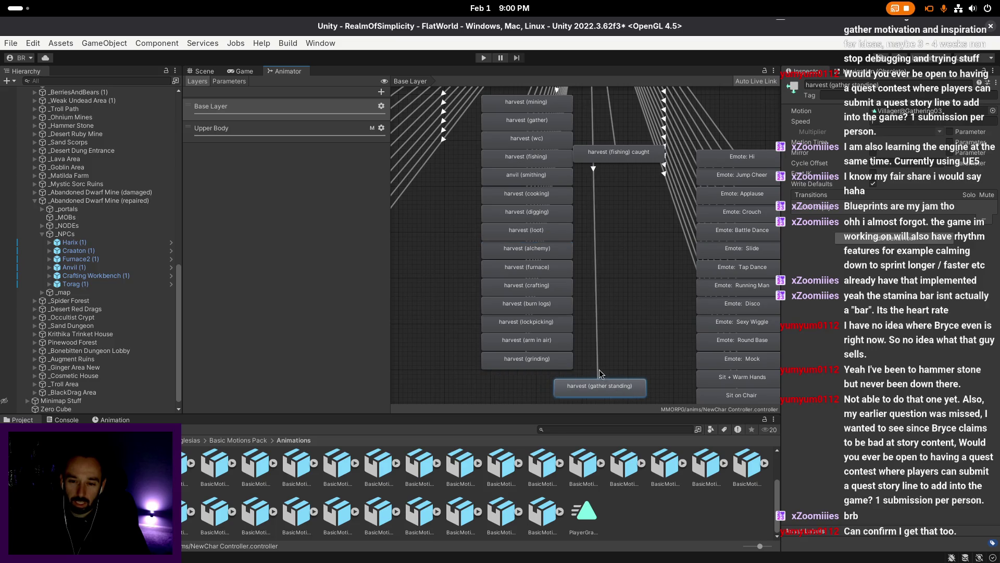
{"action": "double_click", "coordinate": [598, 383]}
{"action": "left_click", "coordinate": [516, 490]}
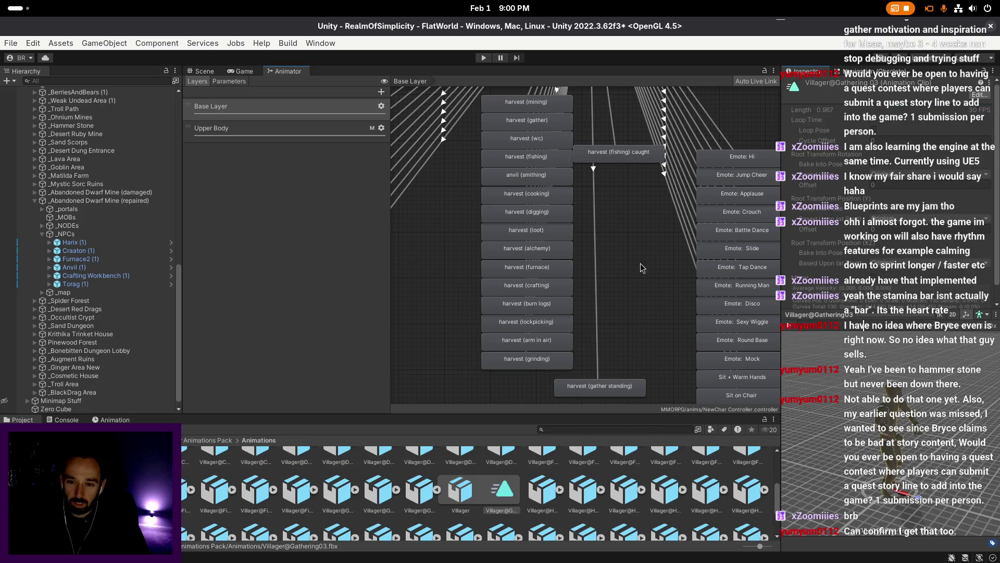
{"action": "left_click_drag", "start_coordinate": [640, 271], "coordinate": [662, 235]}
{"action": "mouse_move", "coordinate": [628, 356]}
{"action": "left_mouse_down"}
{"action": "mouse_move", "coordinate": [549, 354]}
{"action": "mouse_move", "coordinate": [609, 355]}
{"action": "left_mouse_up"}
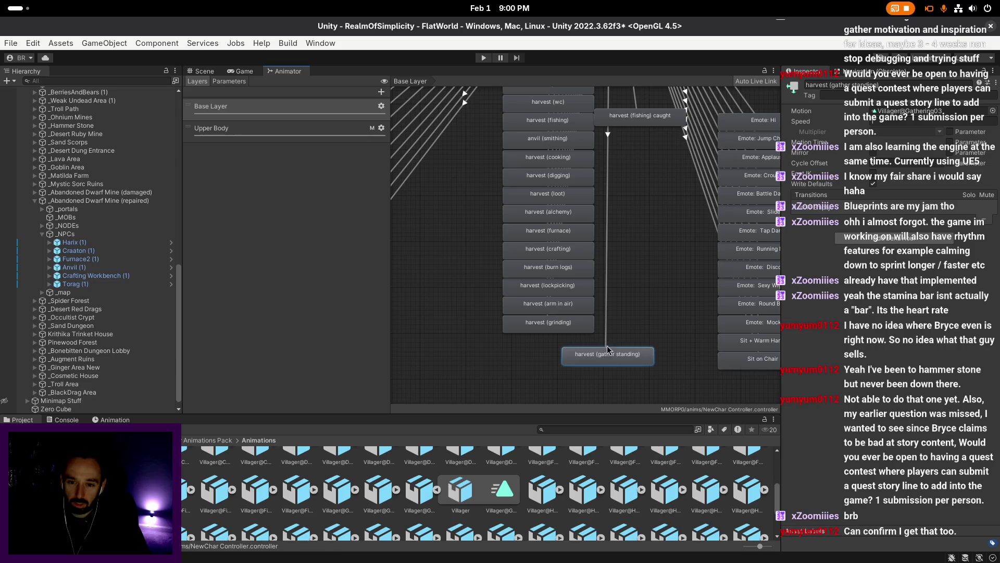
{"action": "left_click", "coordinate": [607, 345]}
{"action": "left_click", "coordinate": [830, 312]}
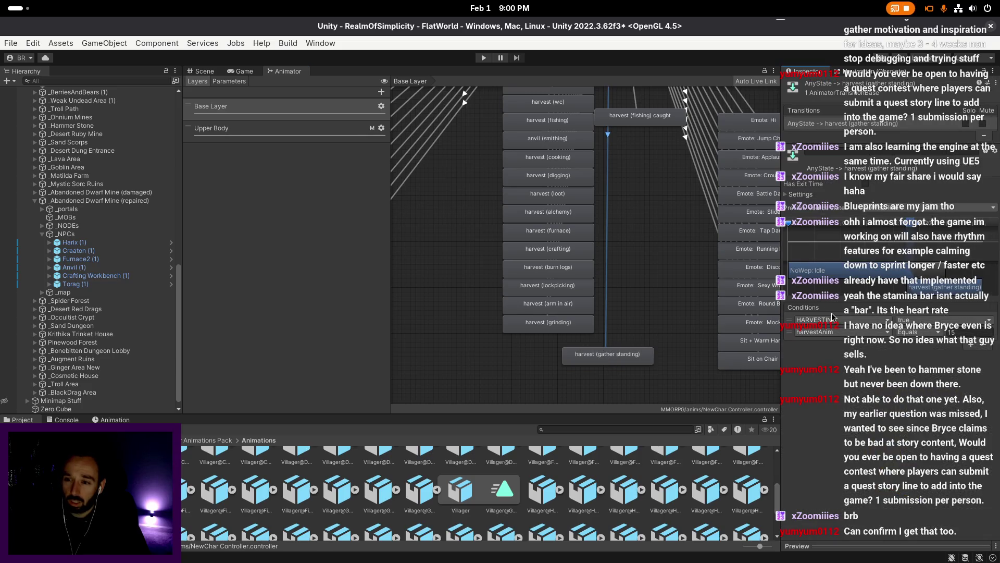
{"action": "left_click_drag", "start_coordinate": [608, 354], "coordinate": [548, 341]}
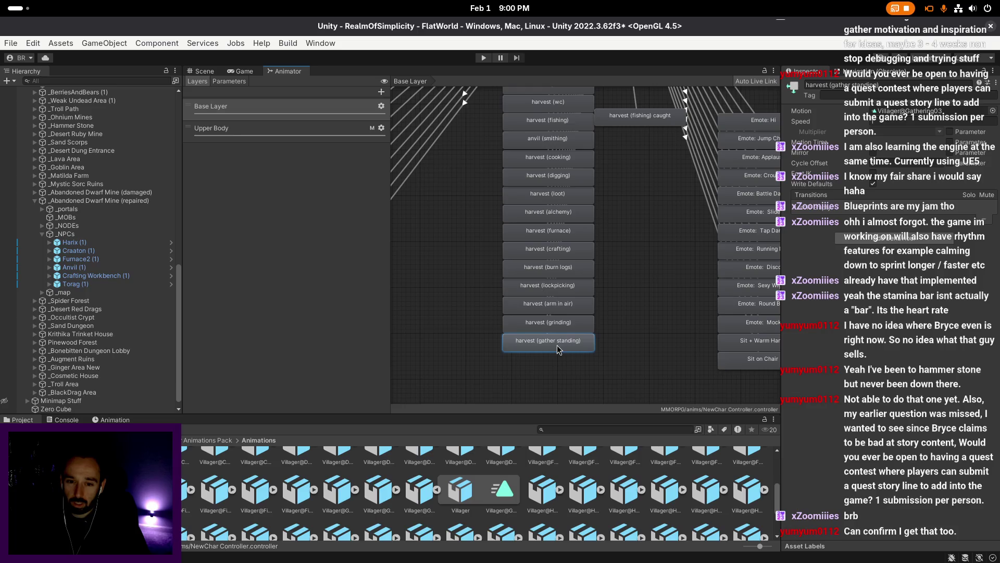
{"action": "left_click", "coordinate": [202, 71]}
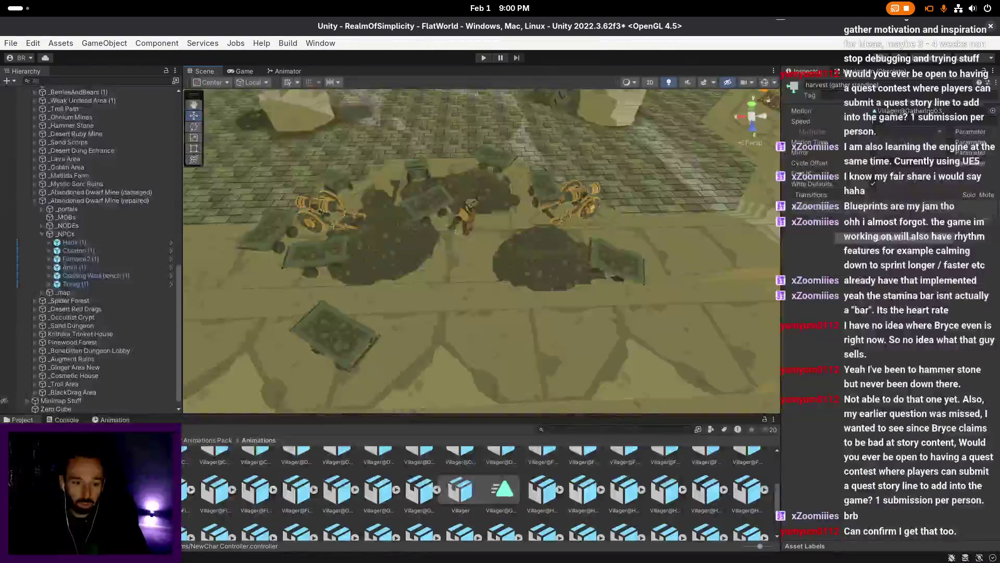
- Navigate to Resources/Recipes/ForNPCs/DwarfMines and select the LightCoalBag DwrfMine recipe
{"action": "double_click", "coordinate": [379, 466]}
{"action": "left_click", "coordinate": [409, 469]}
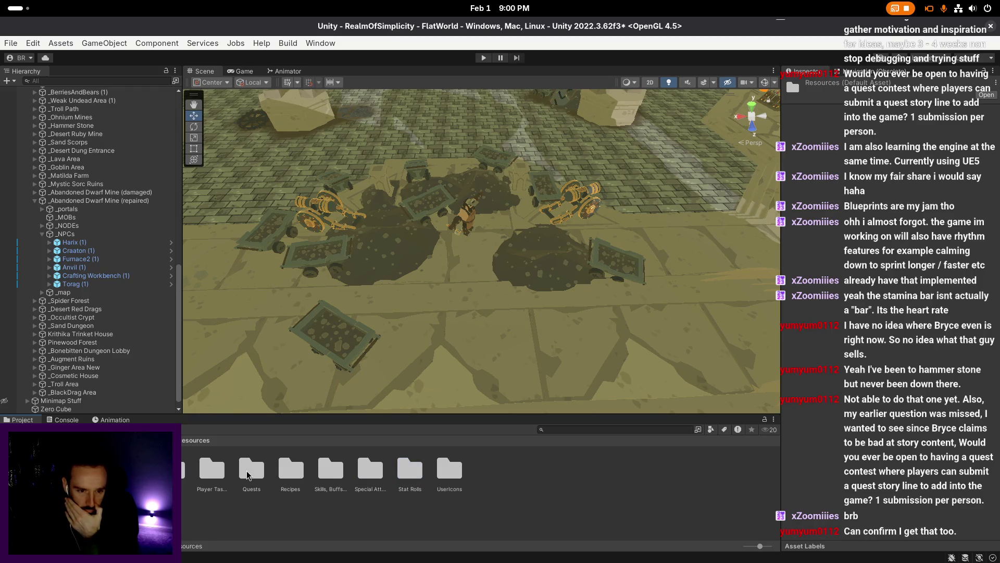
{"action": "left_click", "coordinate": [207, 477]}
{"action": "left_click", "coordinate": [291, 472]}
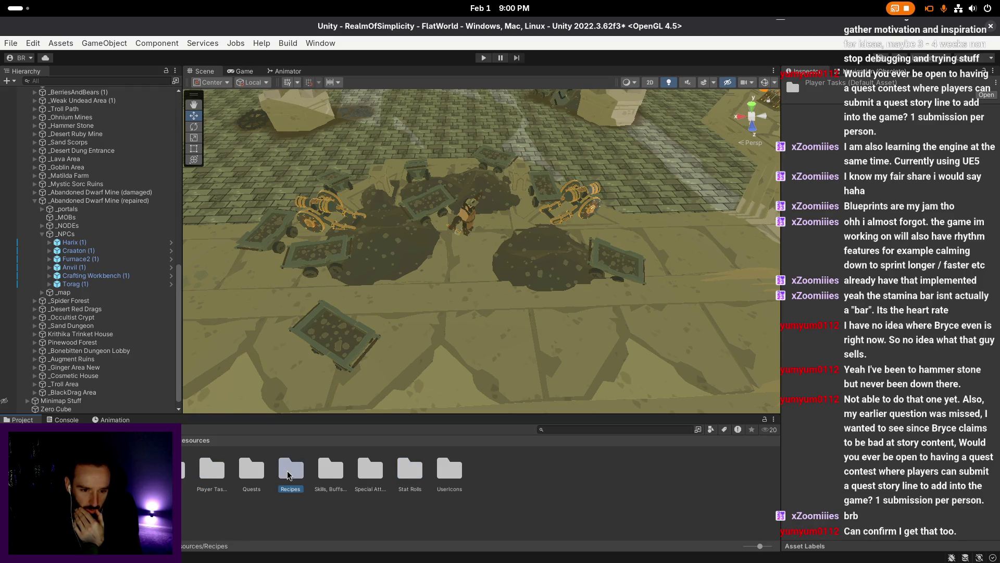
{"action": "double_click", "coordinate": [290, 472]}
{"action": "double_click", "coordinate": [411, 471]}
{"action": "double_click", "coordinate": [211, 471]}
{"action": "left_click", "coordinate": [212, 471]}
- Set Harvest Animation Id to 15, keep target RPC effect Nothing, set amount to 2, and save
{"action": "type", "text": "15"}
{"action": "key", "text": "Return"}
{"action": "left_click", "coordinate": [889, 164]}
{"action": "left_click", "coordinate": [664, 173]}
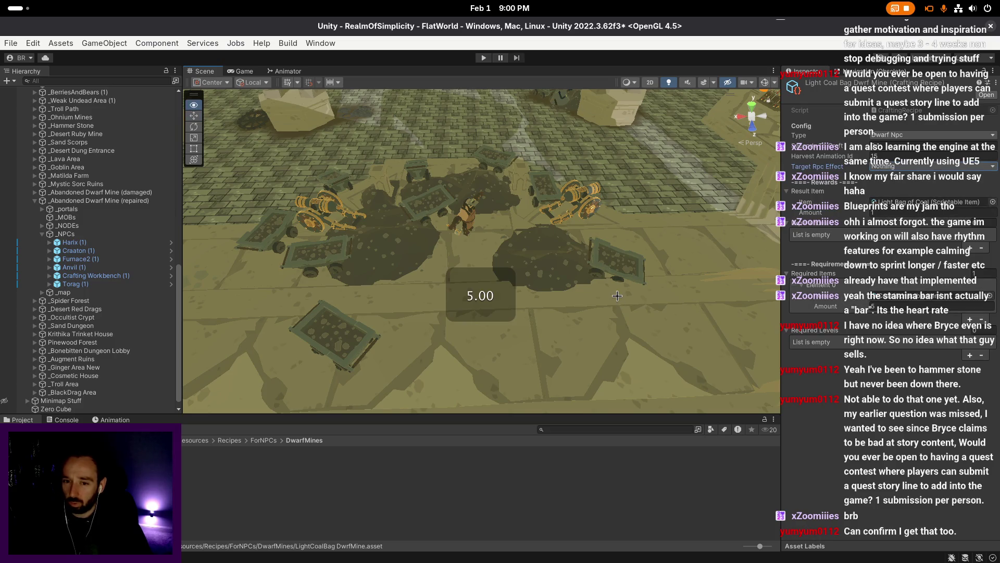
{"action": "left_click_drag", "start_coordinate": [826, 306], "coordinate": [785, 298]}
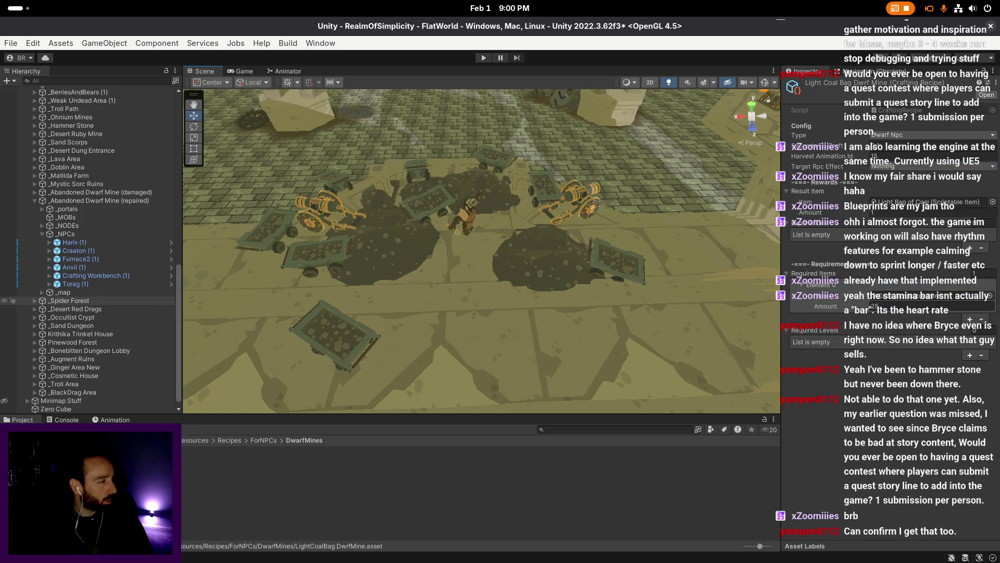
{"action": "key", "text": "ctrl+s"}
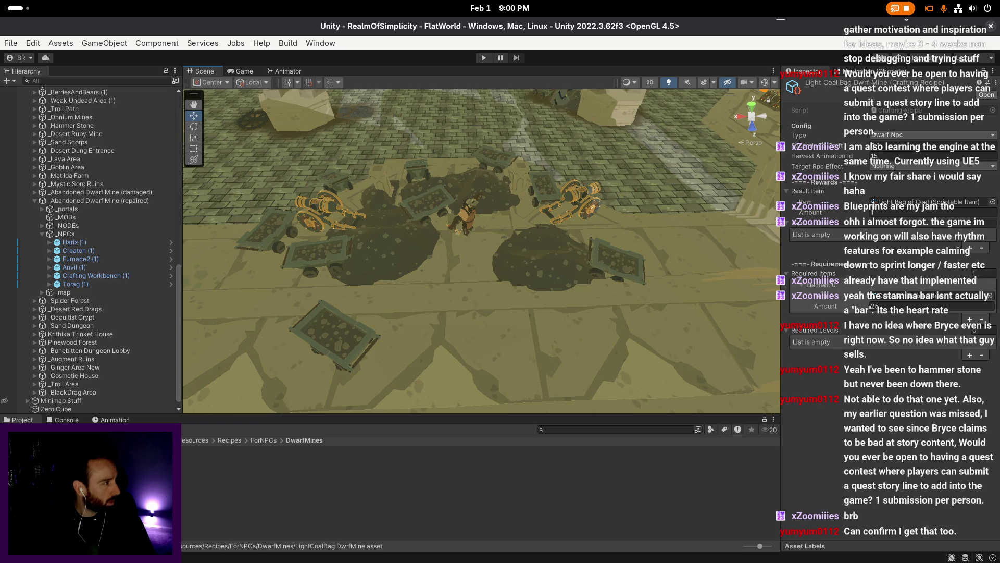
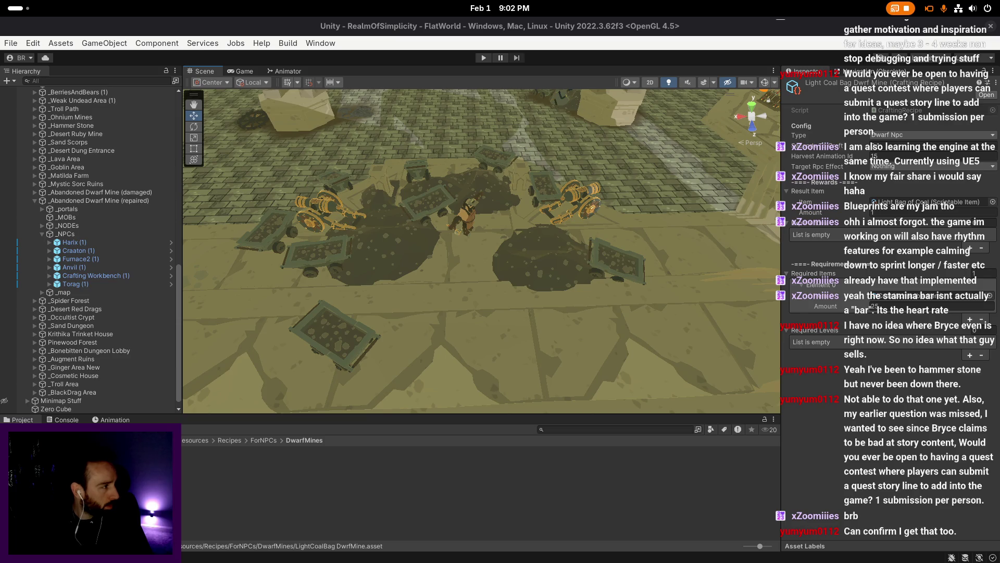
- Duplicate the LightCoalBag DwrfMine recipe asset, creating LightCoalBag DwarfMine 1
{"action": "scroll", "coordinate": [697, 283], "scroll_direction": "down", "scroll_amount": 2}
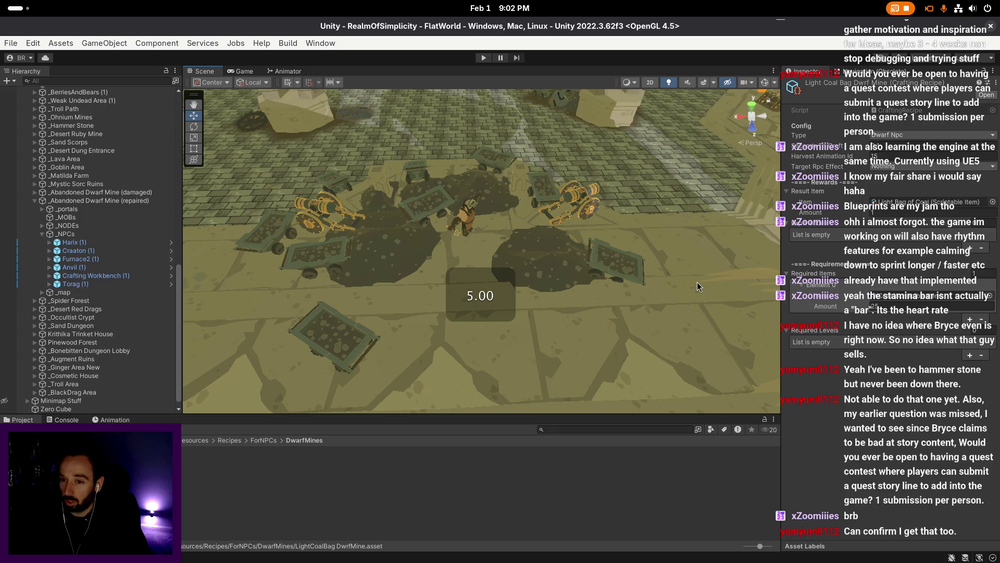
{"action": "key", "text": "super"}
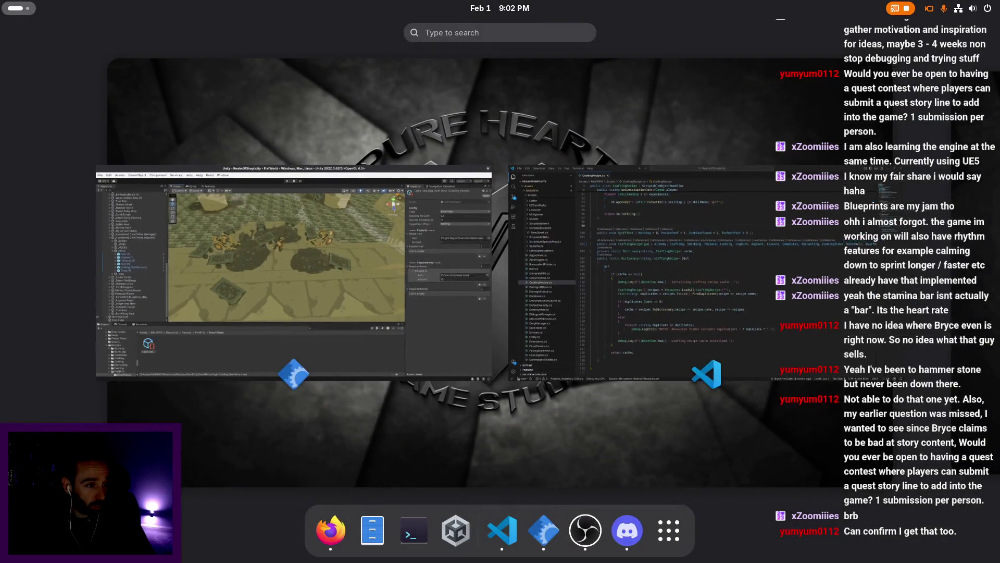
{"action": "key", "text": "super"}
{"action": "key", "text": "super"}
{"action": "key", "text": "super"}
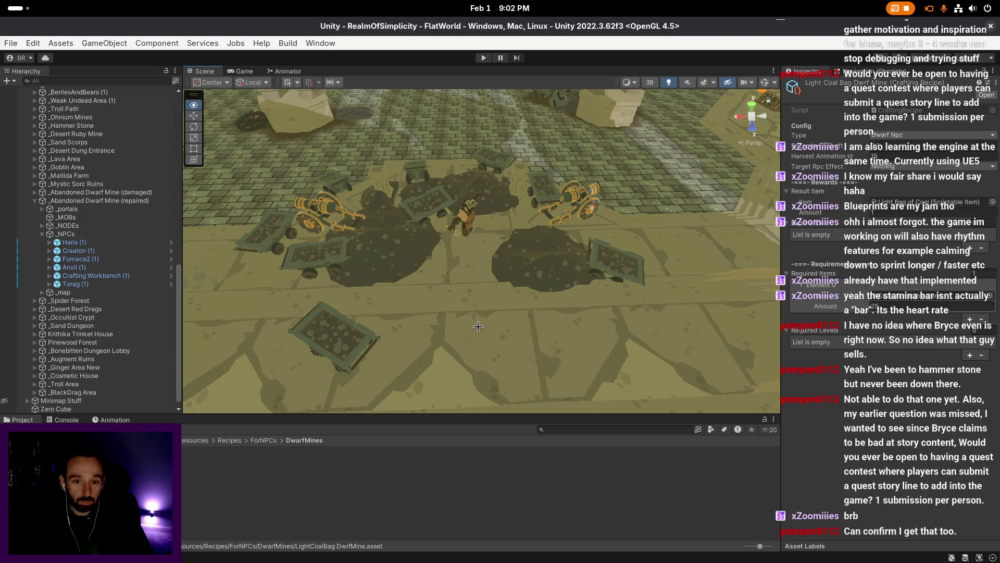
{"action": "scroll", "coordinate": [495, 329], "scroll_direction": "up", "scroll_amount": 1}
{"action": "scroll", "coordinate": [496, 329], "scroll_direction": "up", "scroll_amount": 1}
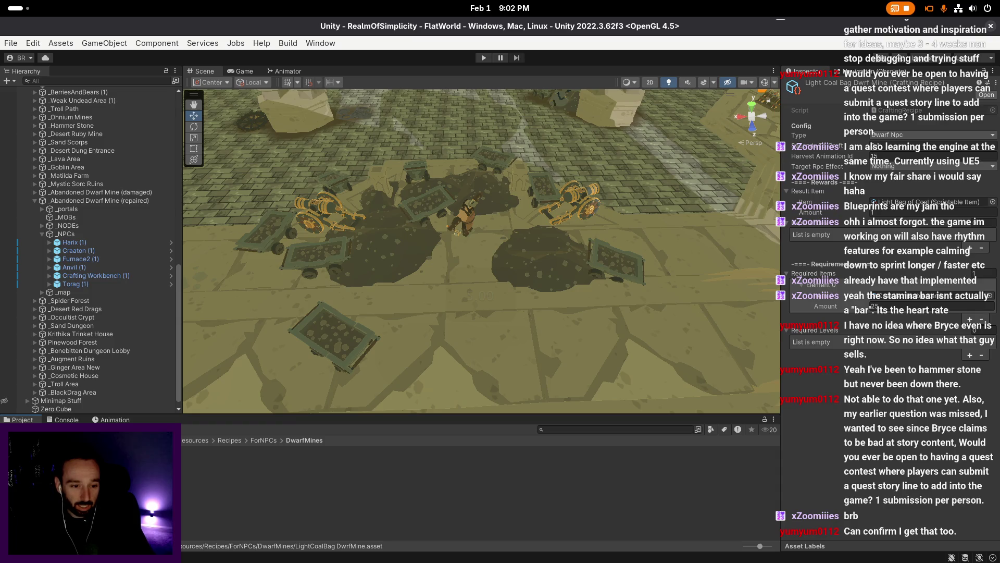
{"action": "key", "text": "ctrl+d"}
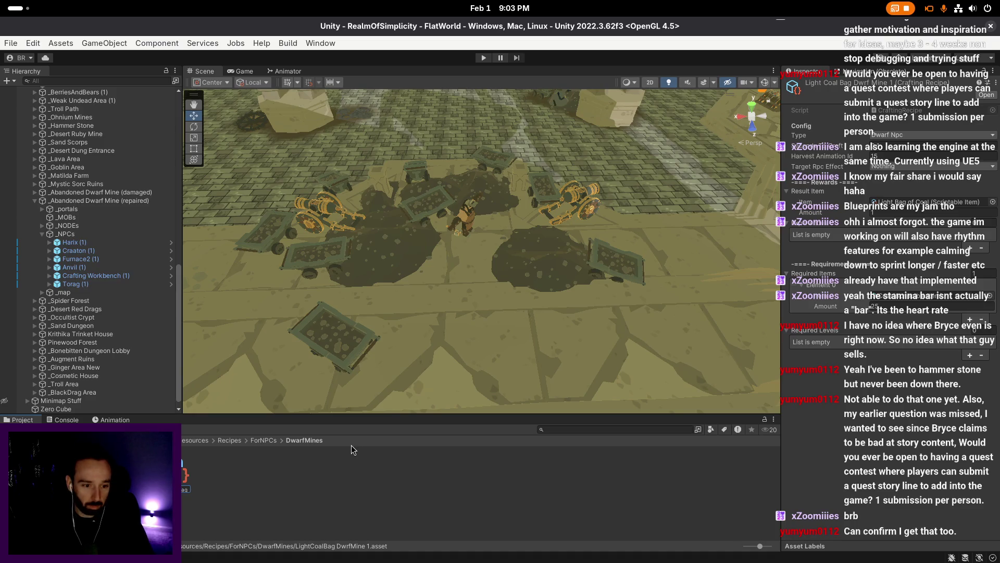
- Rename the copy HeavyCoalBag DwrfMine, add a second required item, and set result to Heavy Bag of Coal
{"action": "key", "text": "Return"}
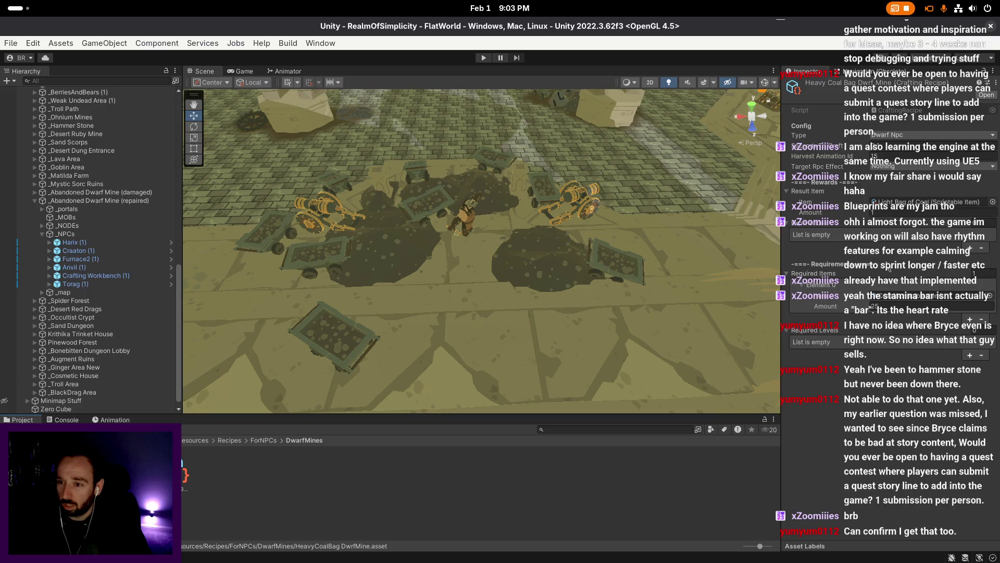
{"action": "left_click", "coordinate": [969, 319]}
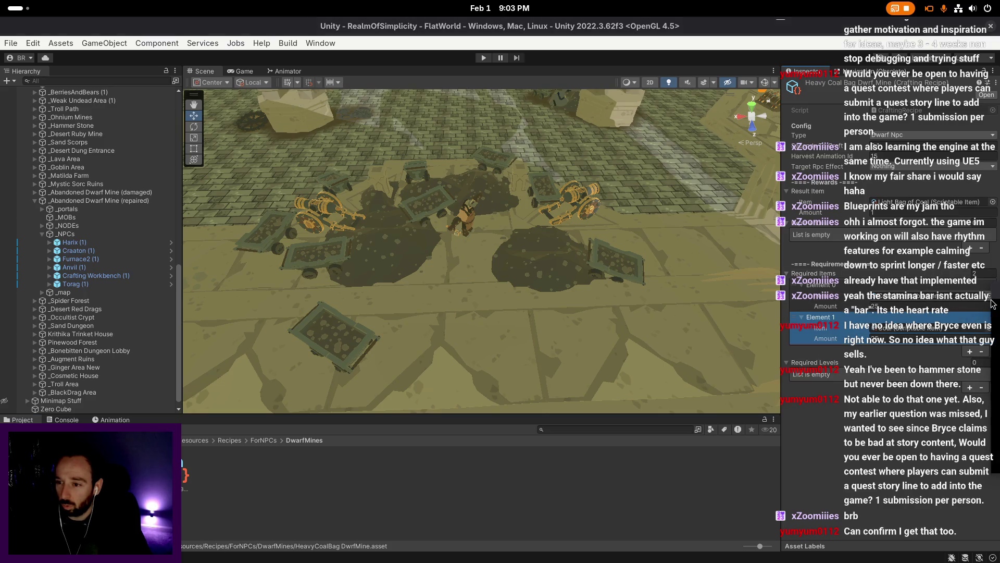
{"action": "left_click", "coordinate": [993, 303]}
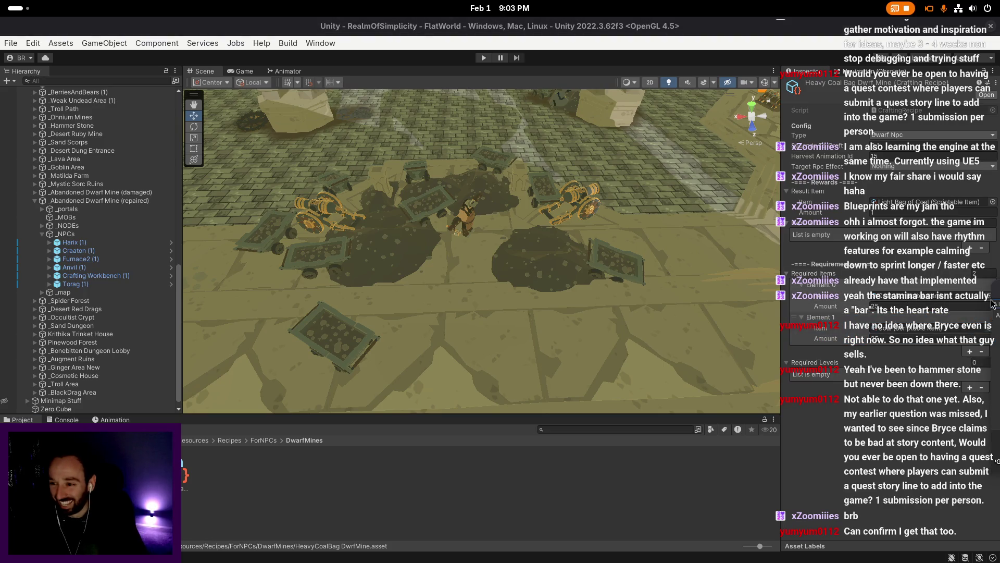
{"action": "left_click", "coordinate": [993, 304]}
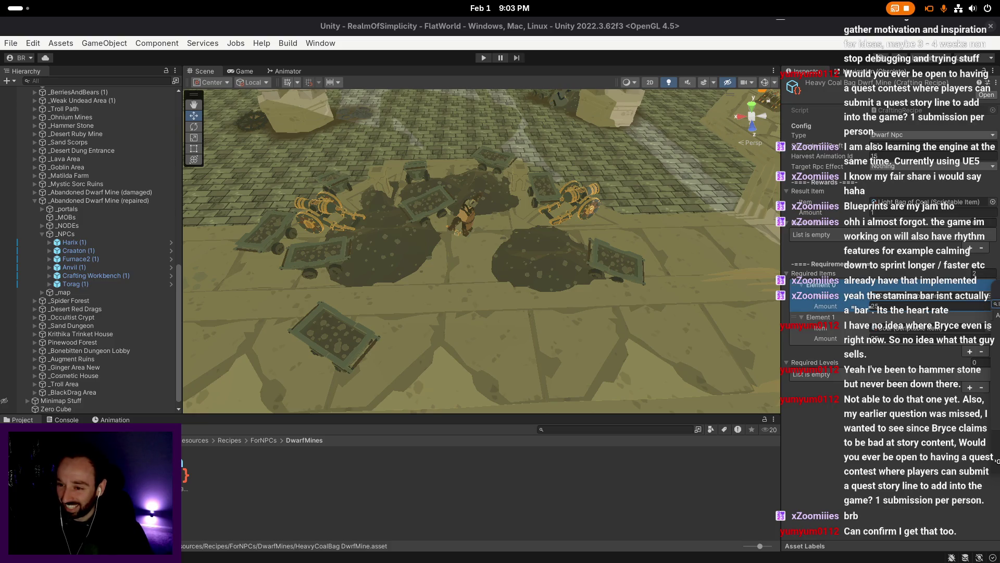
{"action": "left_click", "coordinate": [995, 209]}
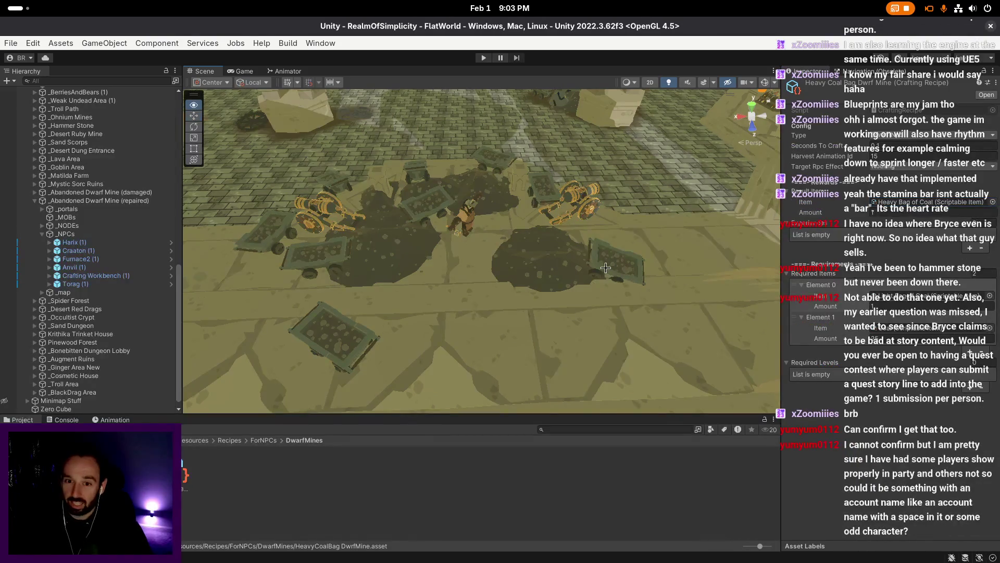
{"action": "scroll", "coordinate": [605, 268], "scroll_direction": "up", "scroll_amount": 1}
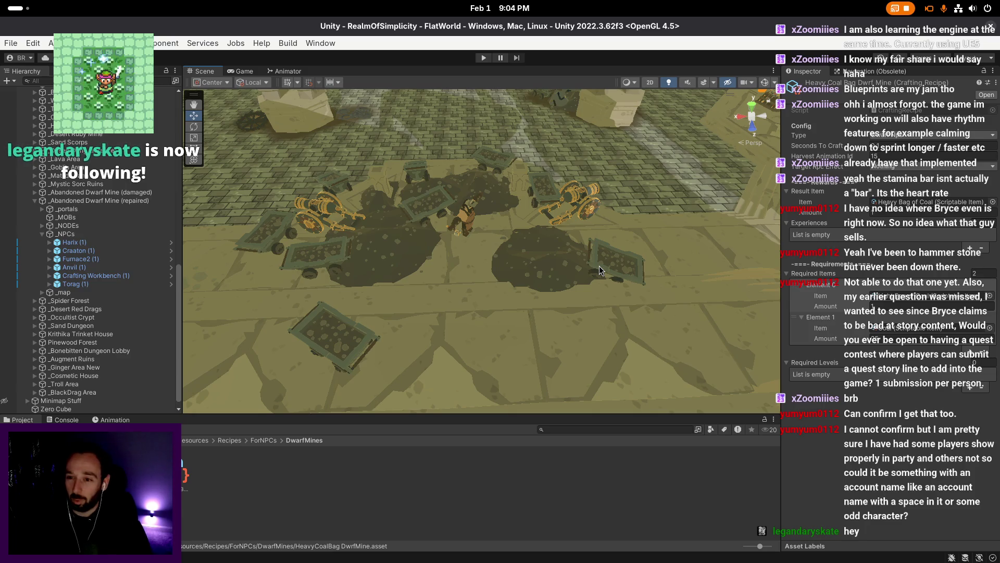
- Set the LightCoalBag DwrfMine recipe's first required item amount to 20
{"action": "scroll", "coordinate": [491, 281], "scroll_direction": "down", "scroll_amount": 2}
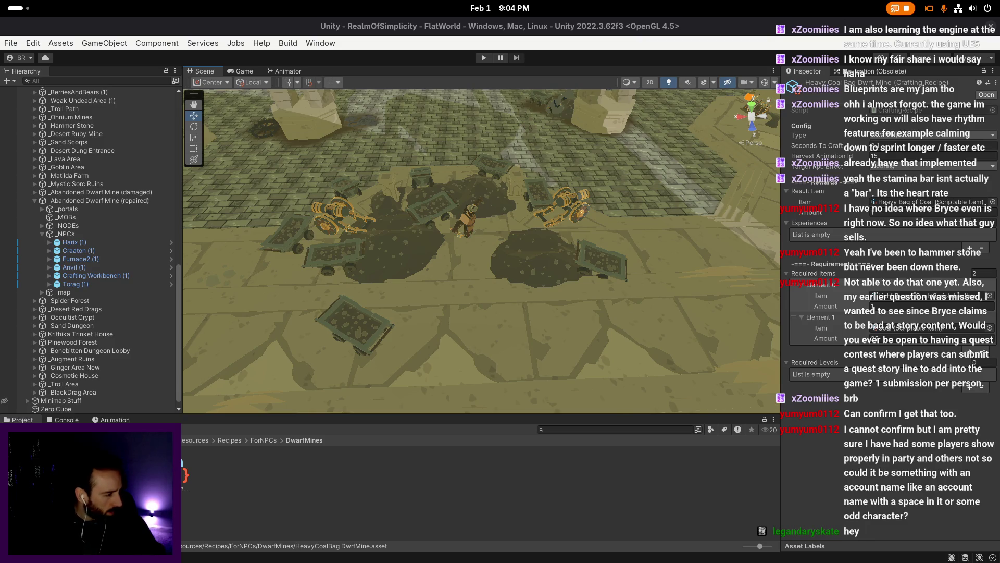
{"action": "key", "text": "Right"}
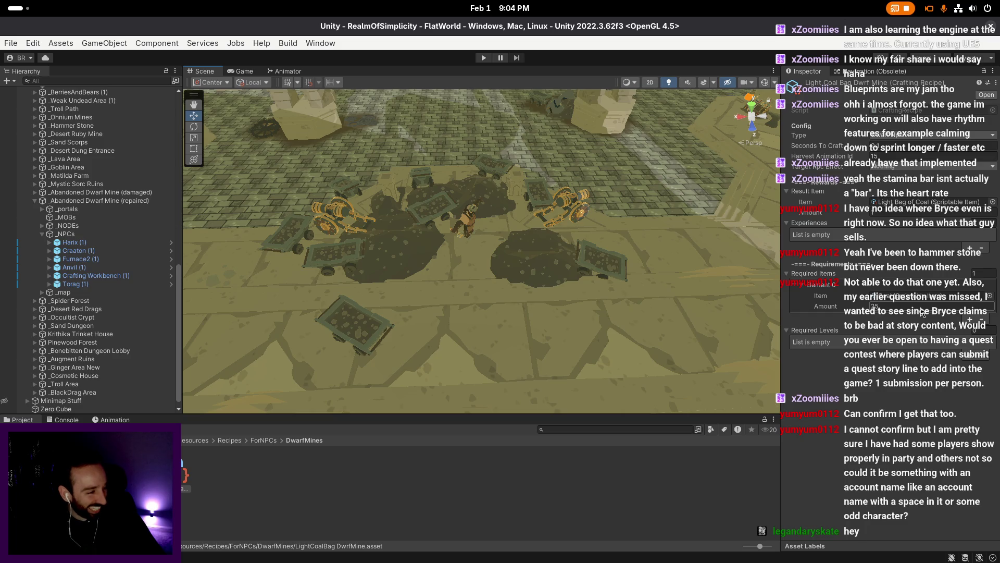
{"action": "left_click", "coordinate": [922, 313]}
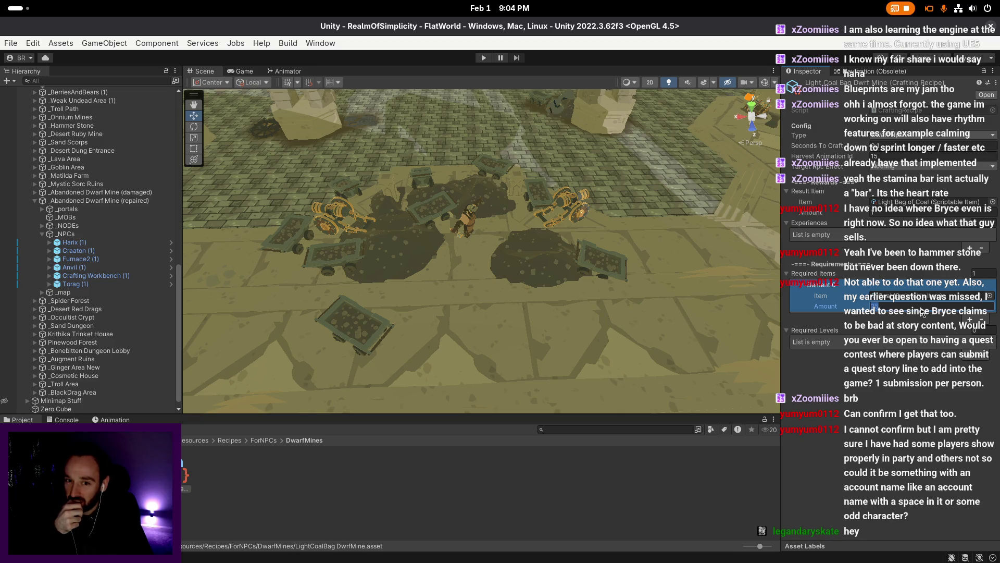
{"action": "type", "text": "20"}
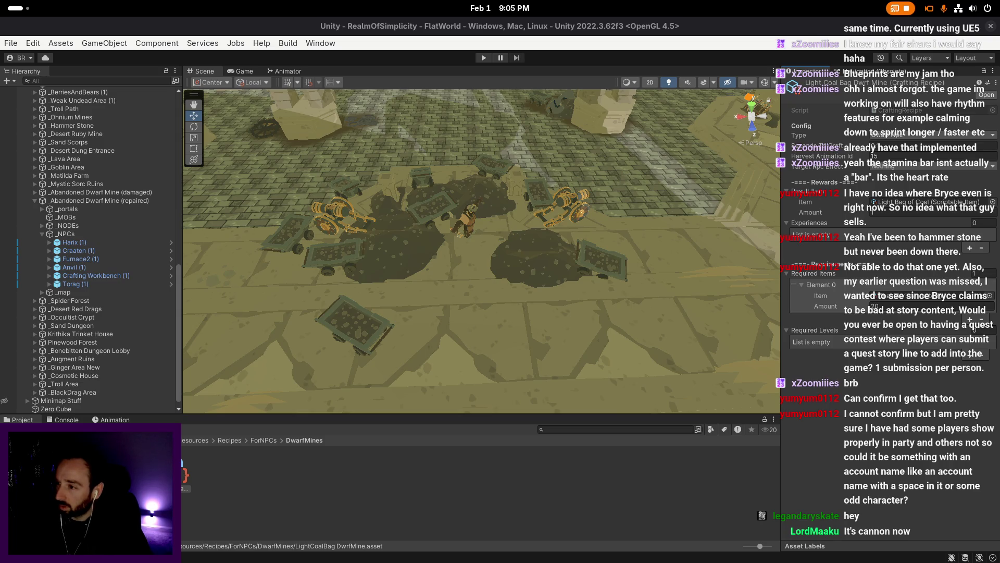
{"action": "key", "text": "super"}
{"action": "key", "text": "super"}
{"action": "key", "text": "super"}
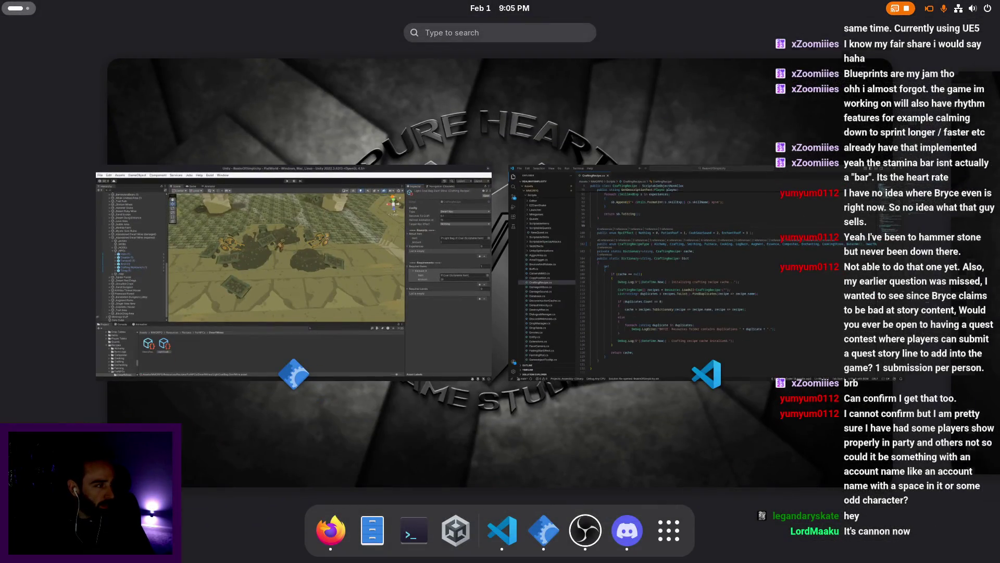
- Move the scene camera in and out to look over the mine carts
{"action": "key", "text": "super"}
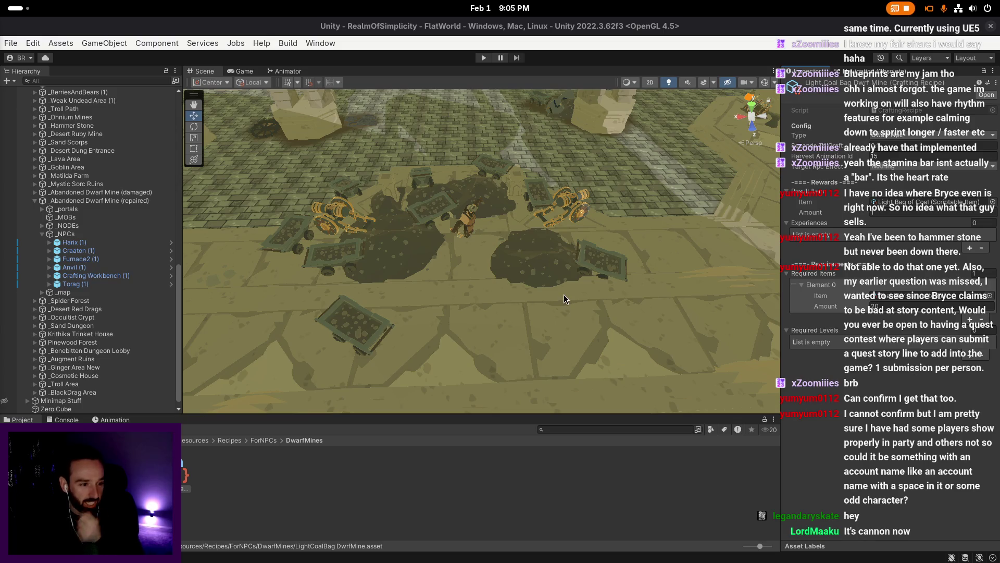
{"action": "right_click", "coordinate": [579, 286]}
{"action": "scroll", "coordinate": [585, 276], "scroll_direction": "up", "scroll_amount": 2}
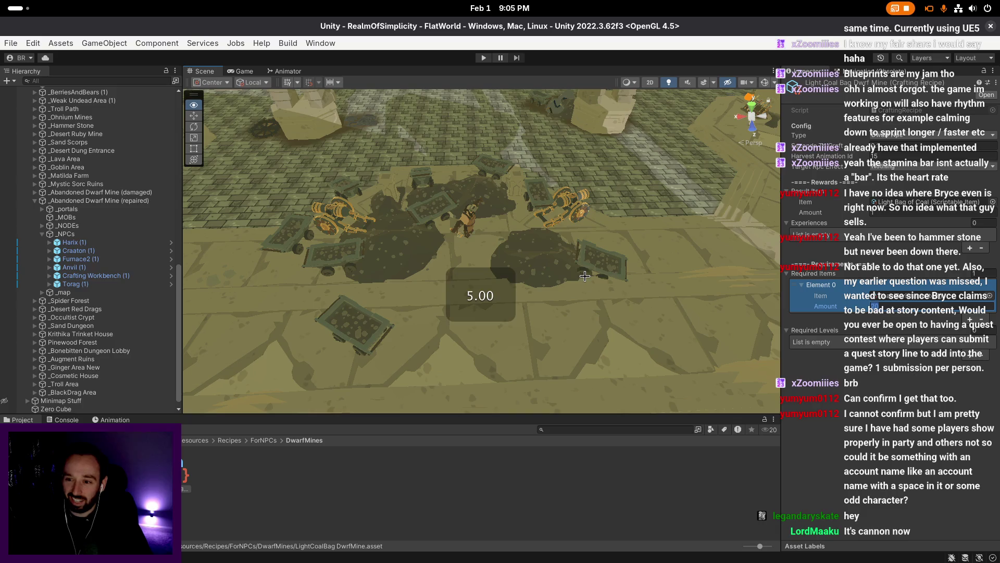
{"action": "right_click", "coordinate": [640, 300]}
{"action": "key", "text": "w"}
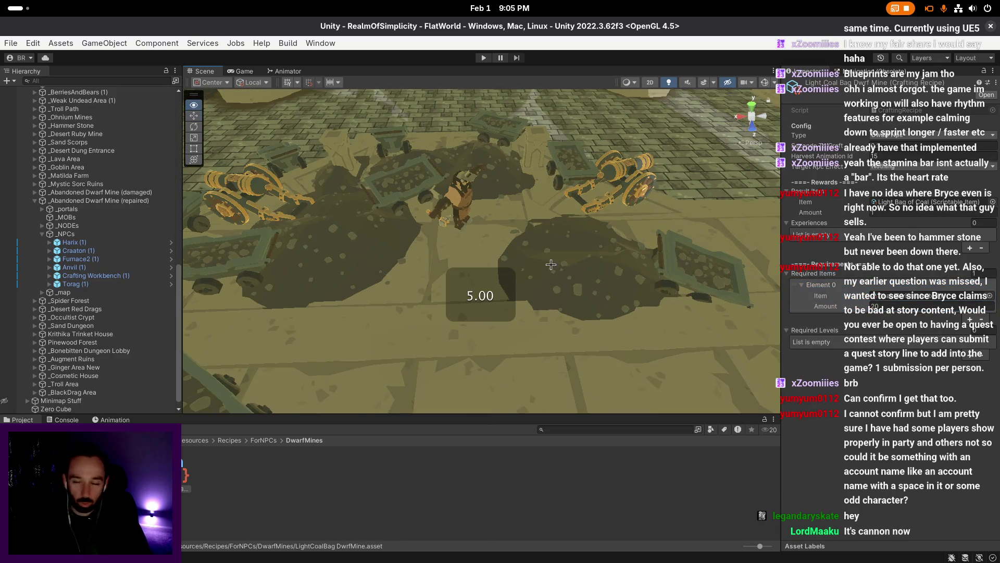
{"action": "key", "text": "s"}
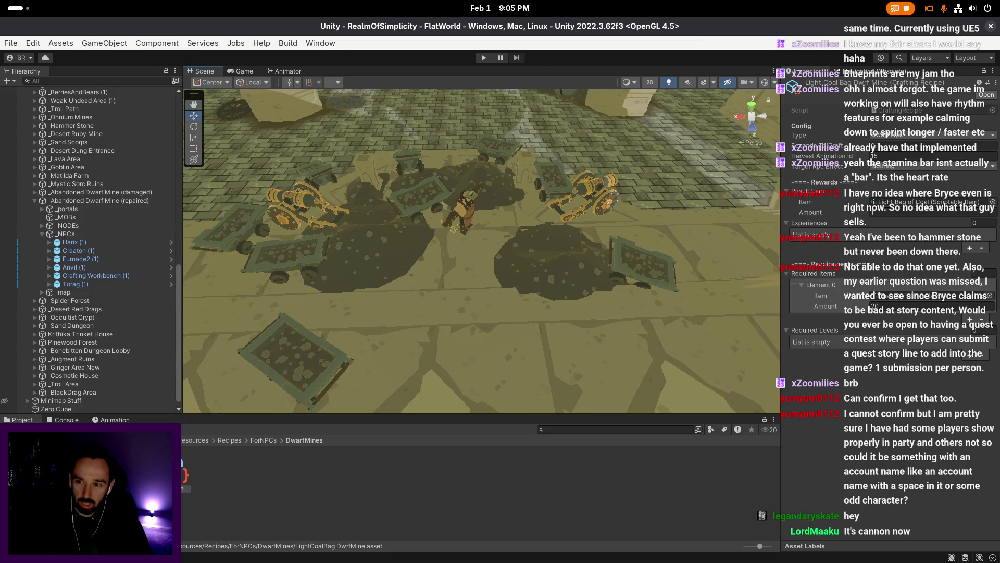
{"action": "right_click", "coordinate": [445, 342]}
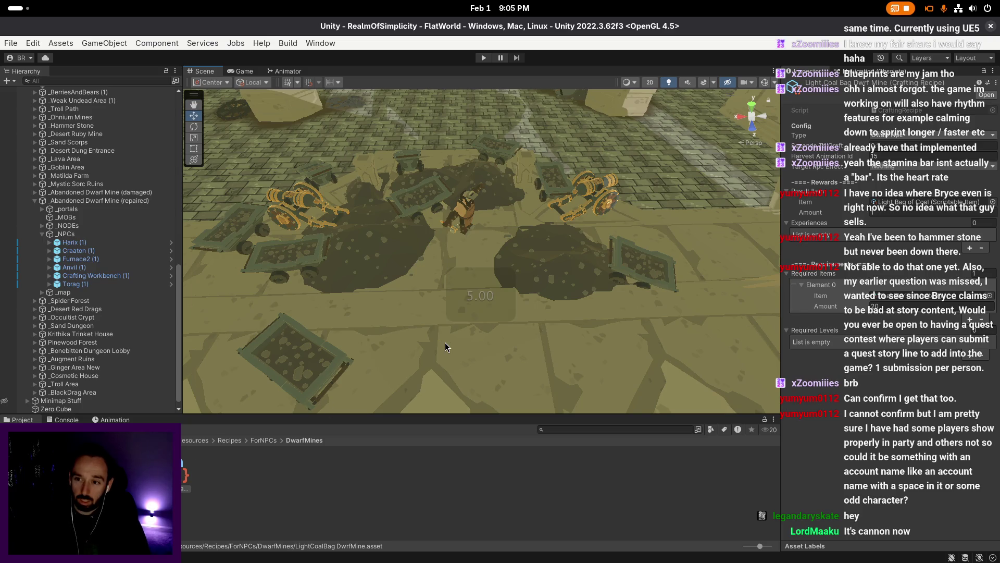
{"action": "right_click", "coordinate": [445, 342]}
{"action": "right_click", "coordinate": [442, 342]}
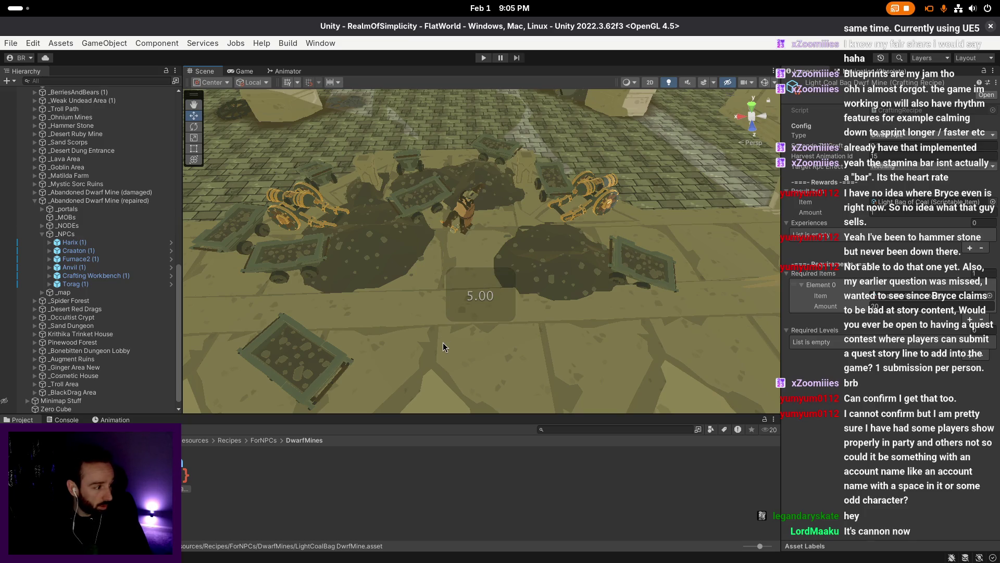
{"action": "right_click", "coordinate": [443, 342]}
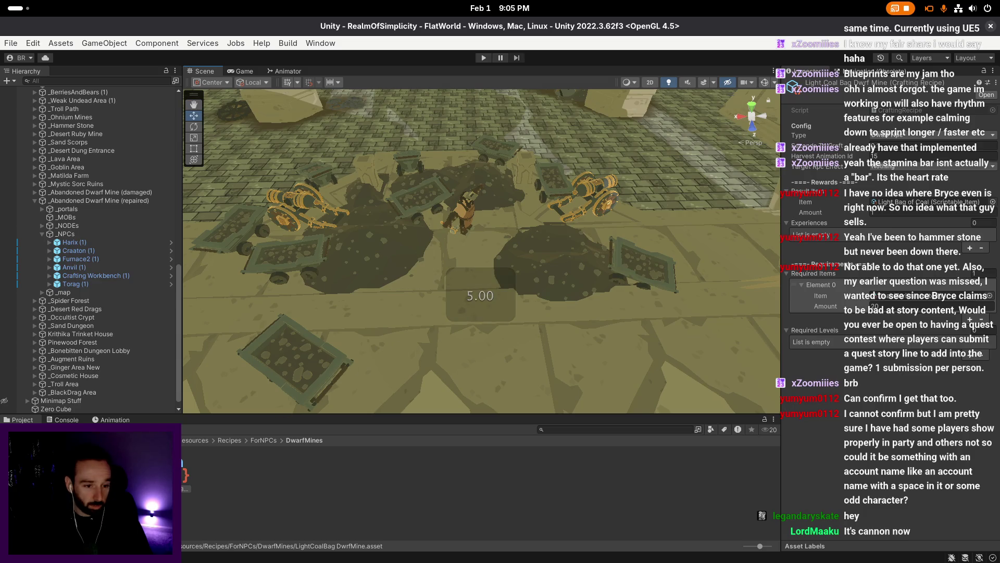
- Open HeavyCoalBag DwrfMine and remove its second required item entry (Element 1)
{"action": "left_click", "coordinate": [927, 307]}
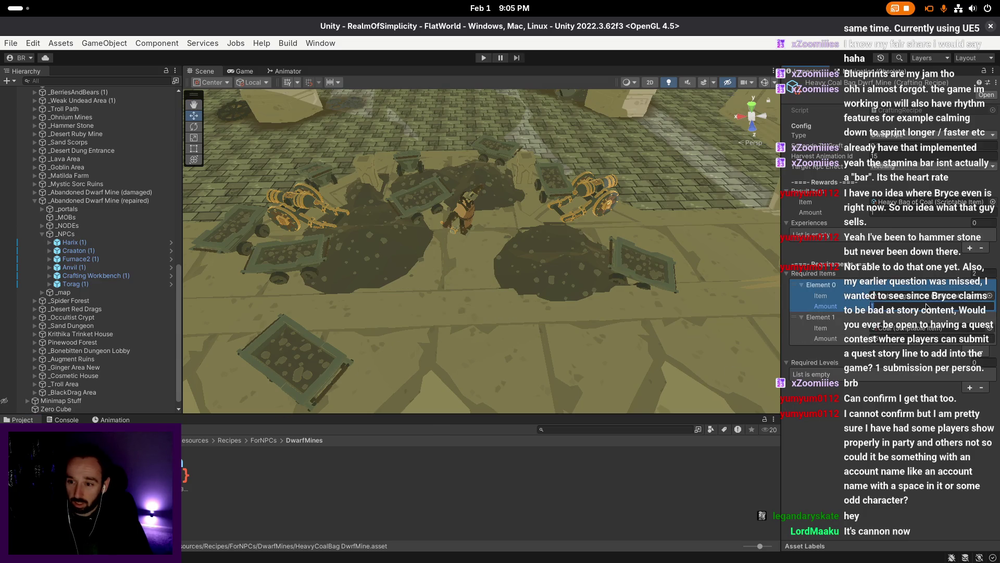
{"action": "left_click", "coordinate": [794, 340]}
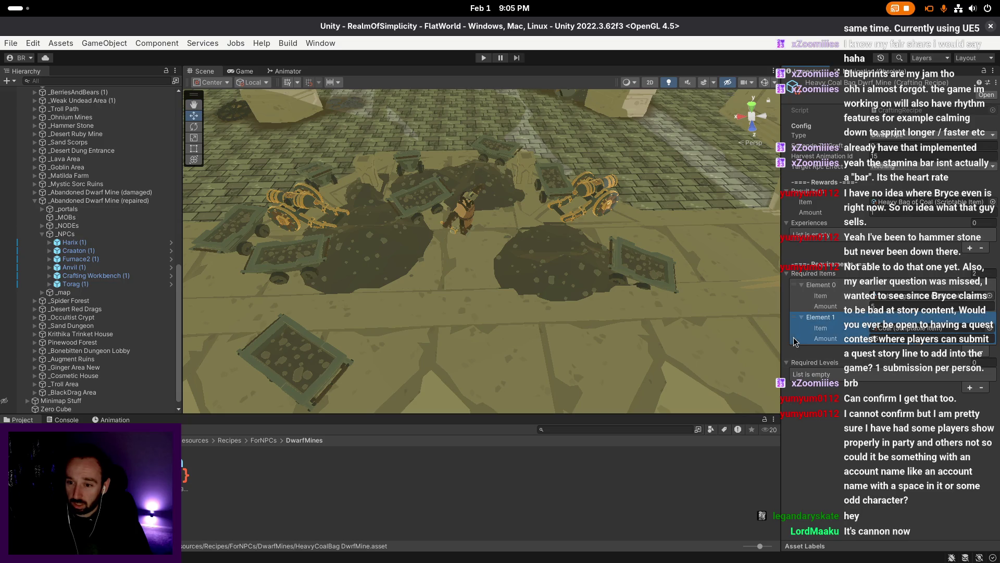
{"action": "left_click", "coordinate": [981, 352]}
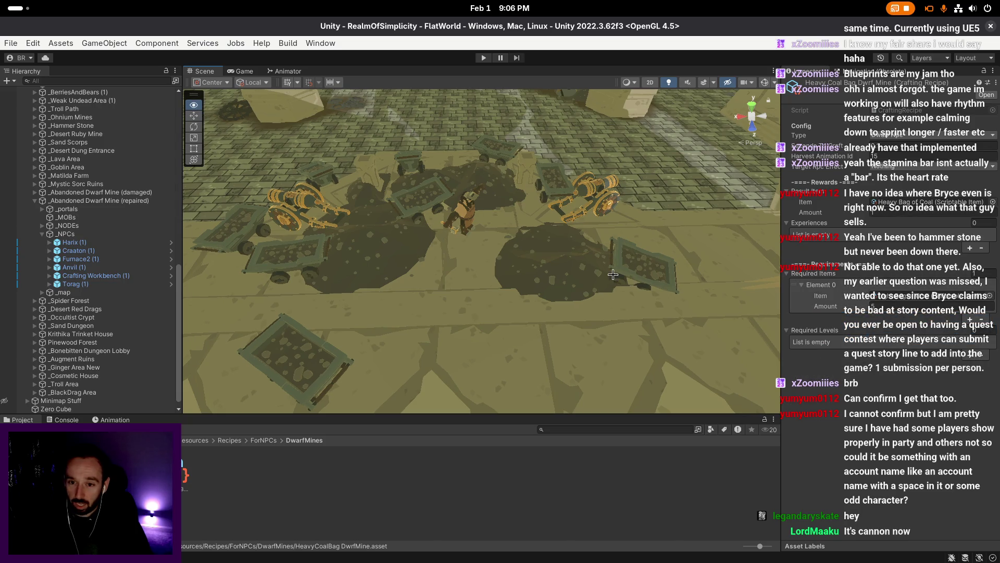
{"action": "scroll", "coordinate": [613, 274], "scroll_direction": "up", "scroll_amount": 2}
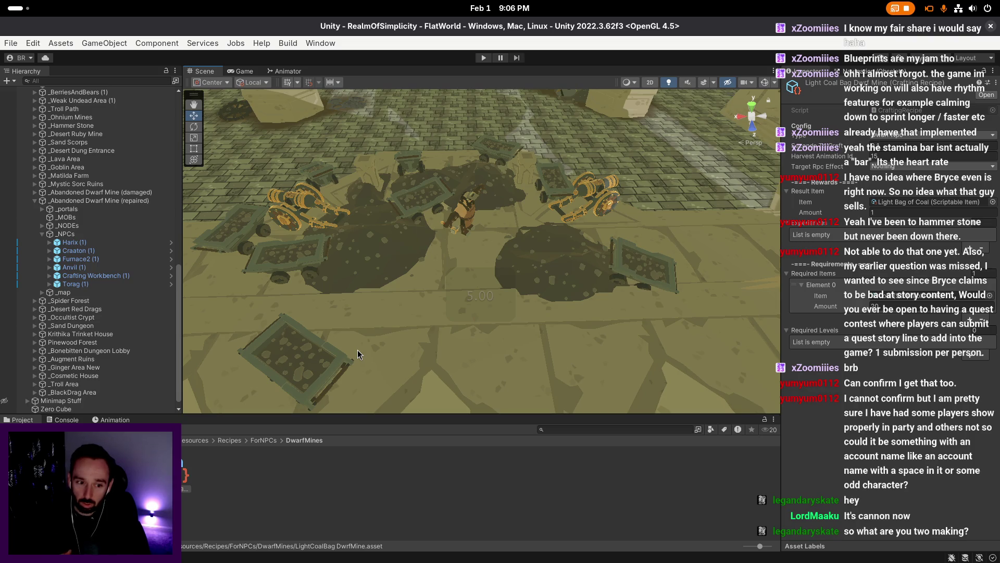
{"action": "scroll", "coordinate": [357, 349], "scroll_direction": "up", "scroll_amount": 1}
- Compare the Heavy and Light coal bag recipes while turning the scene view around the mine
{"action": "key", "text": "Left"}
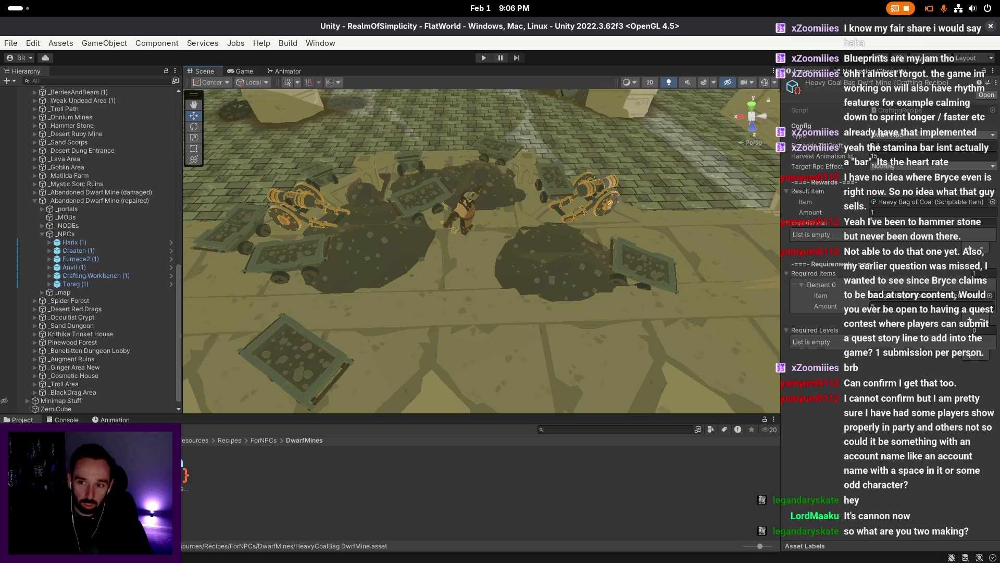
{"action": "key", "text": "Right"}
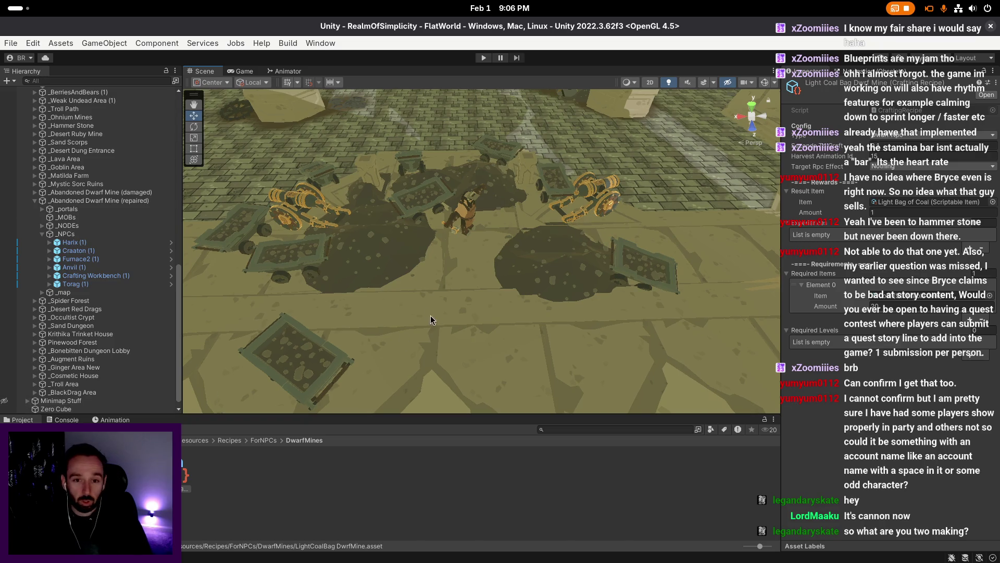
{"action": "scroll", "coordinate": [433, 305], "scroll_direction": "up", "scroll_amount": 1}
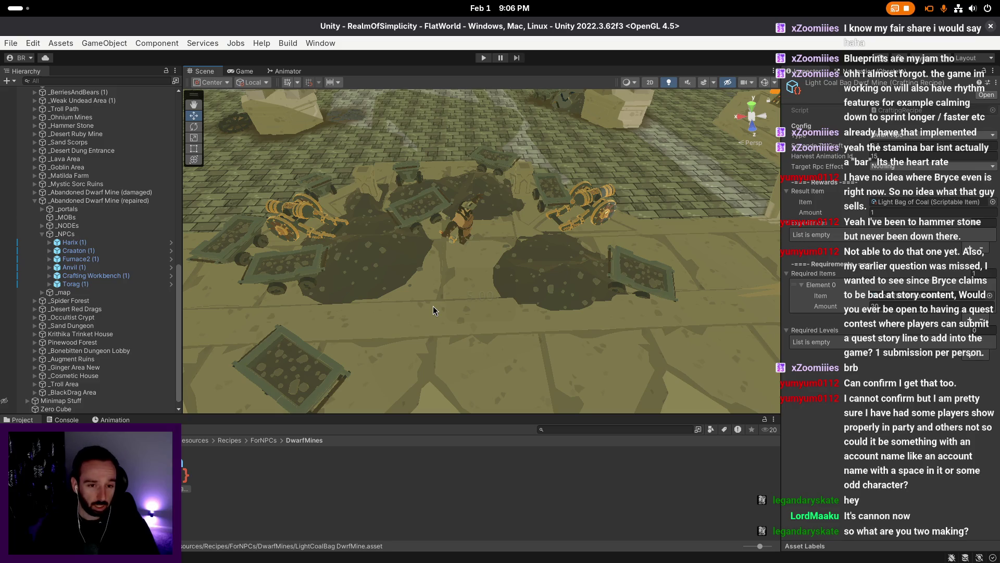
{"action": "mouse_move", "coordinate": [433, 306]}
{"action": "left_mouse_down"}
{"action": "mouse_move", "coordinate": [379, 210]}
{"action": "mouse_move", "coordinate": [526, 297]}
{"action": "left_mouse_up"}
{"action": "scroll", "coordinate": [379, 211], "scroll_direction": "up", "scroll_amount": 1}
{"action": "right_click", "coordinate": [527, 297]}
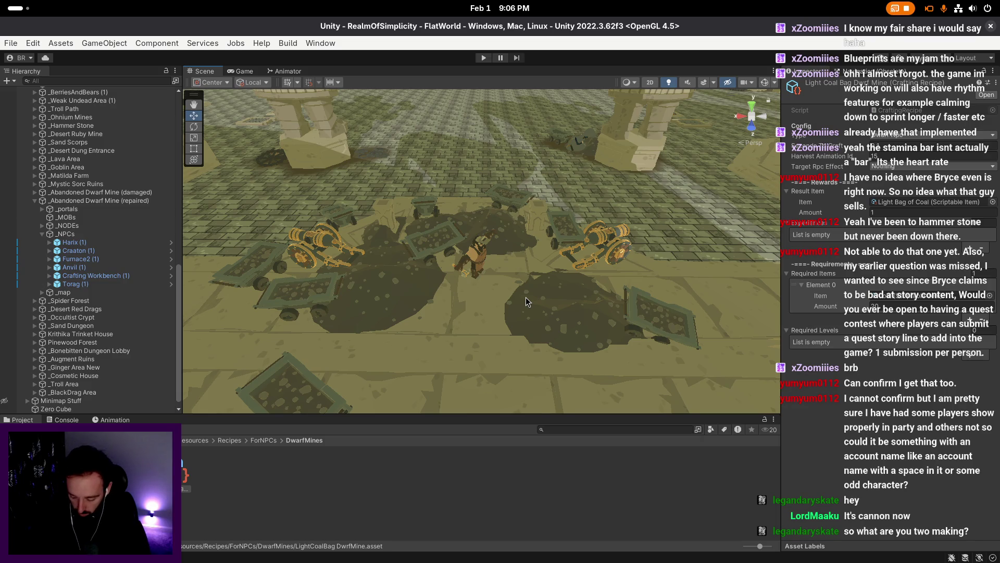
{"action": "right_click", "coordinate": [518, 297]}
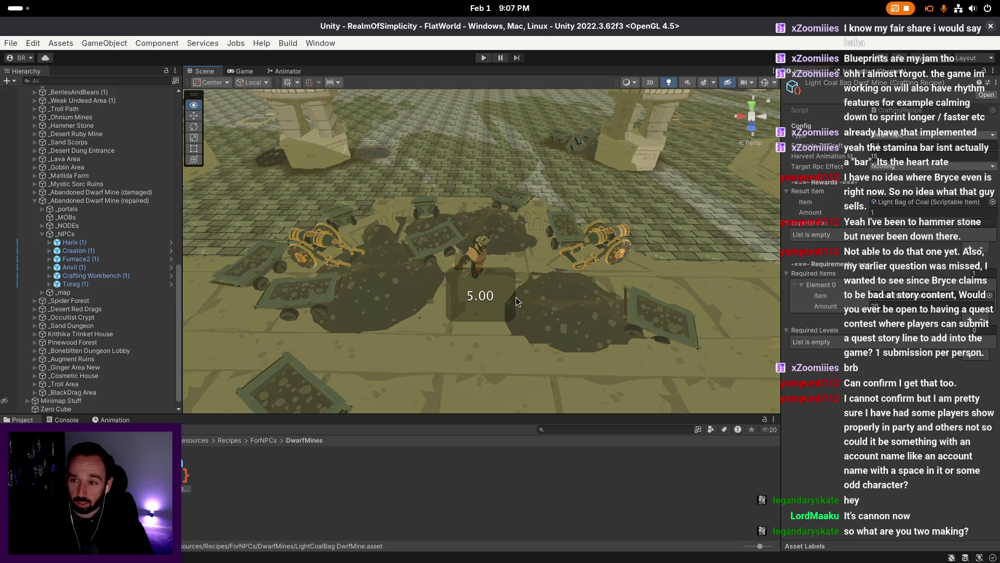
- Inspect the Light Coal Bag recipe, then switch to HeavyCoalBag DwrfMine
{"action": "left_click", "coordinate": [185, 475]}
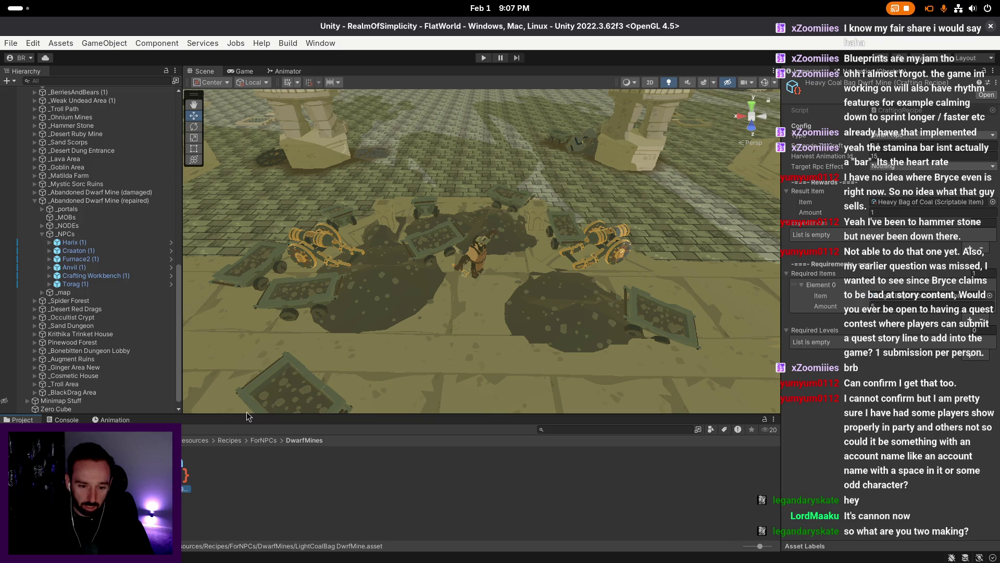
{"action": "right_click", "coordinate": [397, 322]}
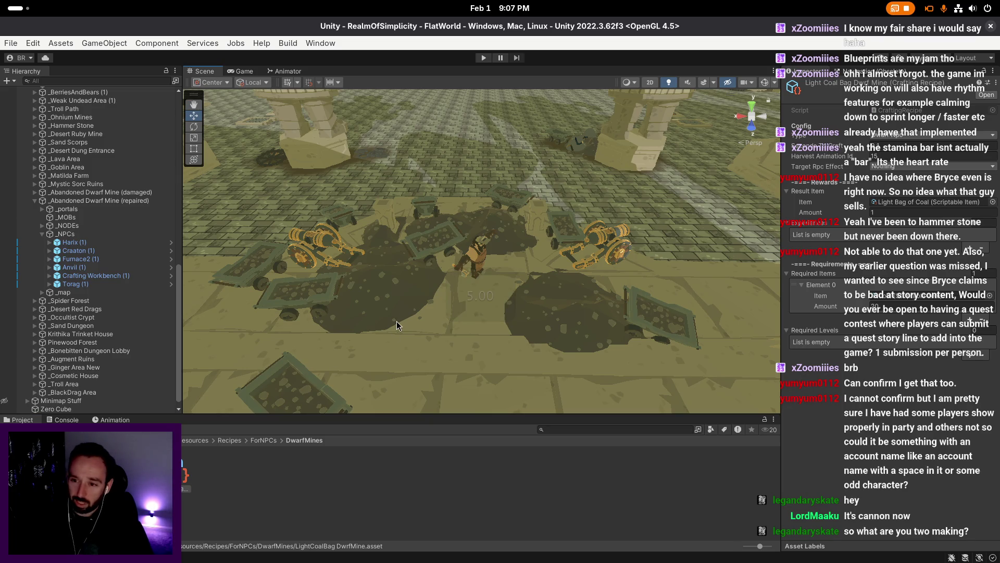
{"action": "key", "text": "Left"}
{"action": "right_click", "coordinate": [394, 342]}
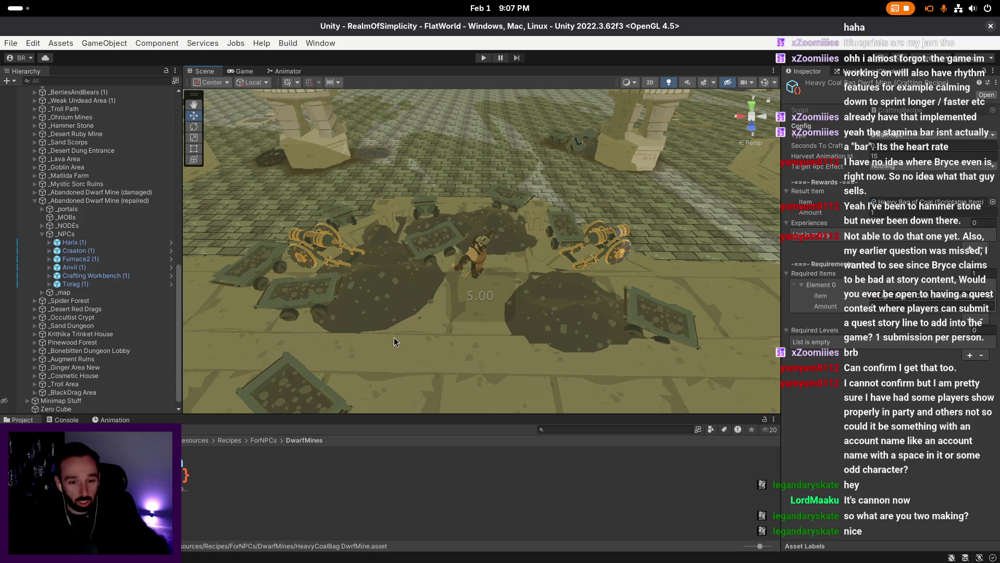
{"action": "left_click_drag", "start_coordinate": [394, 342], "coordinate": [417, 344]}
- Locate the Heavy Bag of Coal result item and compare it with the Light Bag of Coal item
{"action": "left_click", "coordinate": [892, 204]}
{"action": "double_click", "coordinate": [930, 201]}
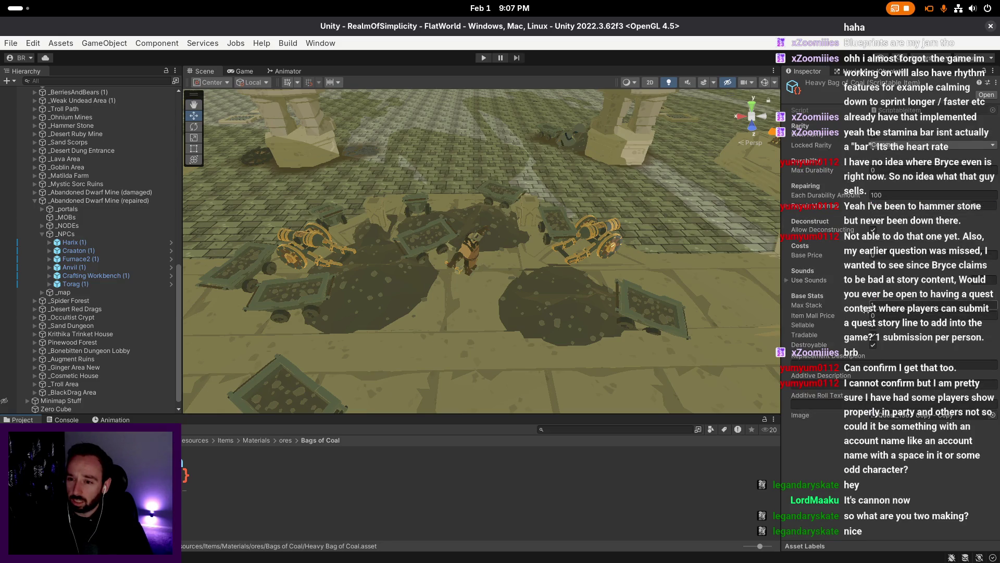
{"action": "left_click", "coordinate": [162, 474]}
{"action": "left_click", "coordinate": [120, 474]}
{"action": "left_click", "coordinate": [162, 474]}
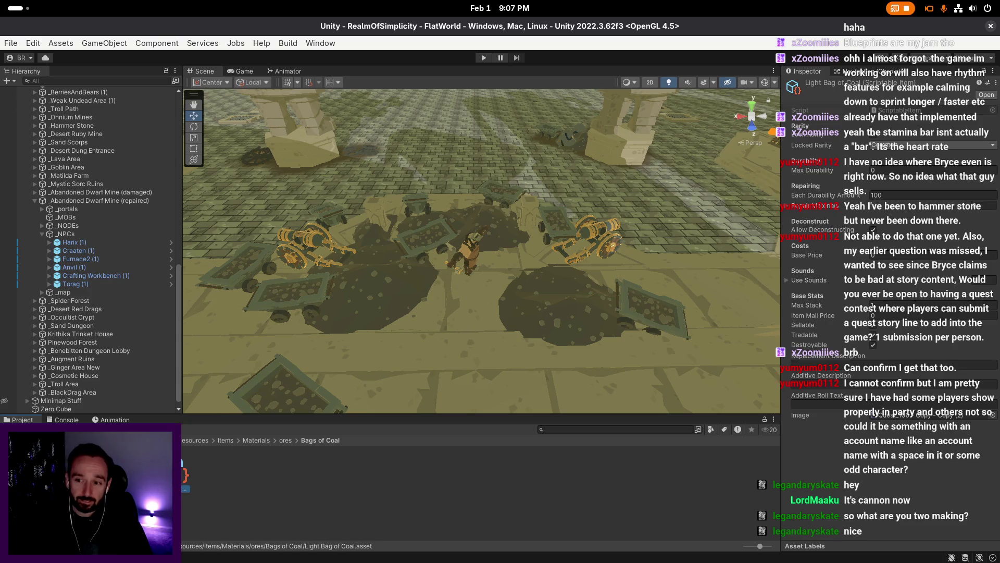
{"action": "scroll", "coordinate": [480, 321], "scroll_direction": "up", "scroll_amount": 2}
{"action": "key", "text": "s"}
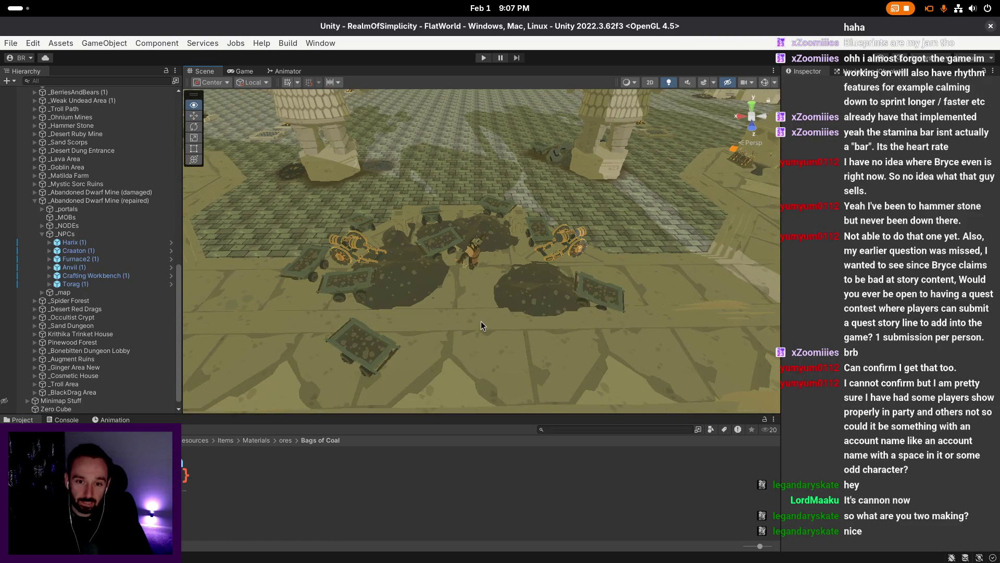
{"action": "key", "text": "s"}
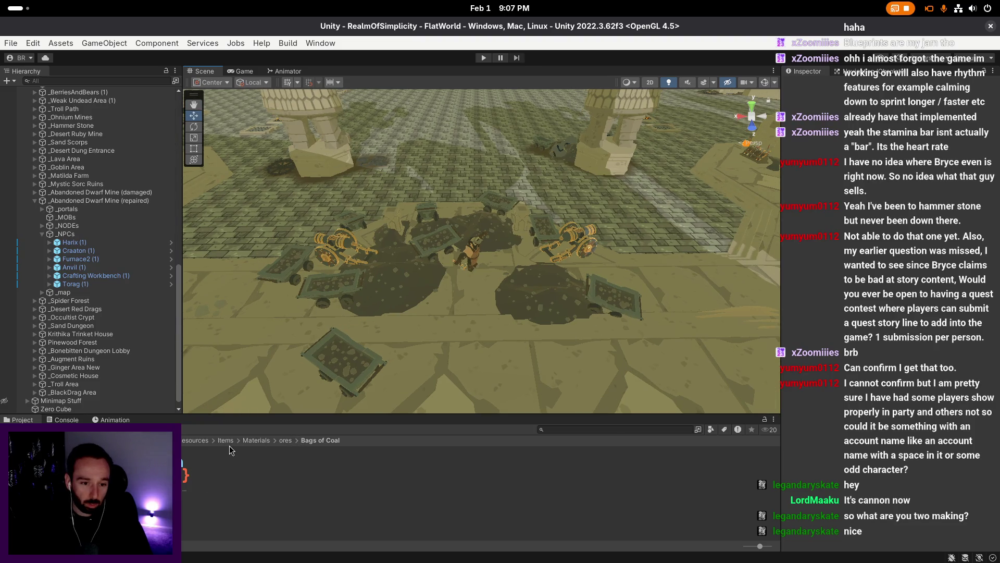
- Navigate to Resources > Recipes > ForNPCs > DwarfMines and select LightCoalBag DwrfMine
{"action": "left_click", "coordinate": [205, 441]}
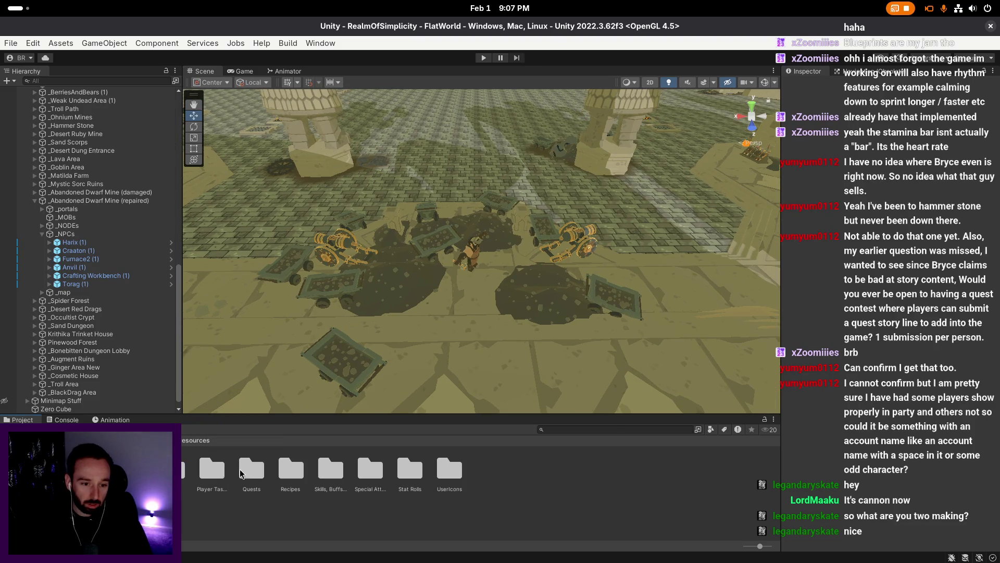
{"action": "double_click", "coordinate": [306, 472]}
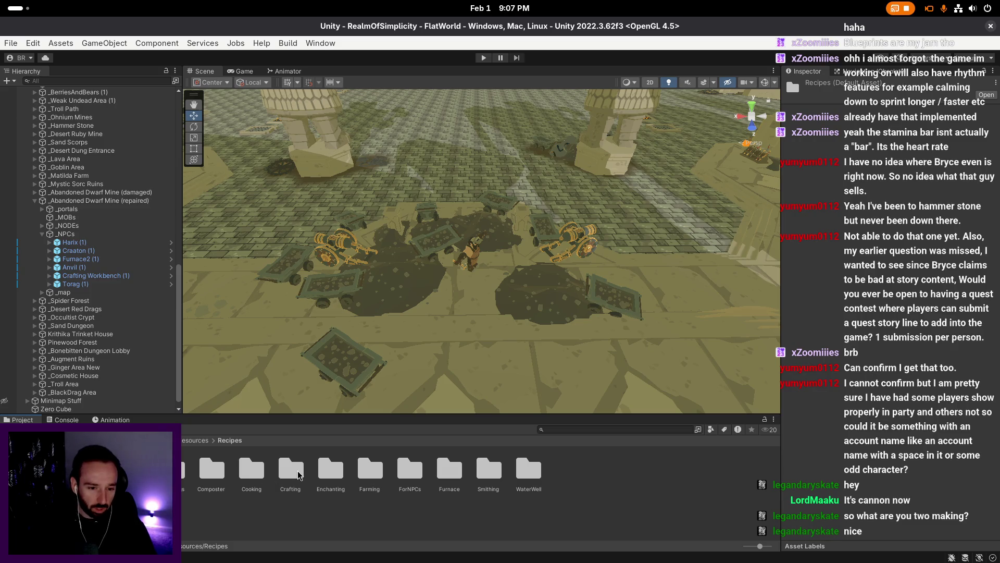
{"action": "double_click", "coordinate": [410, 471]}
{"action": "double_click", "coordinate": [162, 472]}
{"action": "left_click", "coordinate": [167, 472]}
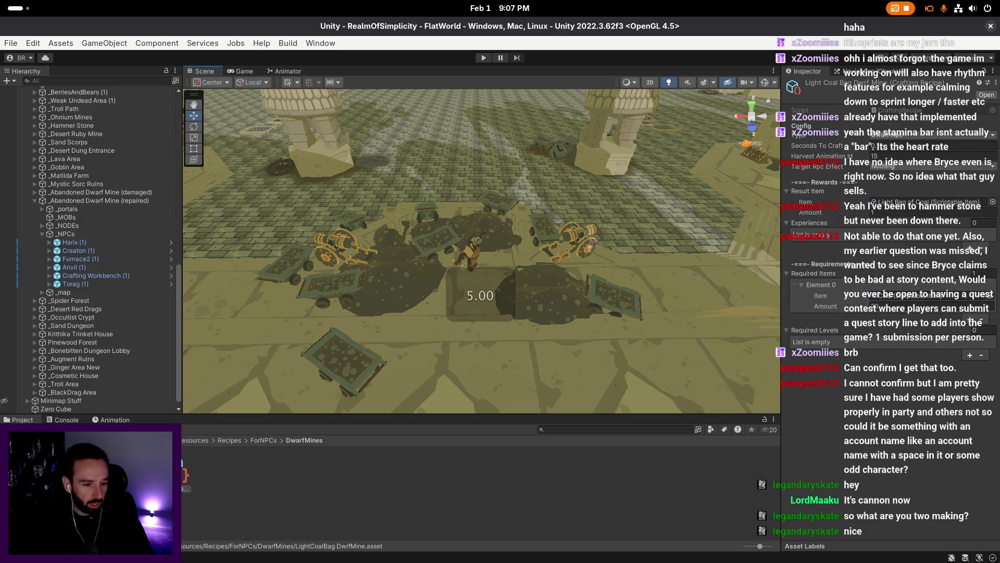
- Duplicate HeavyCoalBag DwrfMine and rename the copy DwarfGauntlet DwrfMine
{"action": "key", "text": "Left"}
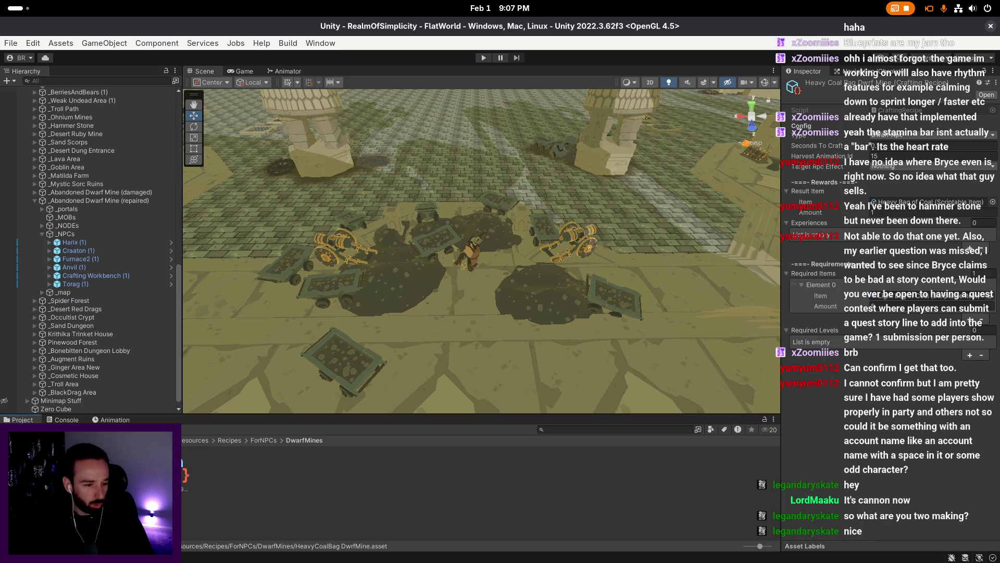
{"action": "key", "text": "ctrl+d"}
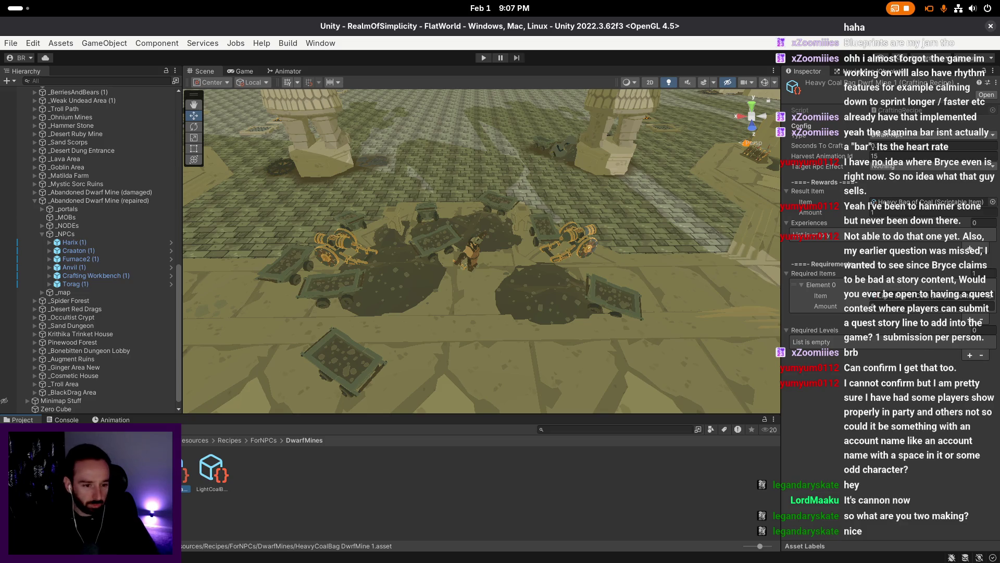
{"action": "key", "text": "F2"}
{"action": "key", "text": "BackSpace"}
{"action": "key", "text": "BackSpace"}
{"action": "key", "text": "BackSpace"}
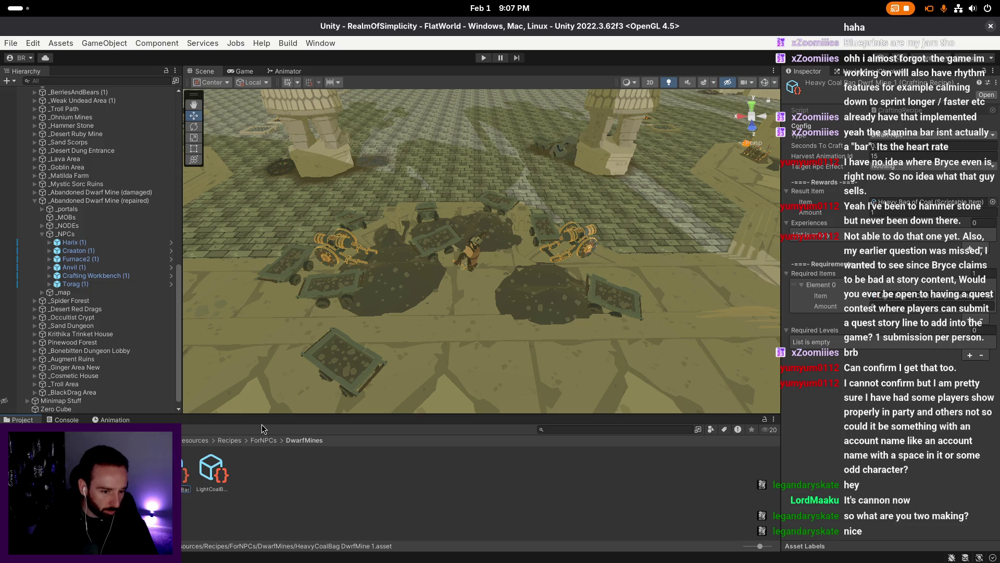
{"action": "key", "text": "BackSpace"}
{"action": "key", "text": "BackSpace"}
{"action": "key", "text": "BackSpace"}
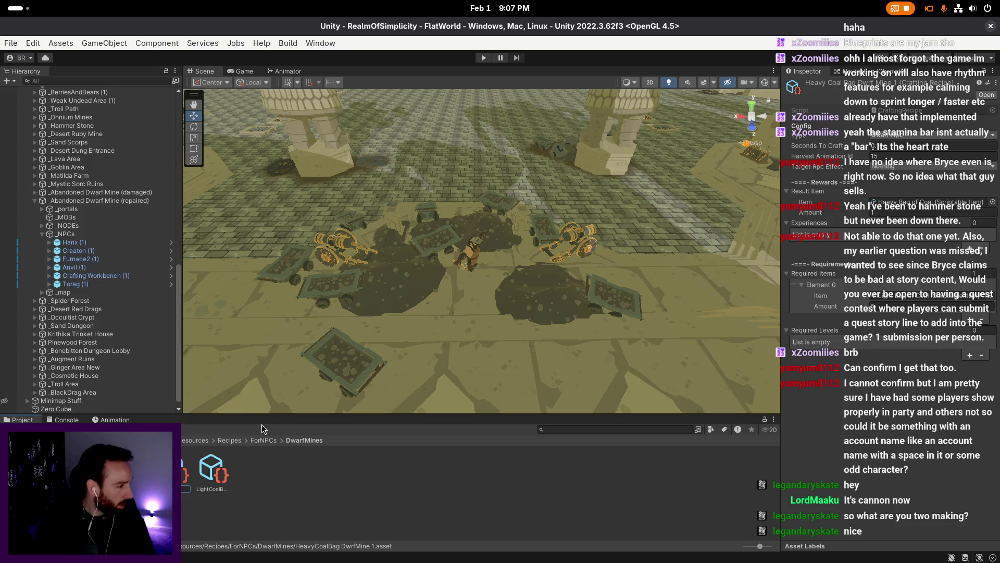
{"action": "type", "text": "Min"}
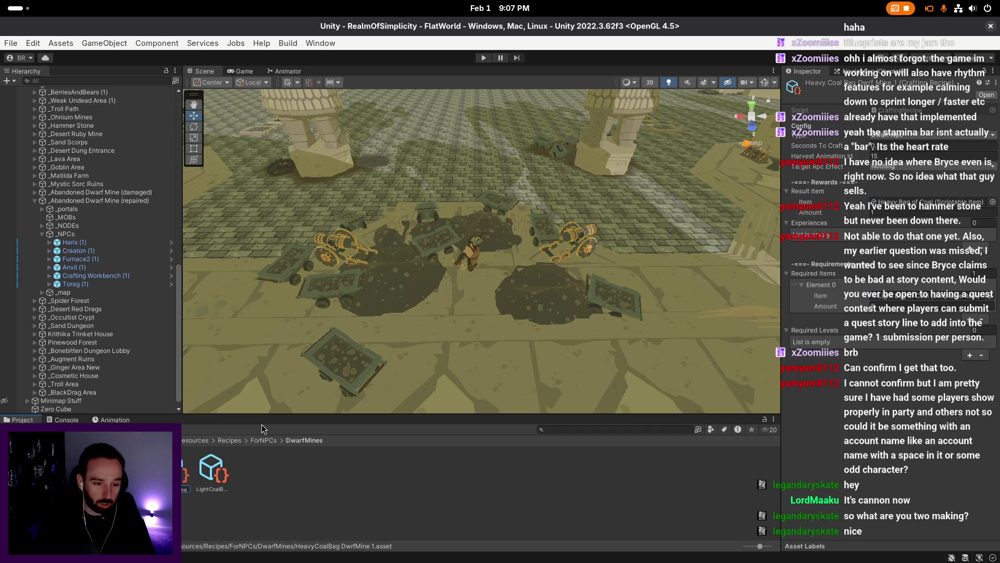
{"action": "type", "text": "DwrfM"}
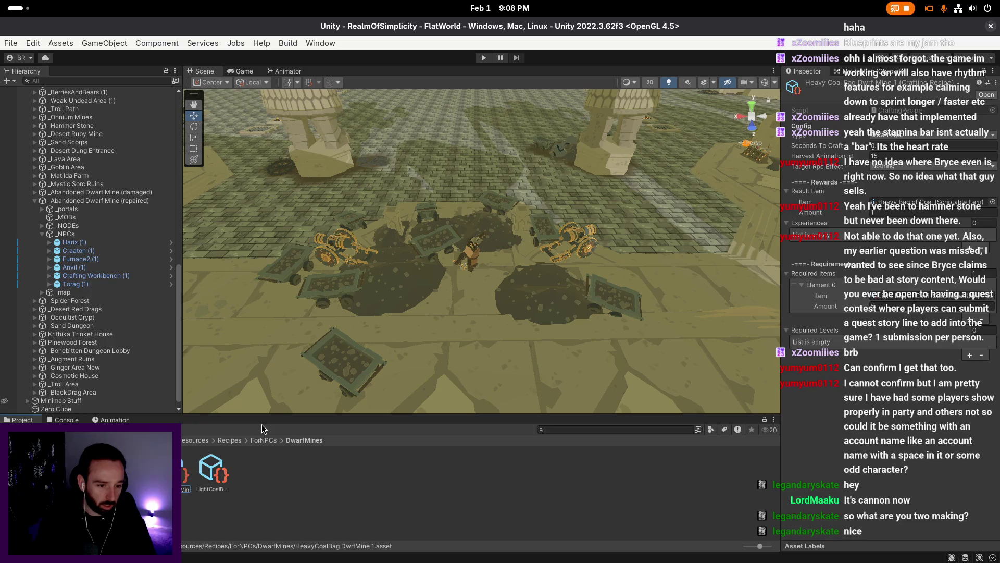
{"action": "type", "text": "let"}
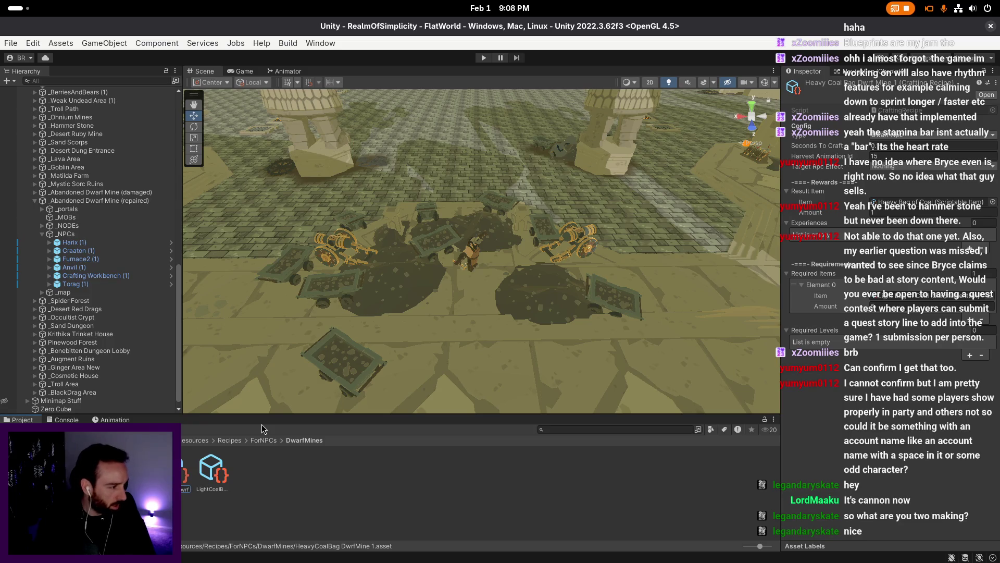
{"action": "key", "text": "Return"}
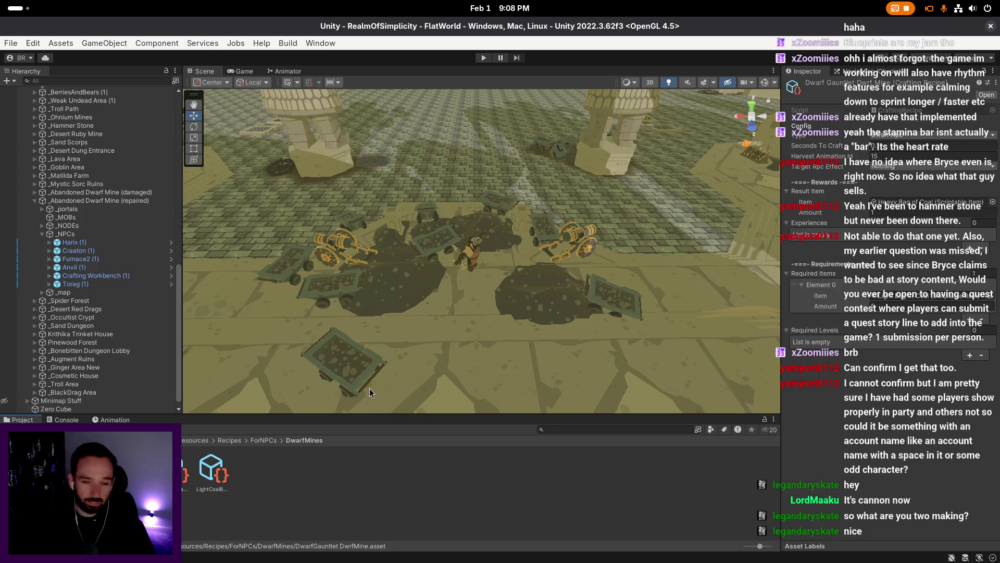
- Set the DwarfGauntlet DwrfMine recipe's result item to Dwarven Gauntlets
{"action": "left_click", "coordinate": [994, 205]}
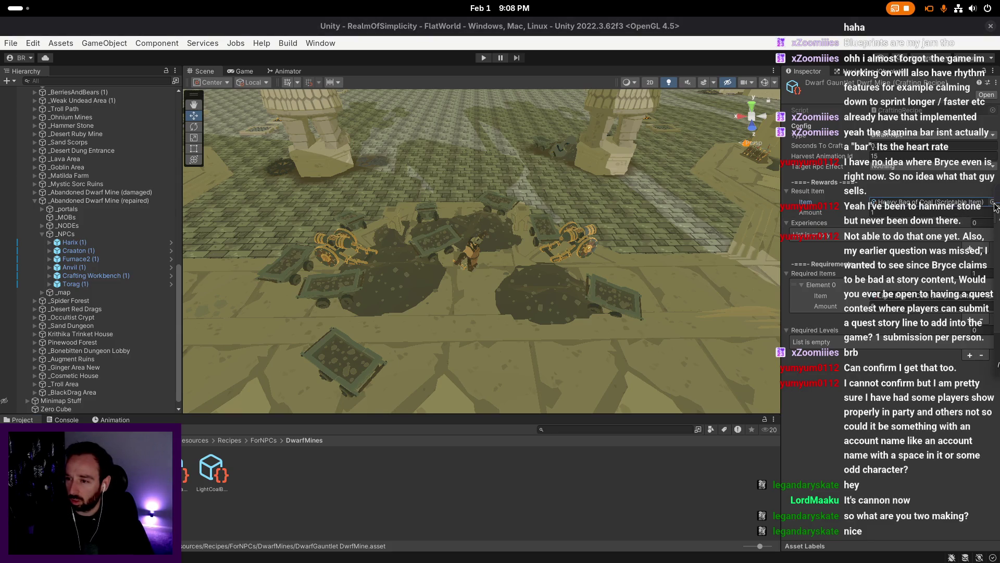
{"action": "key", "text": "Return"}
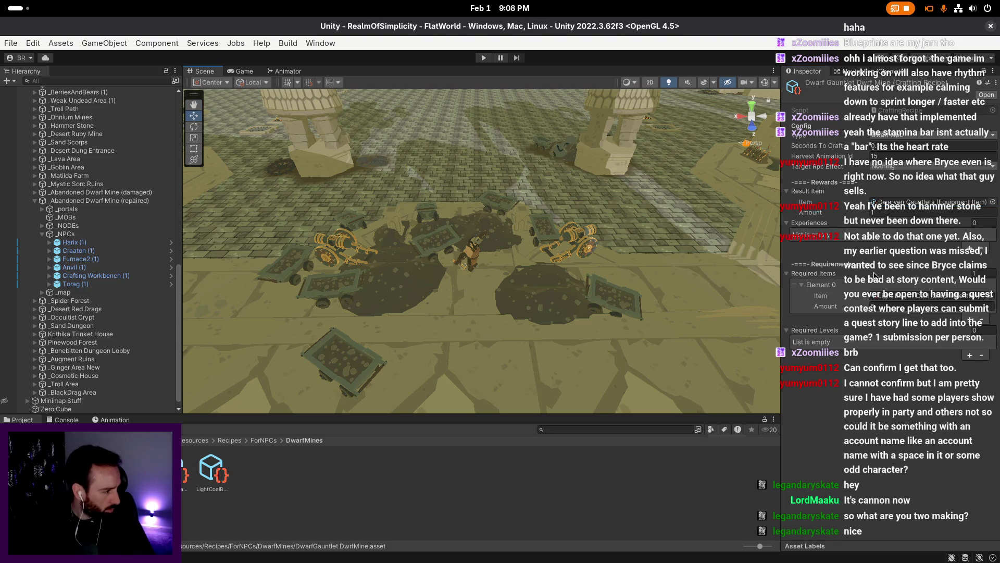
{"action": "key", "text": "alt"}
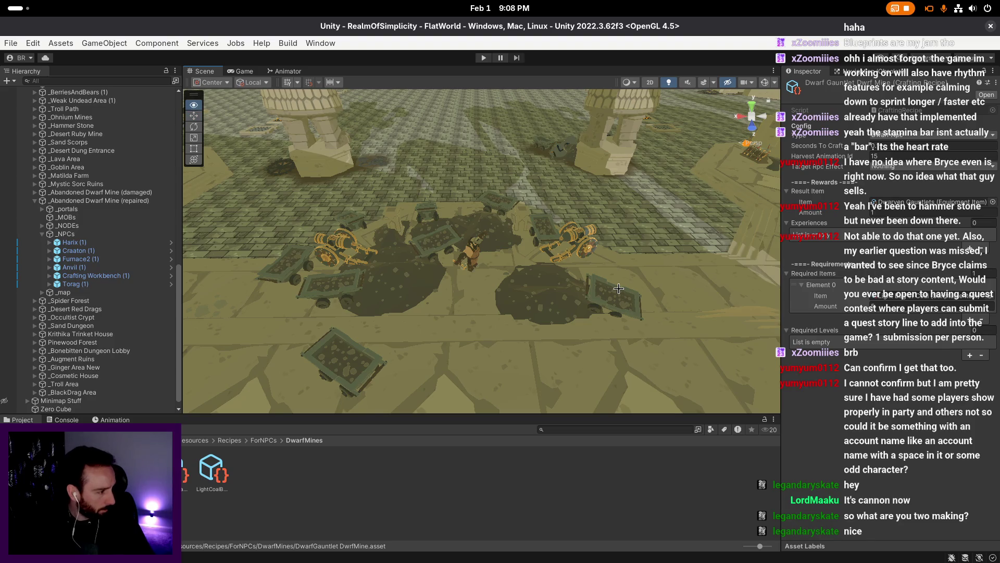
{"action": "scroll", "coordinate": [619, 289], "scroll_direction": "up", "scroll_amount": 1}
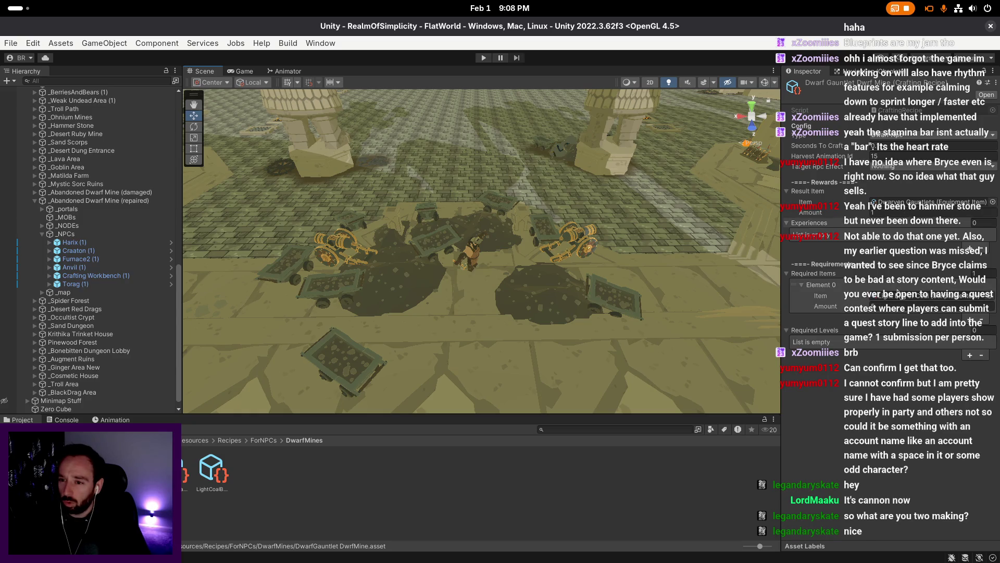
- Review the first required item entry, then duplicate the recipe as DwarfGauntlet DwrfMine 1
{"action": "left_click", "coordinate": [992, 295]}
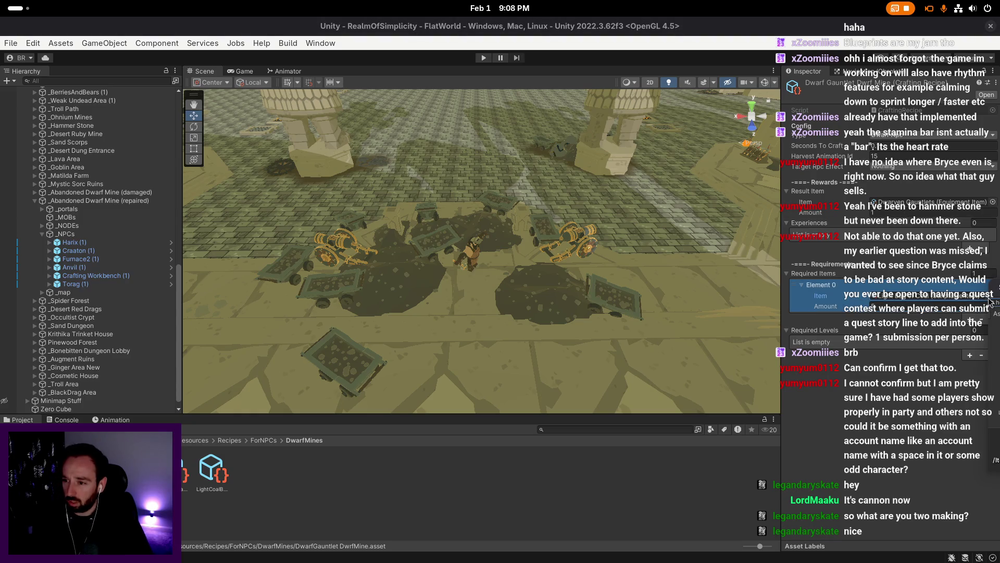
{"action": "right_click", "coordinate": [652, 271]}
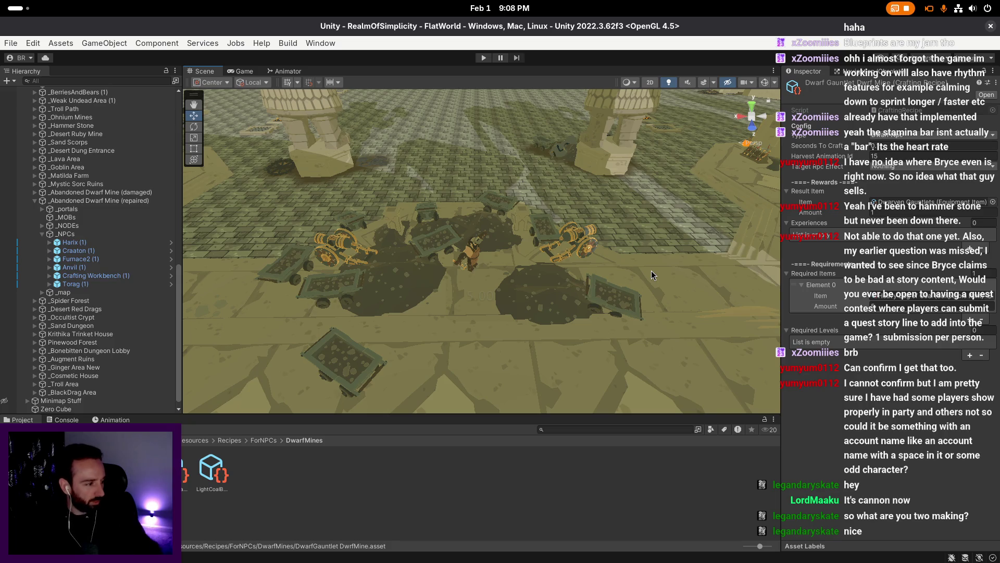
{"action": "right_click", "coordinate": [651, 270]}
{"action": "left_click", "coordinate": [889, 302]}
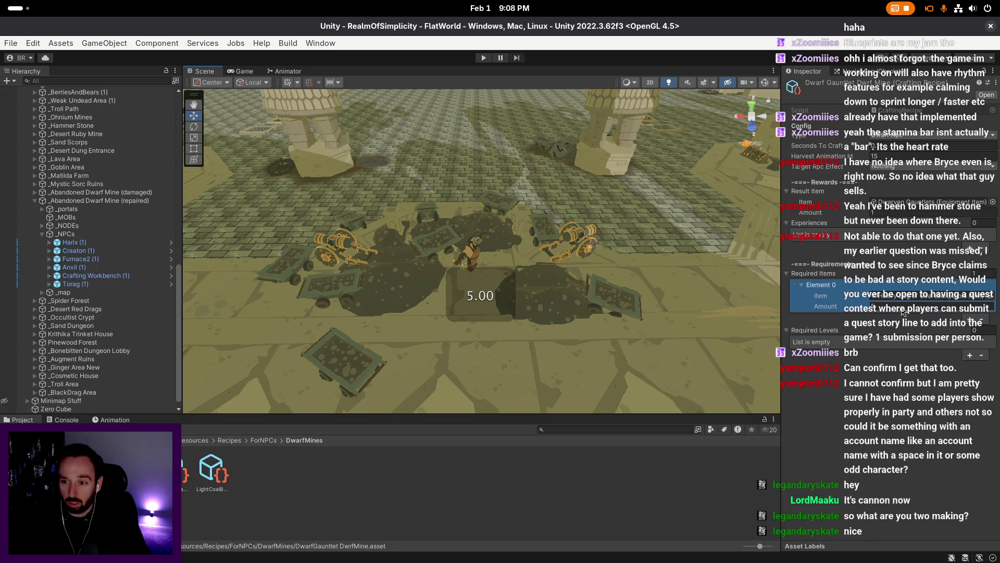
{"action": "right_click", "coordinate": [680, 264]}
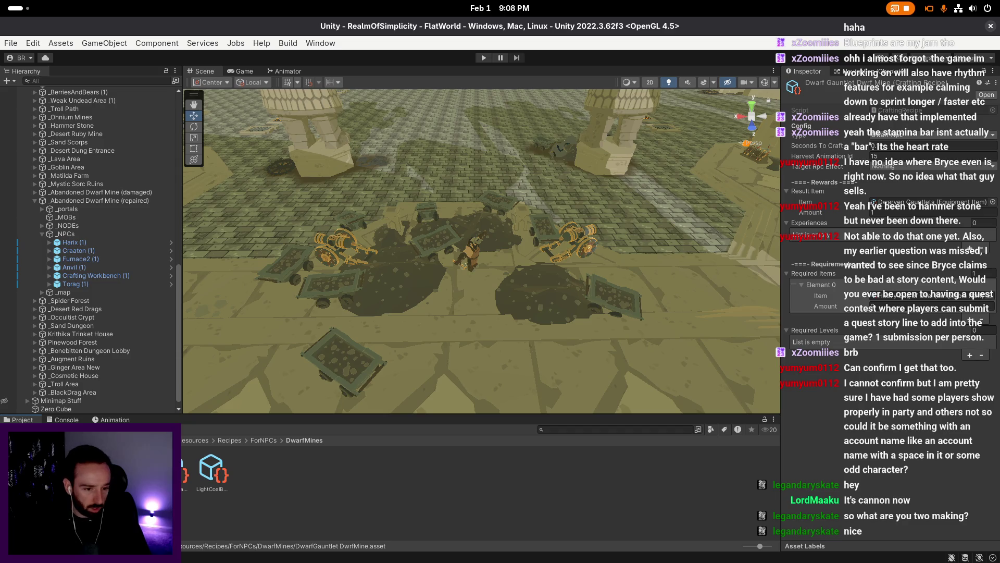
{"action": "key", "text": "ctrl+d"}
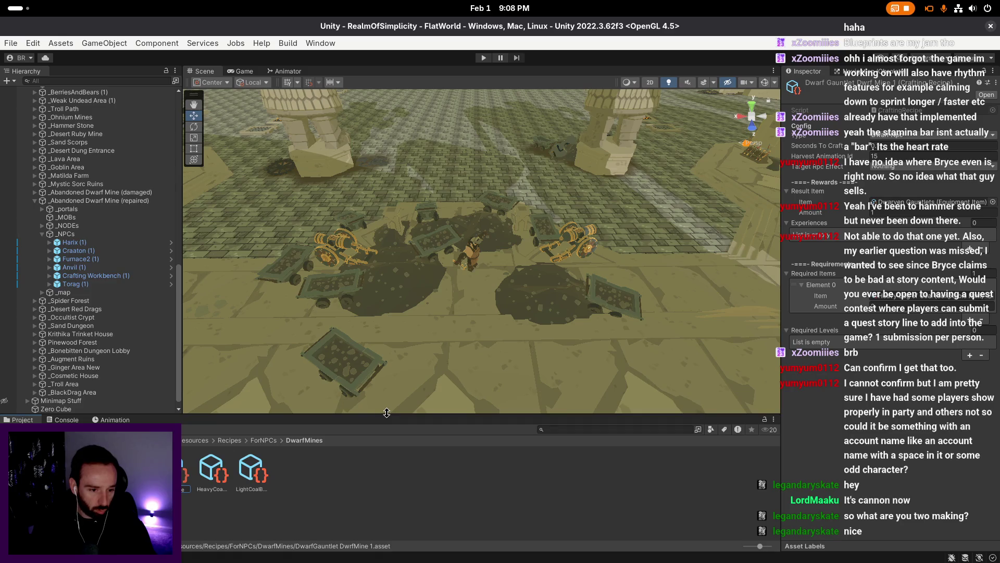
- Rename the copy MeltGauntlet DwrfMine and set its result item to Melting Gauntlets
{"action": "key", "text": "BackSpace"}
{"action": "key", "text": "BackSpace"}
{"action": "key", "text": "BackSpace"}
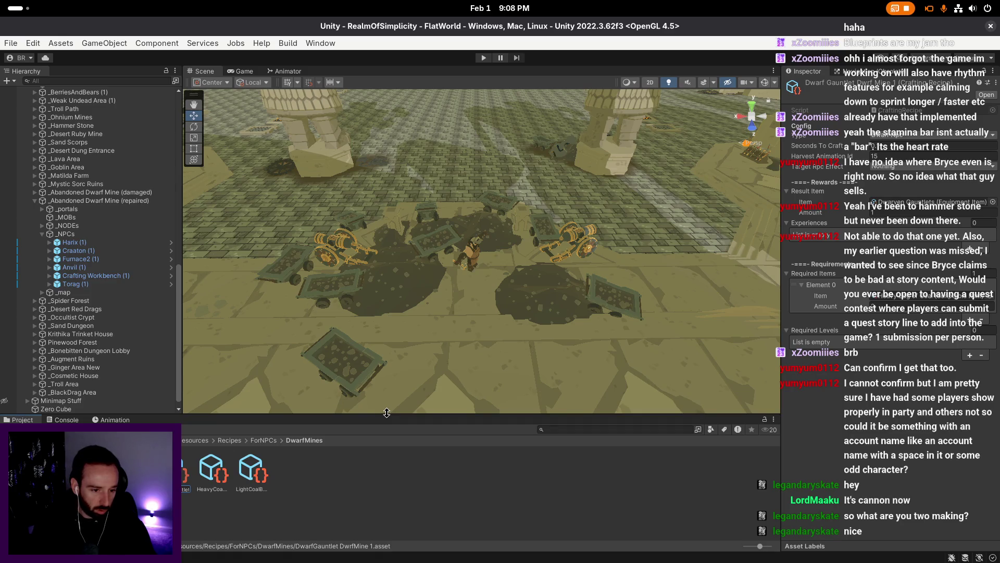
{"action": "key", "text": "Return"}
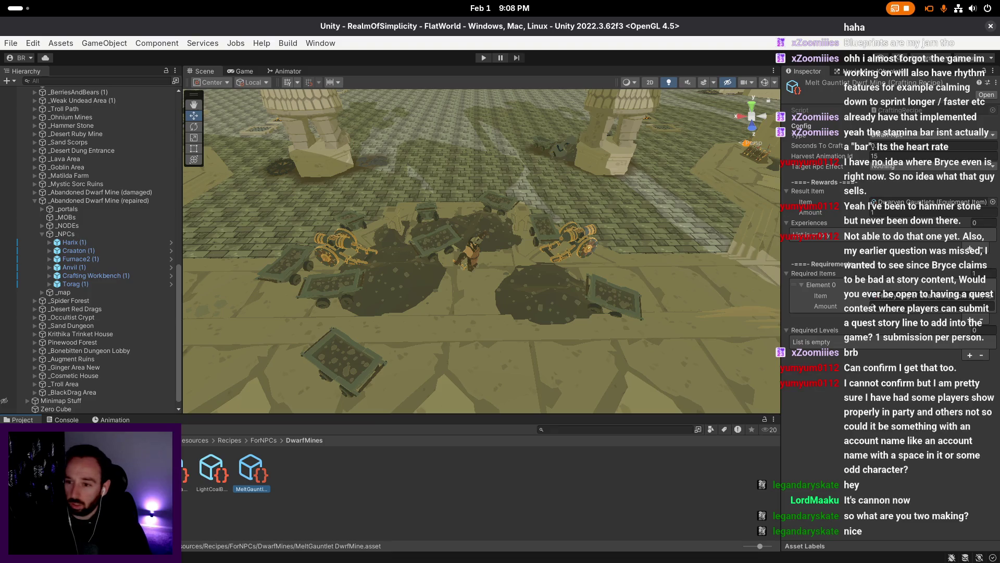
{"action": "left_click", "coordinate": [994, 203]}
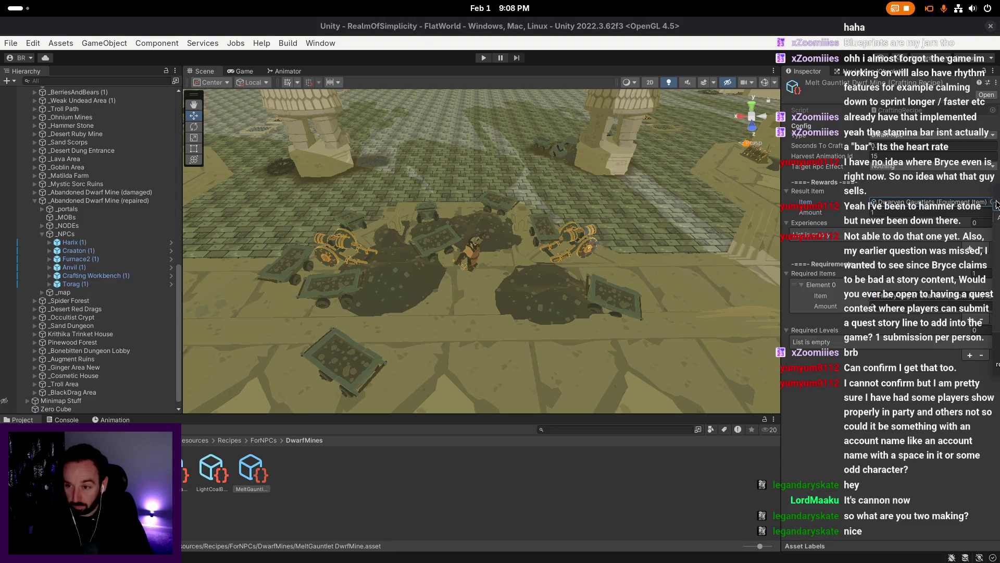
{"action": "key", "text": "Return"}
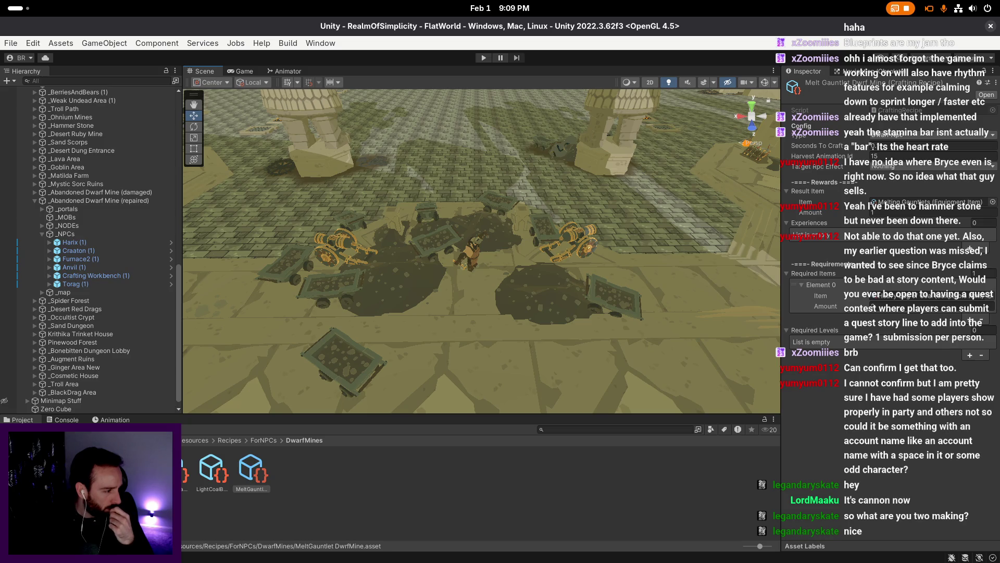
{"action": "key", "text": "super"}
{"action": "type", "text": "calc"}
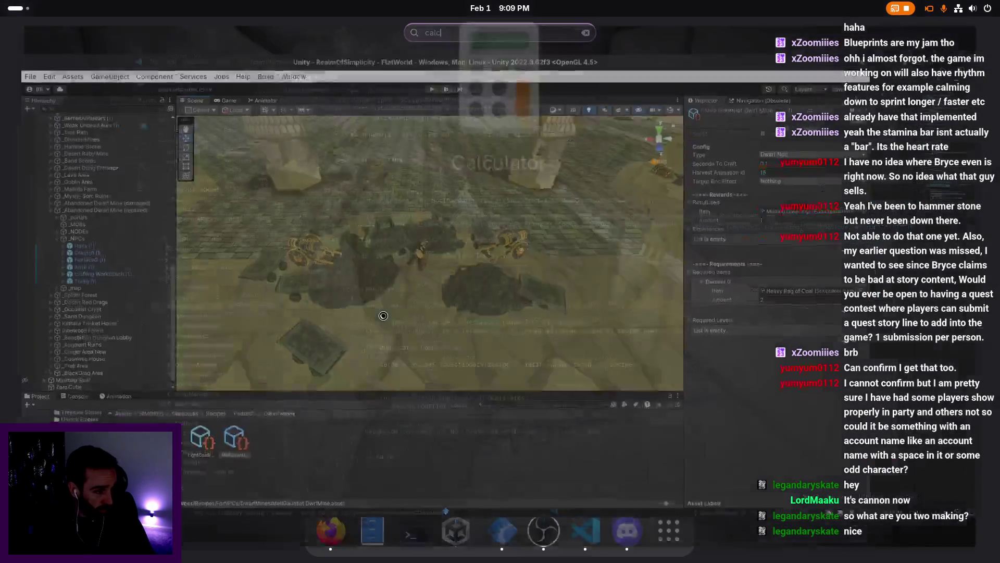
{"action": "type", "text": "50*20"}
{"action": "key", "text": "Return"}
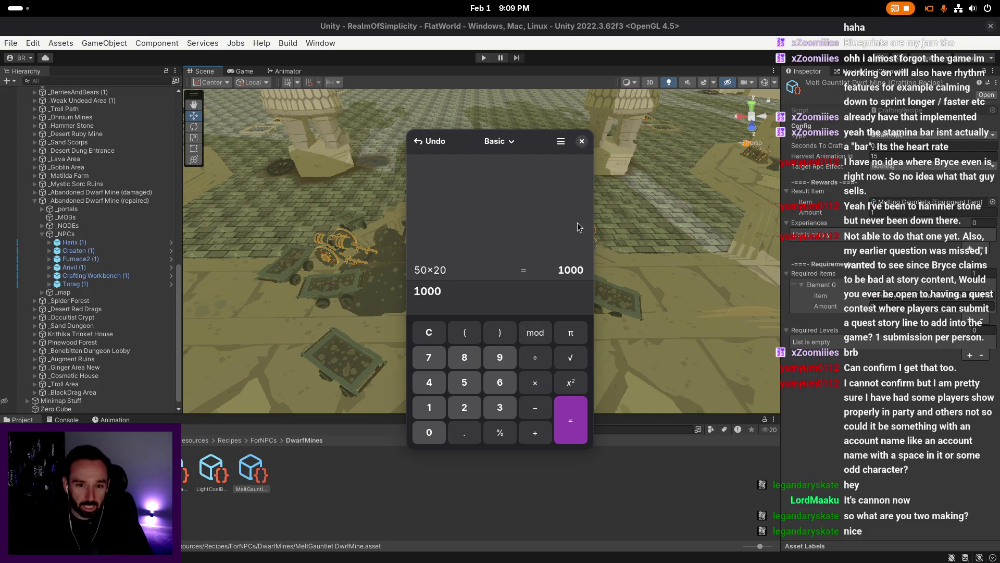
{"action": "left_click", "coordinate": [582, 141]}
{"action": "left_click", "coordinate": [906, 307]}
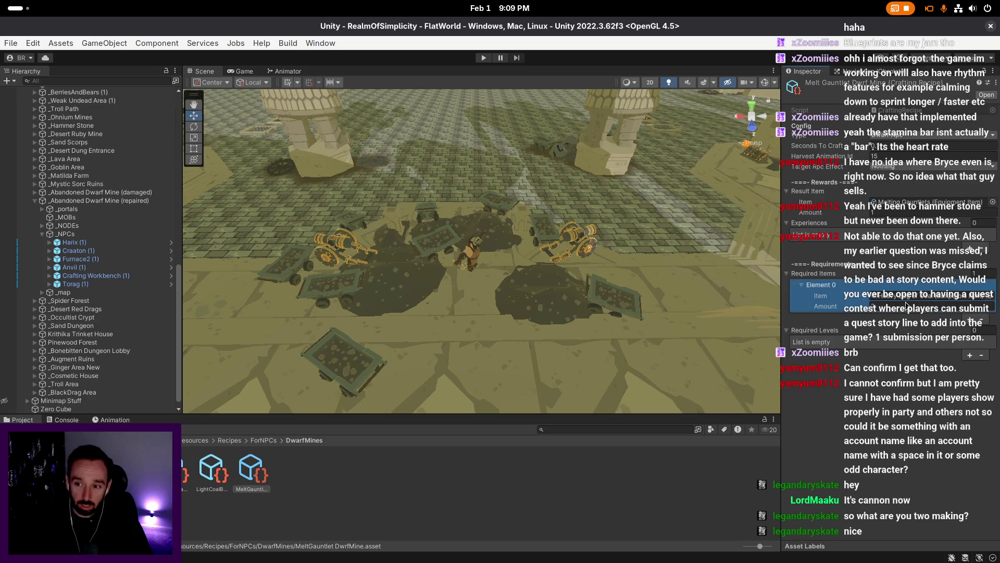
- Compare the Dwarf Gauntlet and Melt Gauntlet recipes' settings
{"action": "key", "text": "Return"}
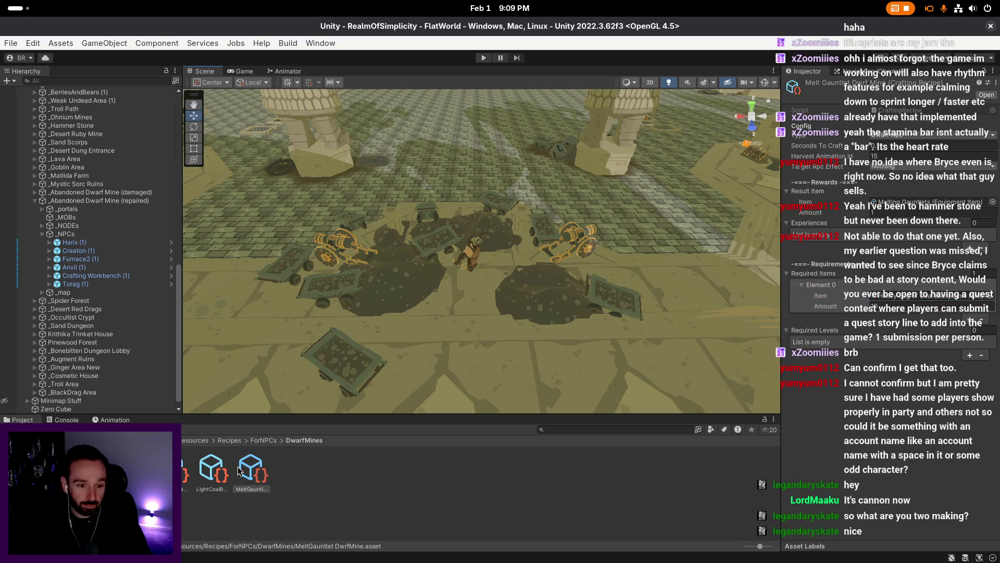
{"action": "left_click", "coordinate": [171, 470]}
{"action": "left_click", "coordinate": [895, 306]}
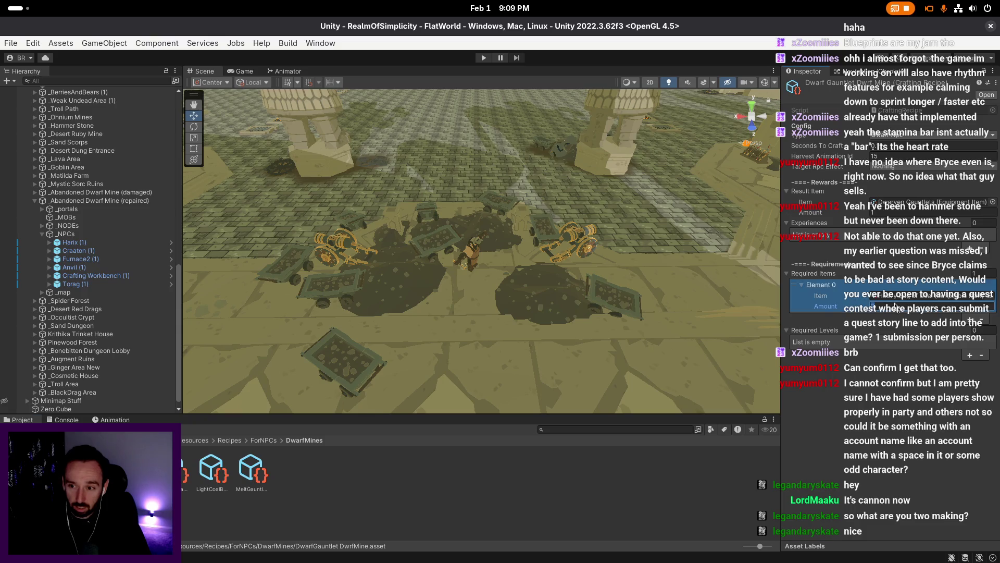
{"action": "key", "text": "Return"}
{"action": "left_click", "coordinate": [250, 471]}
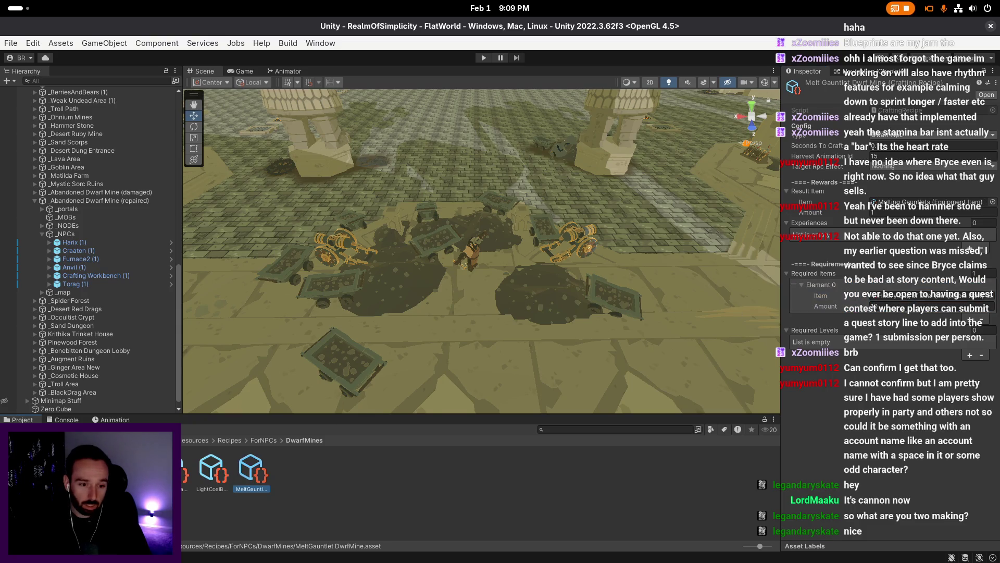
{"action": "left_click", "coordinate": [171, 470]}
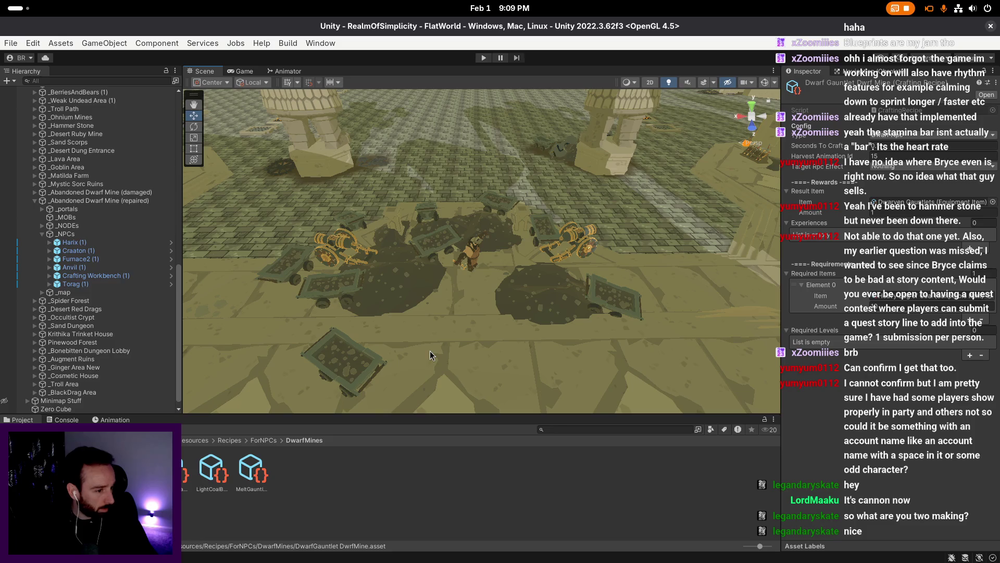
{"action": "scroll", "coordinate": [440, 364], "scroll_direction": "up", "scroll_amount": 1}
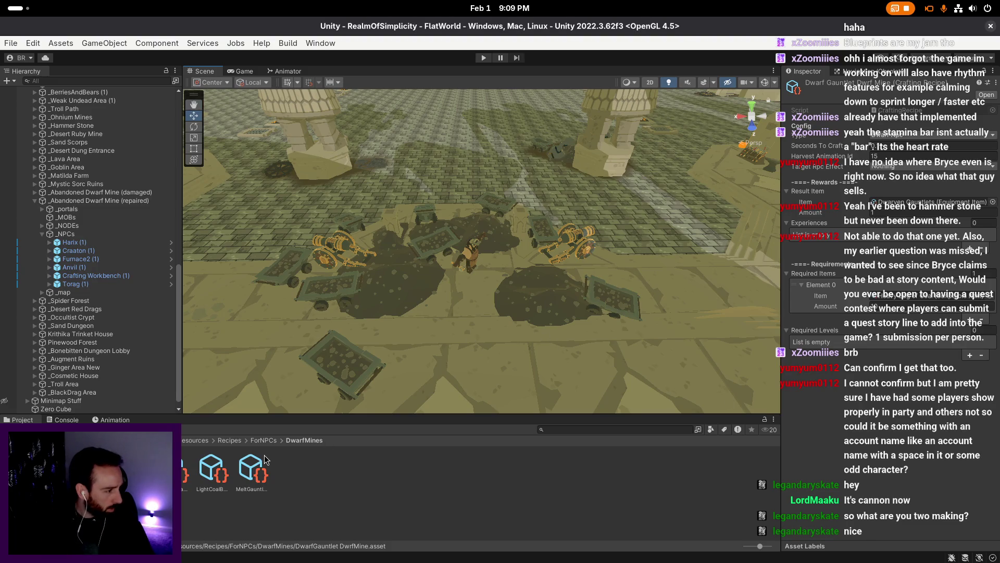
- Duplicate MeltGauntlet DwrfMine and rename the copy DwarfHelm DwrfMine
{"action": "left_click", "coordinate": [252, 471]}
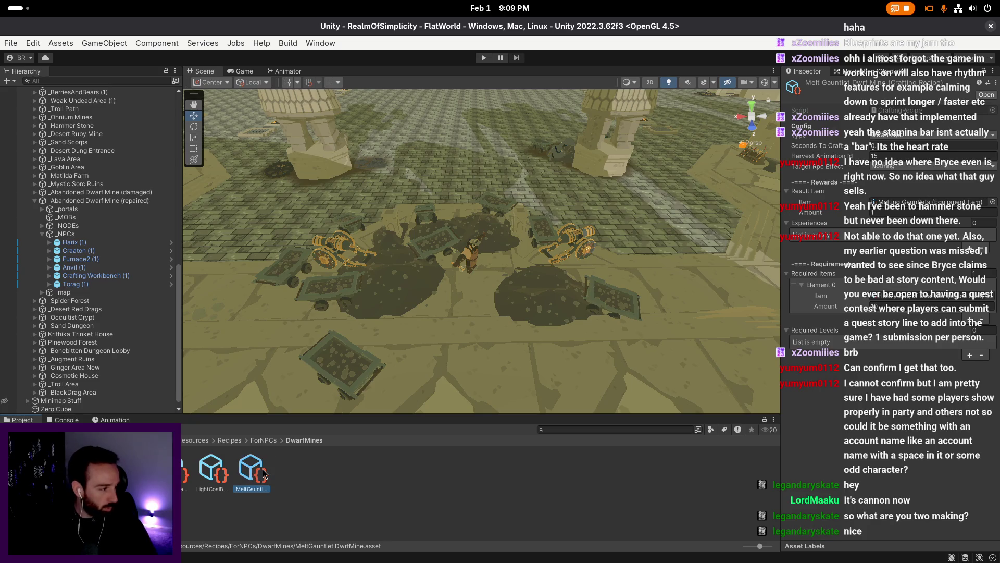
{"action": "key", "text": "ctrl+d"}
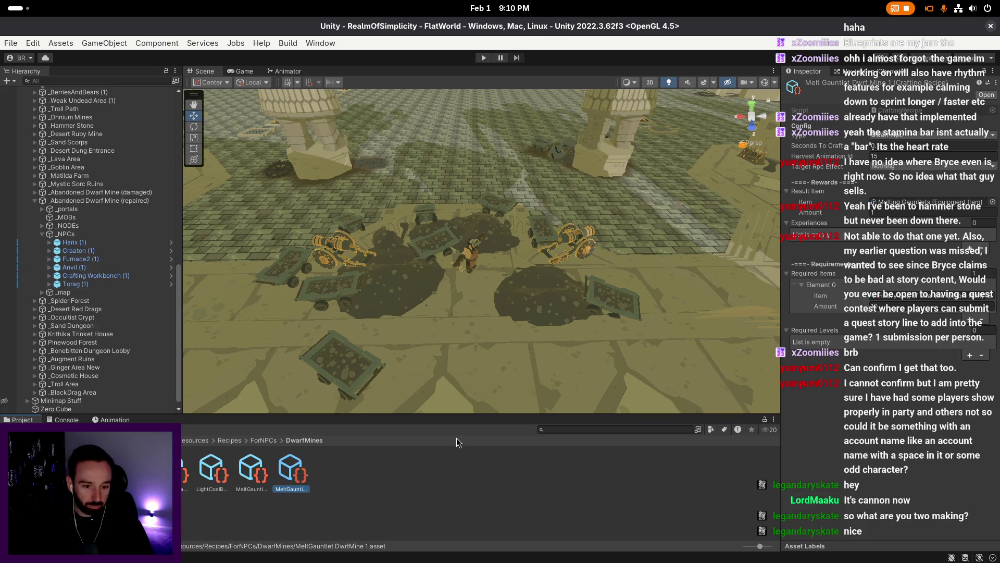
{"action": "key", "text": "F2"}
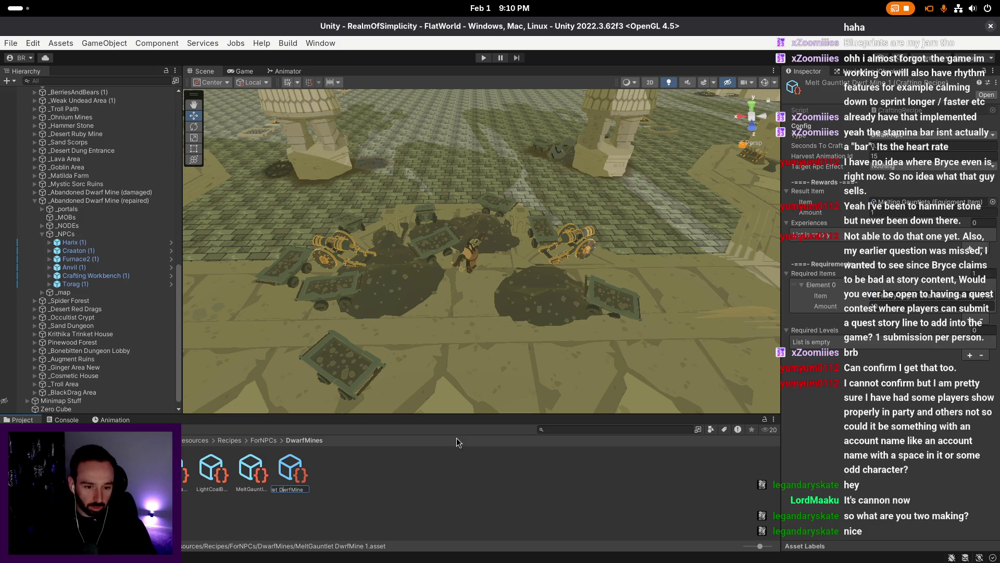
{"action": "key", "text": "ctrl+BackSpace"}
{"action": "type", "text": "DwarfHelmDv"}
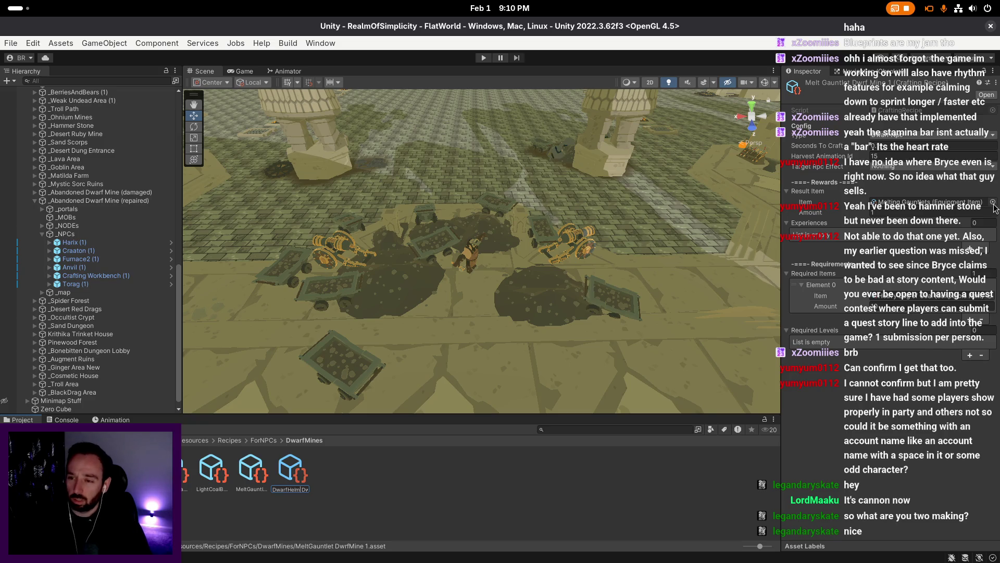
{"action": "key", "text": "Return"}
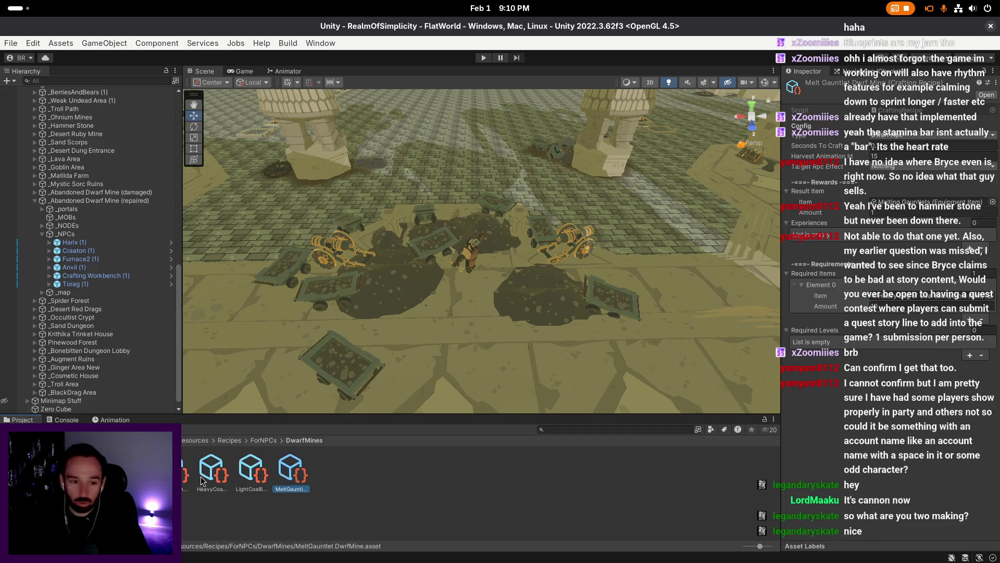
{"action": "scroll", "coordinate": [469, 255], "scroll_direction": "up", "scroll_amount": 4}
- Frame Torag in the dwarf mine and delete the Crafting Workbench (1) instance
{"action": "left_click", "coordinate": [476, 255]}
{"action": "left_click_drag", "start_coordinate": [599, 219], "coordinate": [626, 214]}
{"action": "key", "text": "f"}
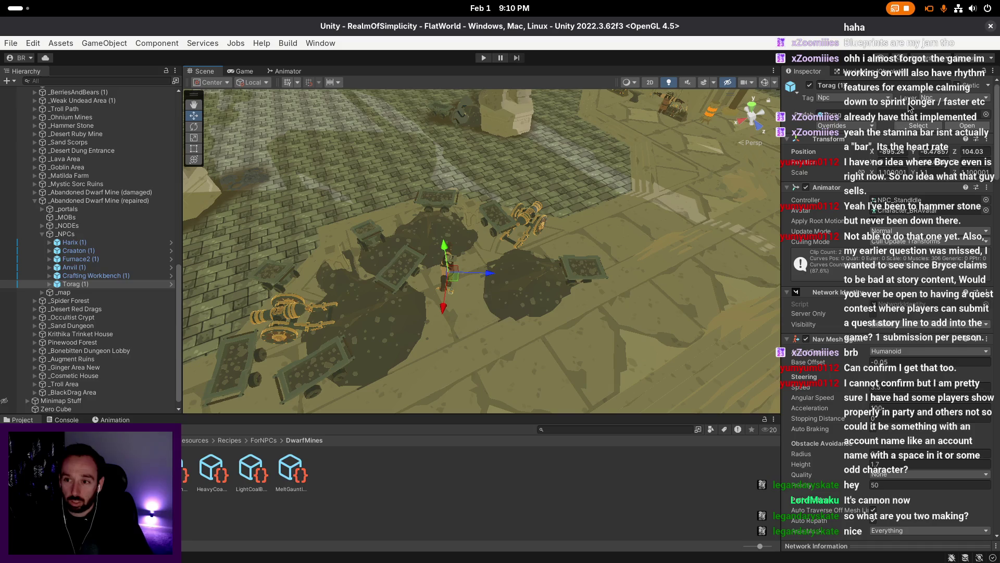
{"action": "mouse_move", "coordinate": [365, 250]}
{"action": "left_mouse_down"}
{"action": "mouse_move", "coordinate": [272, 254]}
{"action": "mouse_move", "coordinate": [655, 245]}
{"action": "mouse_move", "coordinate": [569, 283]}
{"action": "left_mouse_up"}
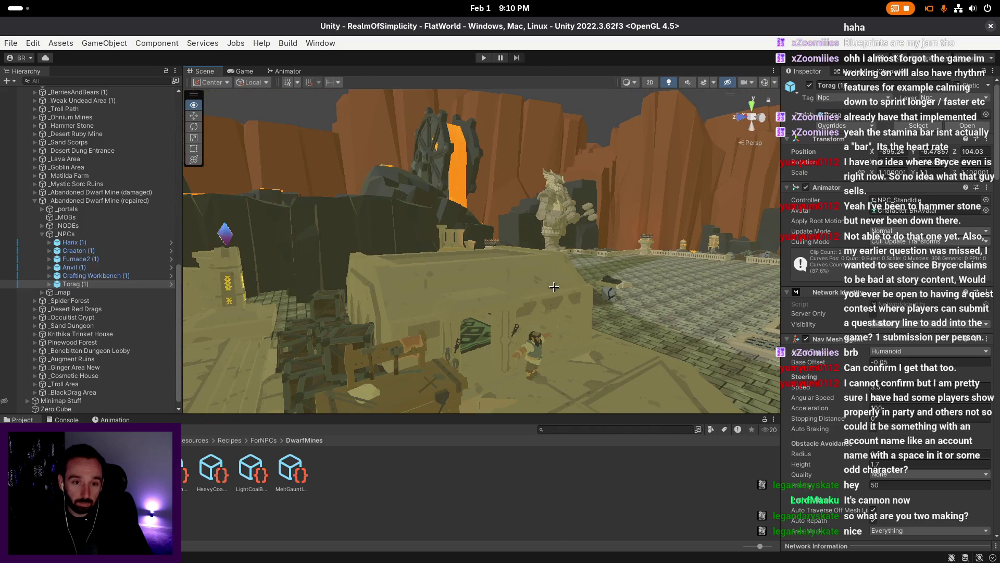
{"action": "scroll", "coordinate": [544, 221], "scroll_direction": "up", "scroll_amount": 5}
{"action": "left_click", "coordinate": [424, 226]}
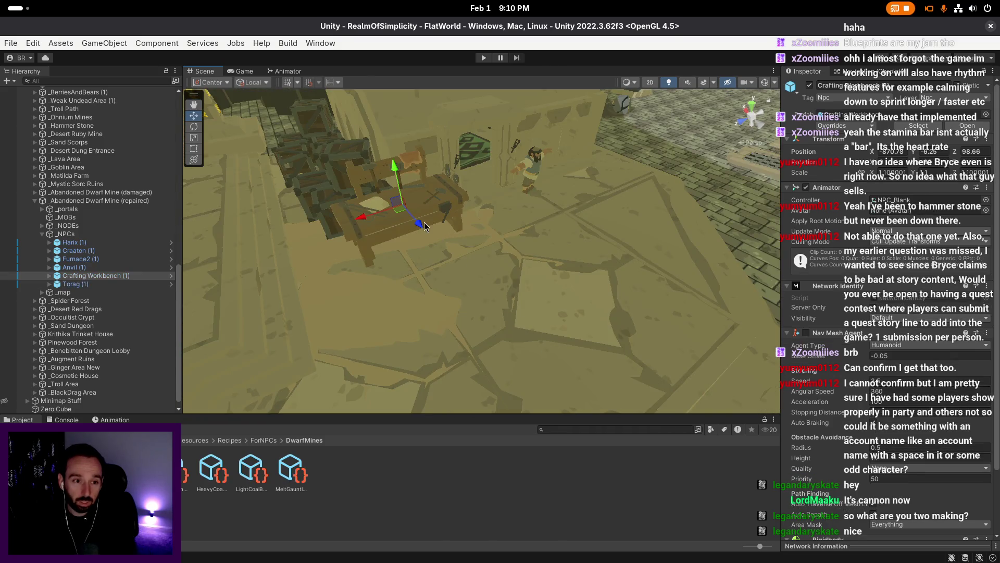
{"action": "key", "text": "Delete"}
- Delete the Craaton (1) and Harix (1) NPC instances from the NPCs group
{"action": "left_click", "coordinate": [115, 277]}
{"action": "left_click", "coordinate": [116, 267]}
{"action": "left_click", "coordinate": [116, 259]}
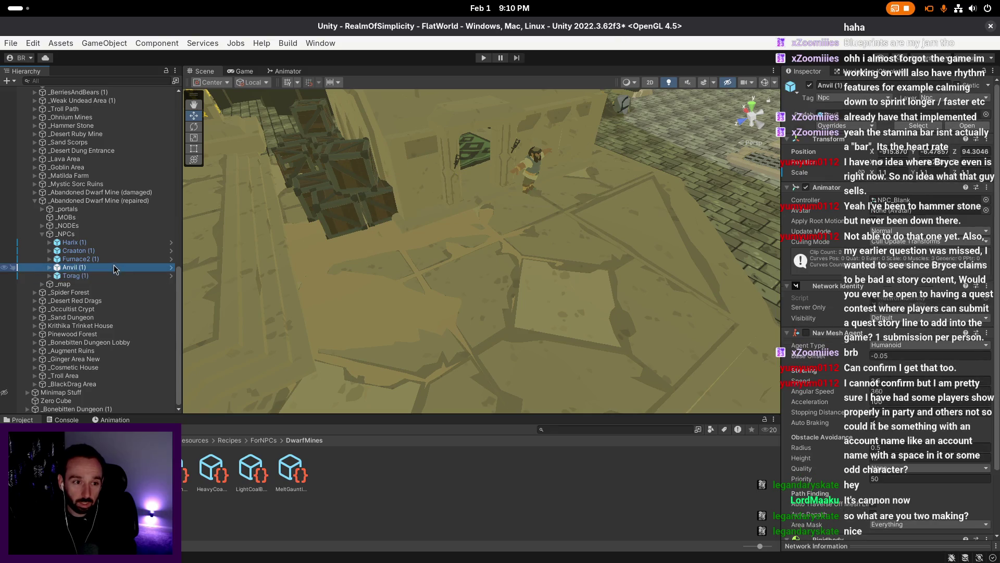
{"action": "left_click", "coordinate": [116, 251]}
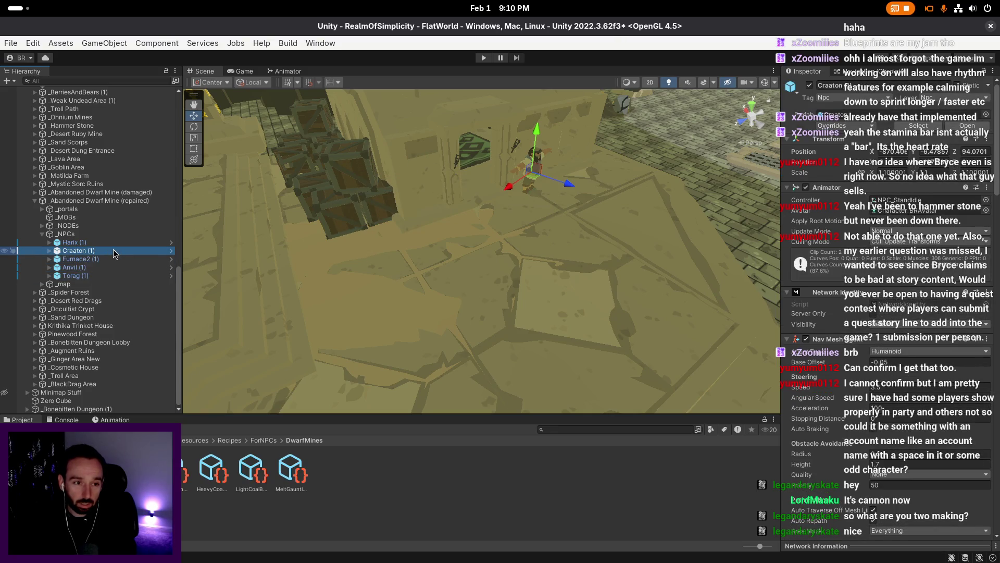
{"action": "key", "text": "Delete"}
{"action": "key", "text": "f"}
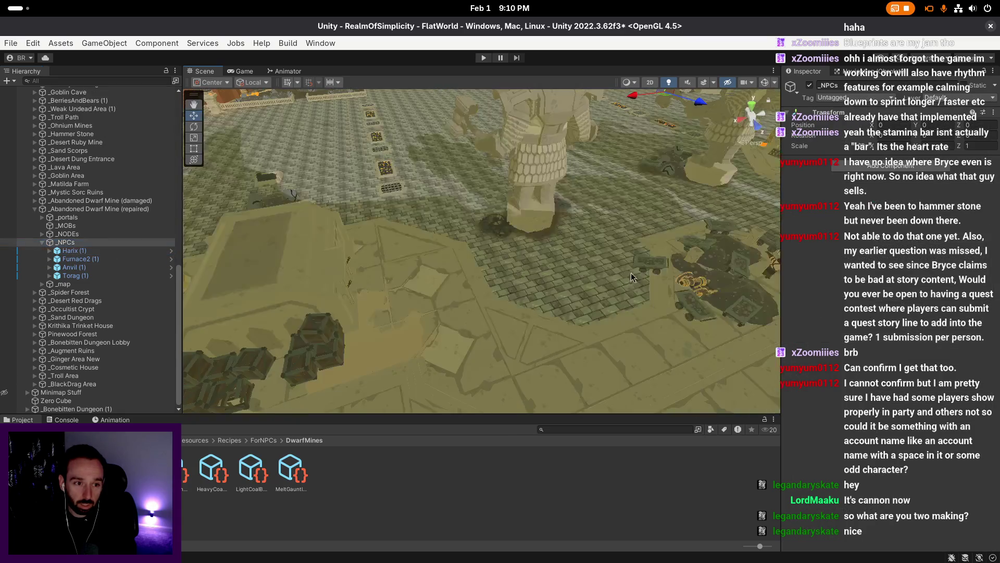
{"action": "double_click", "coordinate": [78, 275]}
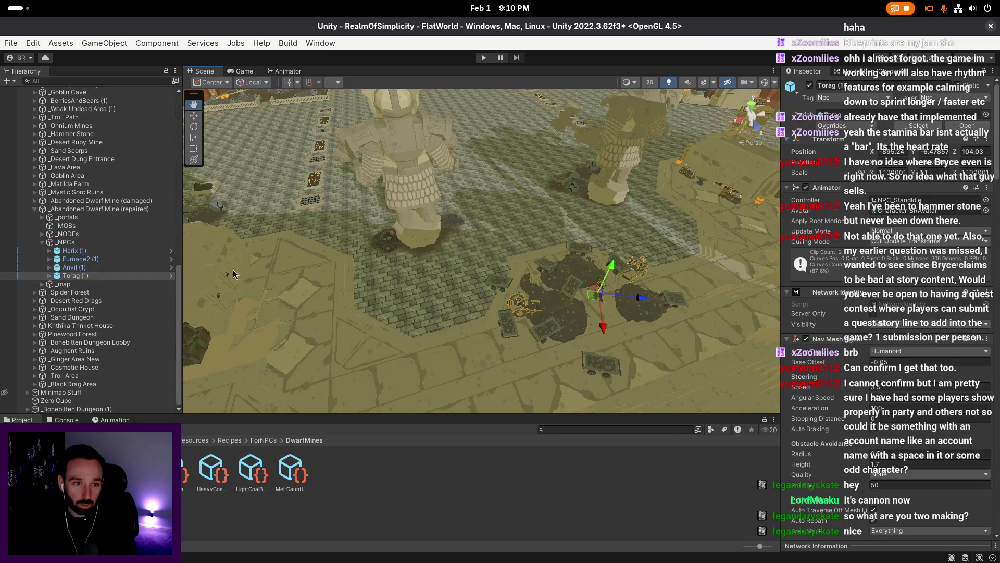
{"action": "left_click", "coordinate": [82, 252]}
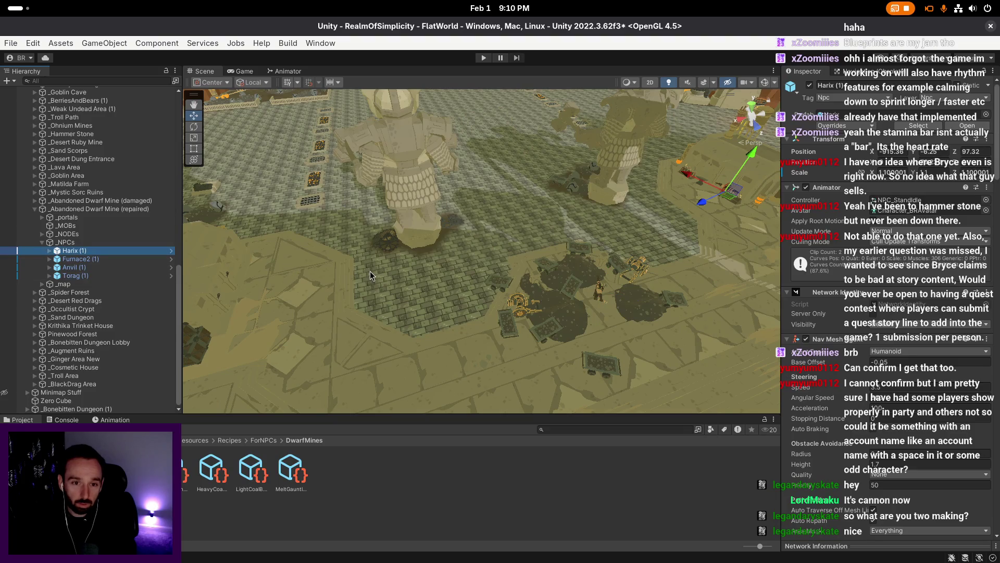
{"action": "key", "text": "Delete"}
- Reselect Torag (1) and open its prefab in Prefab Mode
{"action": "left_click_drag", "start_coordinate": [370, 265], "coordinate": [540, 298]}
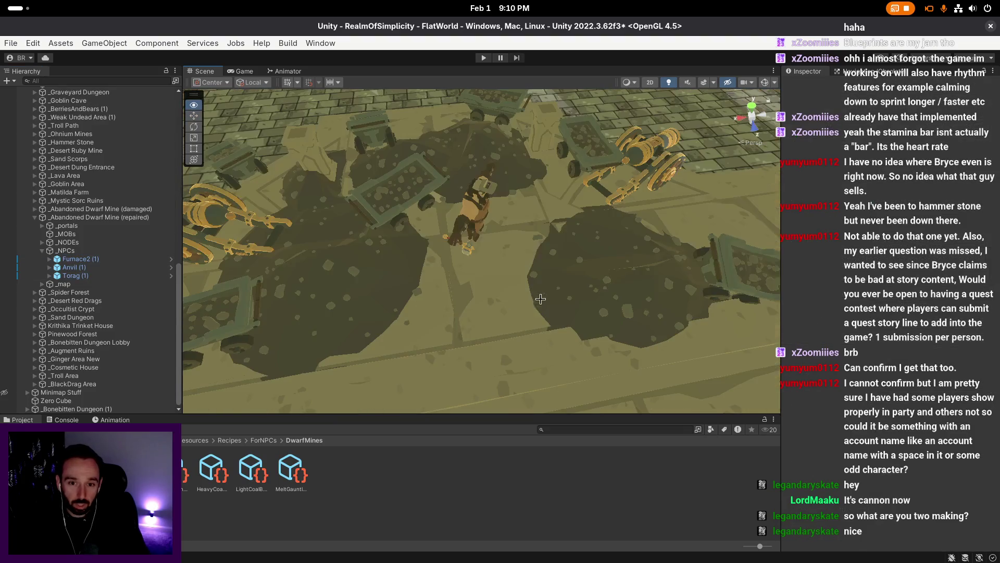
{"action": "left_click", "coordinate": [482, 222]}
{"action": "key", "text": "f"}
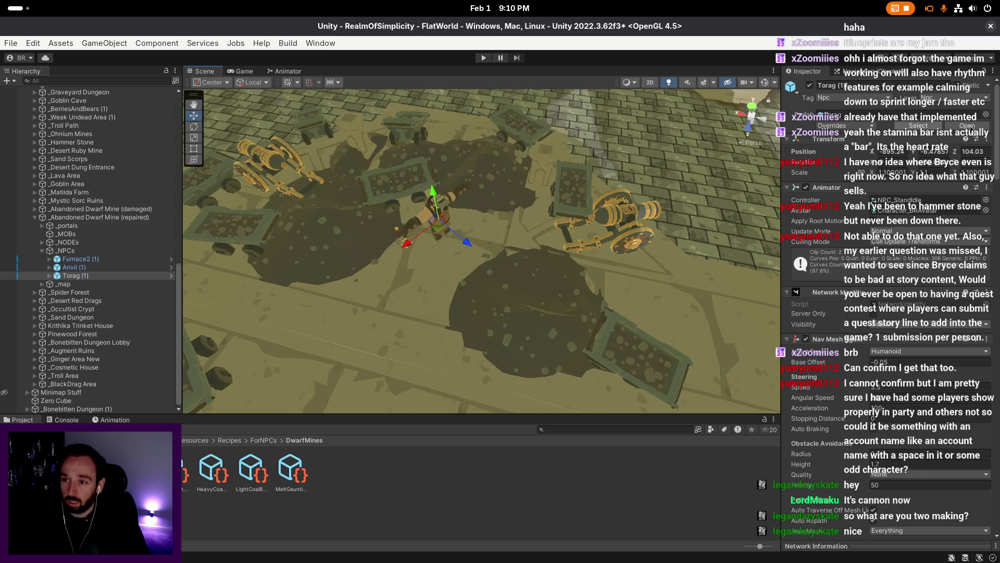
{"action": "left_click", "coordinate": [969, 127]}
{"action": "scroll", "coordinate": [921, 333], "scroll_direction": "down", "scroll_amount": 10}
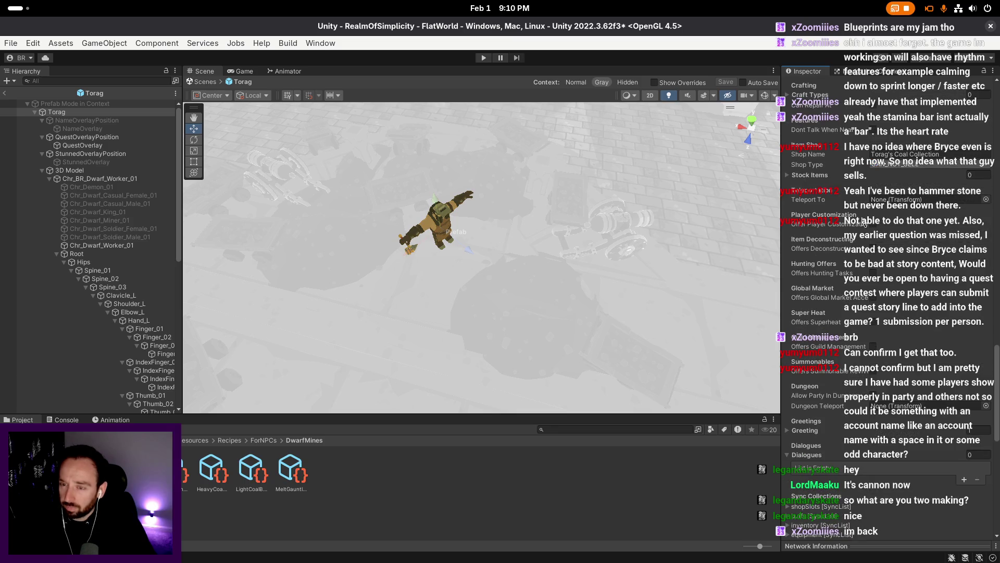
- Add a new entry to the Torag prefab's craft types list and save the prefab
{"action": "scroll", "coordinate": [828, 134], "scroll_direction": "up", "scroll_amount": 1}
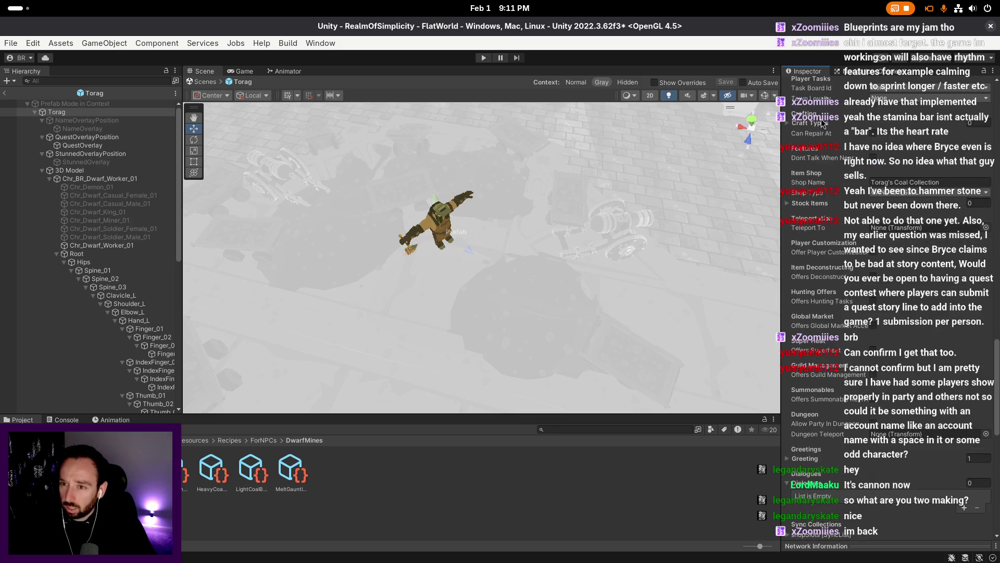
{"action": "scroll", "coordinate": [840, 142], "scroll_direction": "up", "scroll_amount": 1}
{"action": "left_click", "coordinate": [851, 152]}
{"action": "left_click", "coordinate": [965, 176]}
{"action": "left_click", "coordinate": [920, 163]}
{"action": "left_click", "coordinate": [914, 346]}
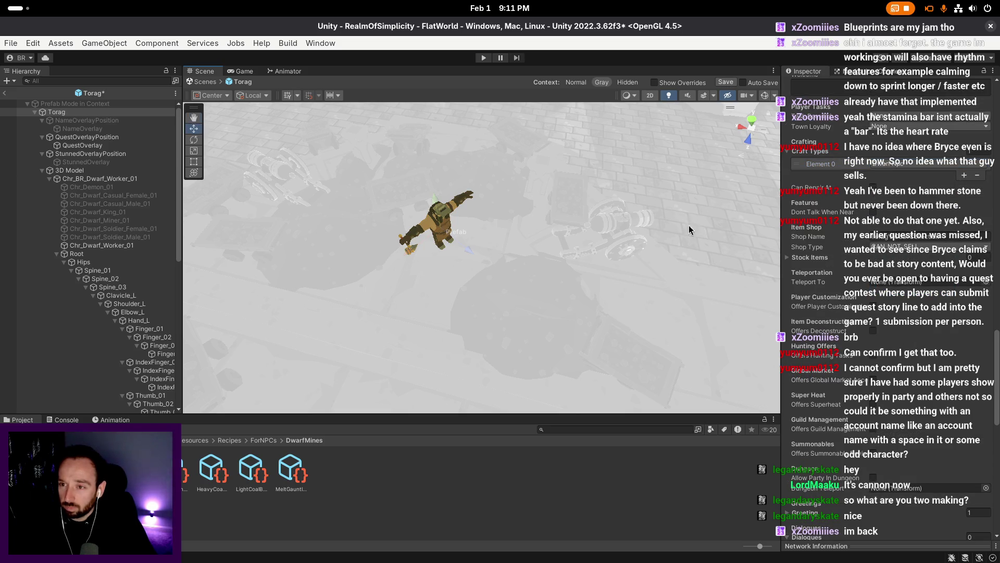
{"action": "key", "text": "ctrl+s"}
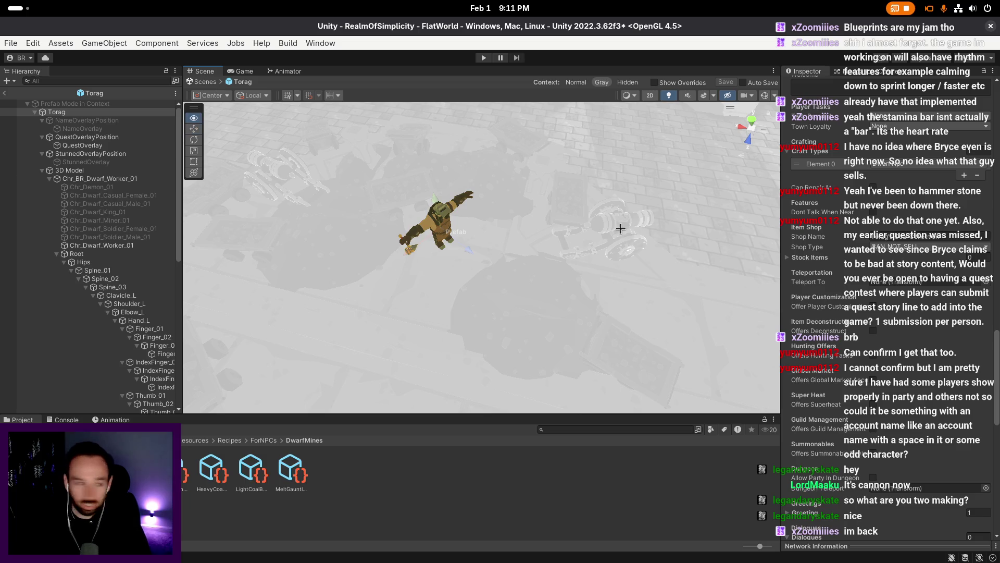
- Fly around the Scene view, then exit Prefab Mode back to the FlatWorld scene
{"action": "scroll", "coordinate": [621, 230], "scroll_direction": "up", "scroll_amount": 1}
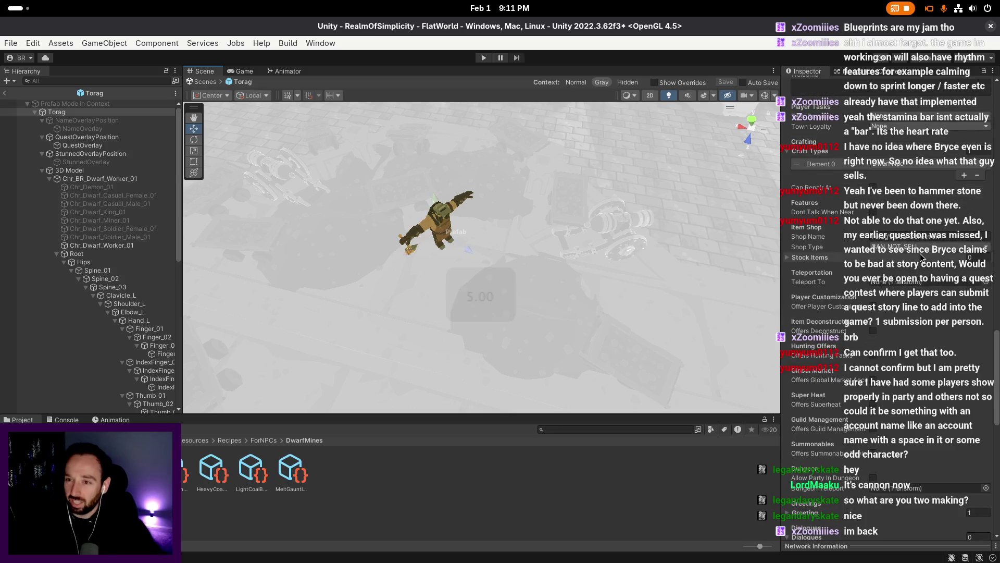
{"action": "right_click", "coordinate": [741, 239]}
{"action": "scroll", "coordinate": [741, 239], "scroll_direction": "up", "scroll_amount": 1}
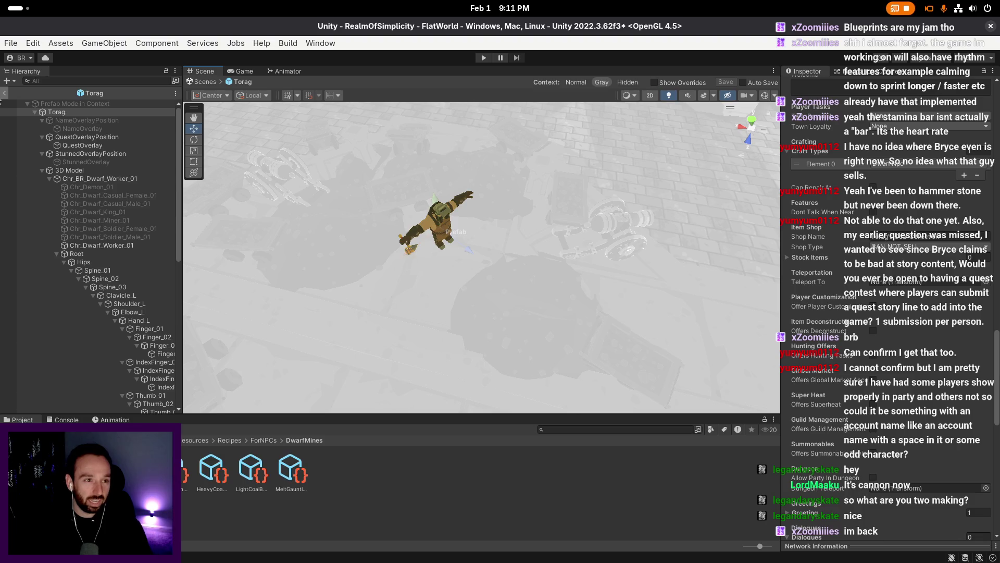
{"action": "left_click", "coordinate": [5, 94]}
{"action": "scroll", "coordinate": [527, 259], "scroll_direction": "up", "scroll_amount": 1}
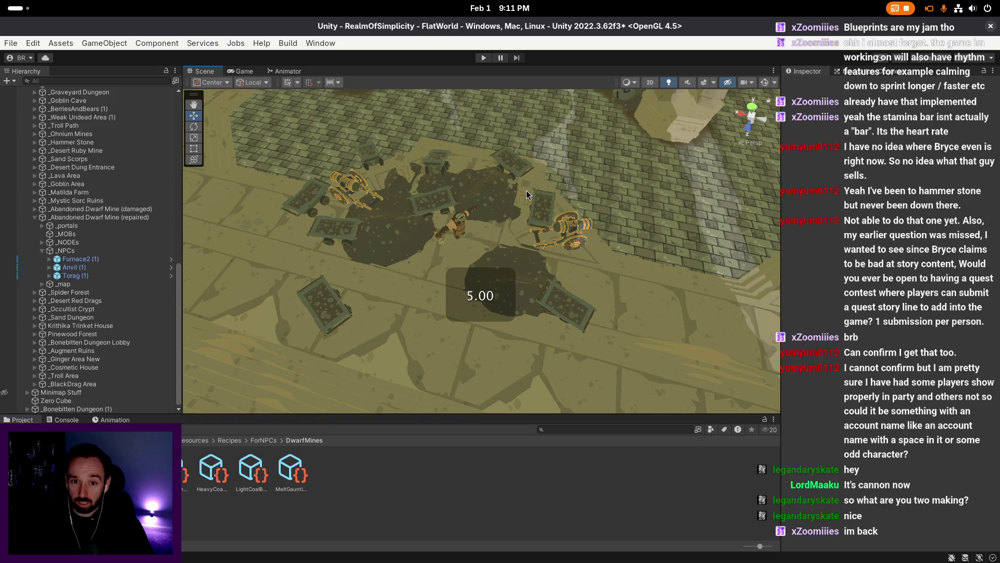
- Save FlatWorld and ping the Torag prefab asset from the Torag (1) instance
{"action": "key", "text": "ctrl+s"}
{"action": "scroll", "coordinate": [532, 186], "scroll_direction": "up", "scroll_amount": 1}
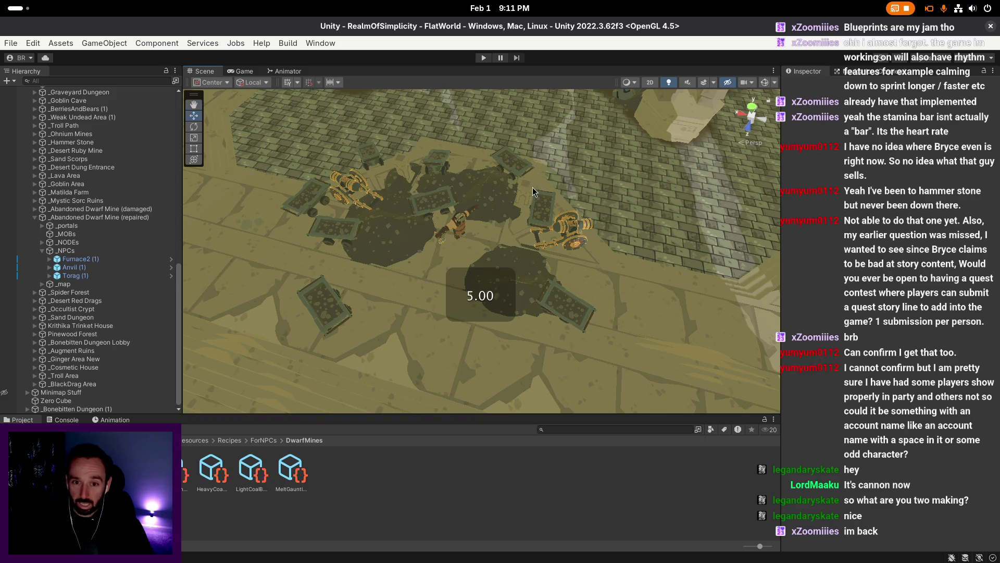
{"action": "left_click", "coordinate": [107, 277]}
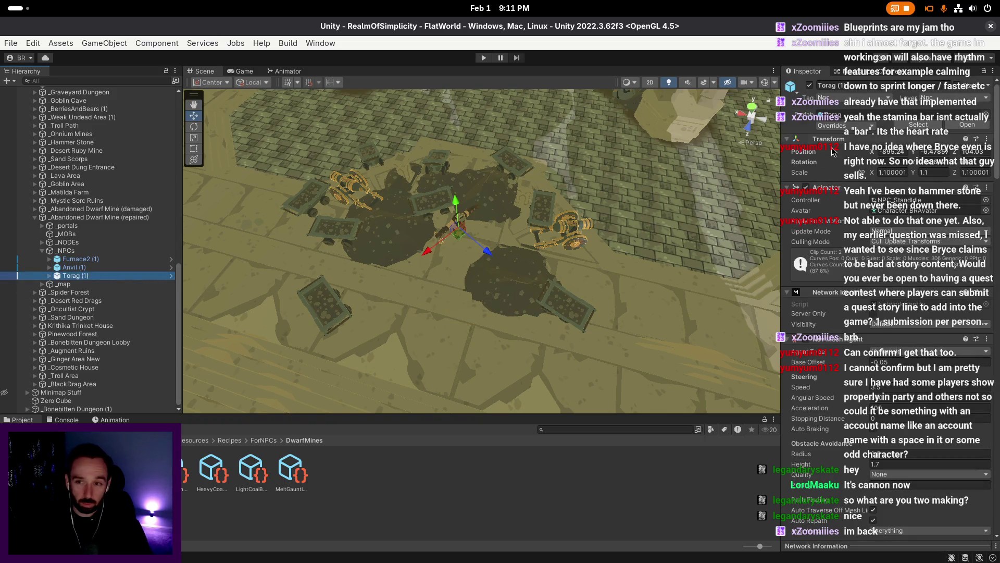
{"action": "left_click", "coordinate": [920, 127]}
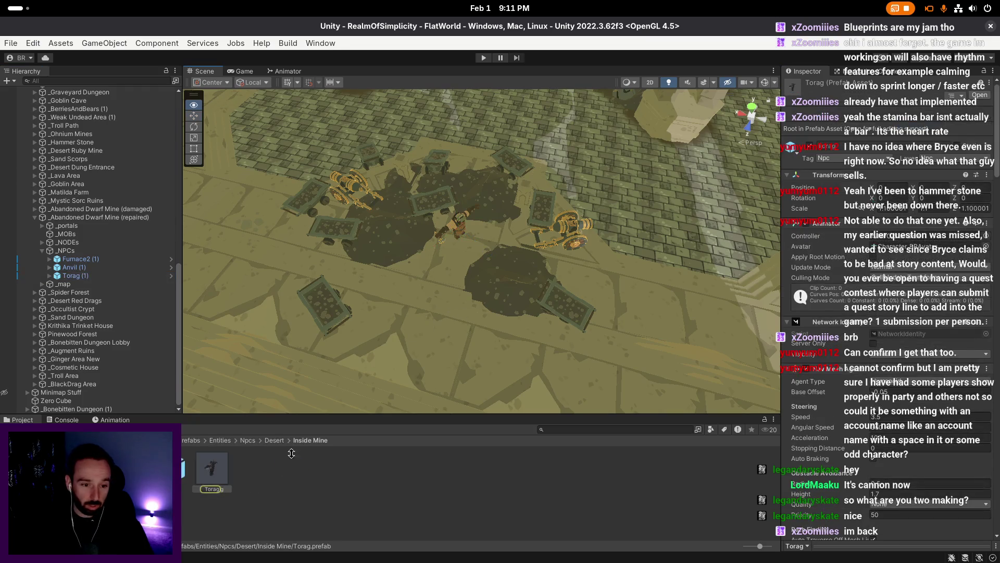
- Open the TestWorld scene from the Scenes folder
{"action": "left_click", "coordinate": [183, 454]}
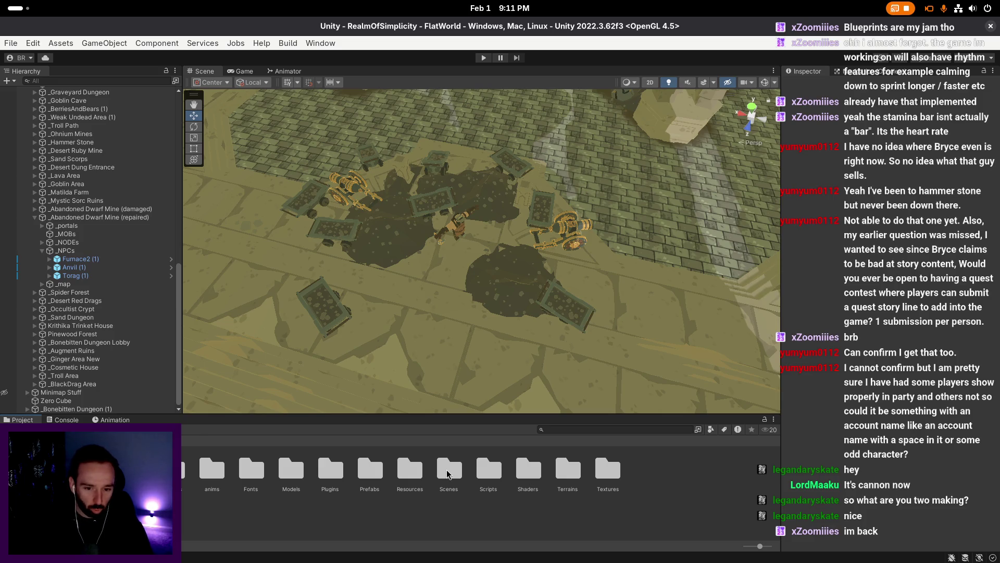
{"action": "double_click", "coordinate": [448, 472]}
{"action": "double_click", "coordinate": [295, 469]}
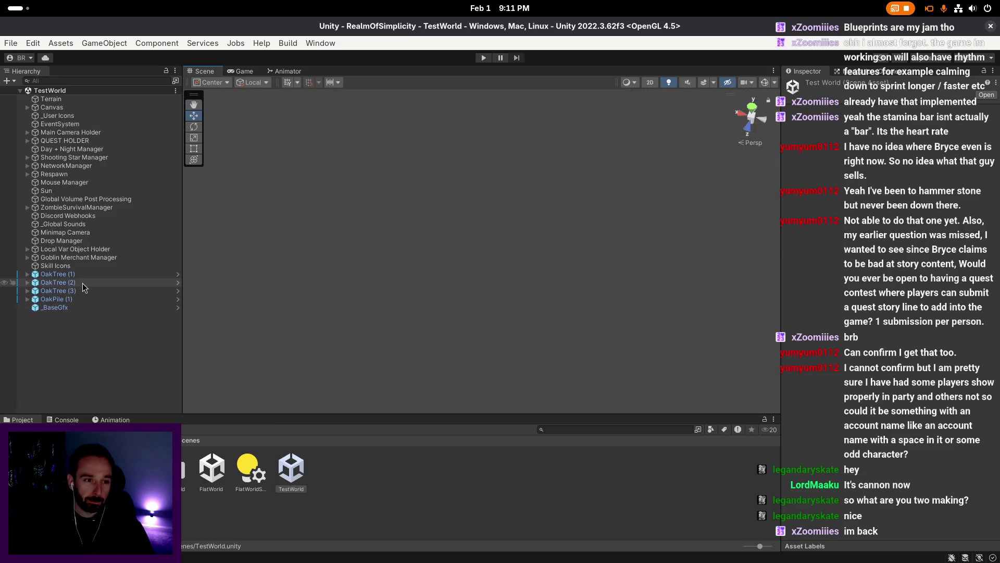
{"action": "left_click", "coordinate": [82, 283]}
{"action": "left_click", "coordinate": [443, 310]}
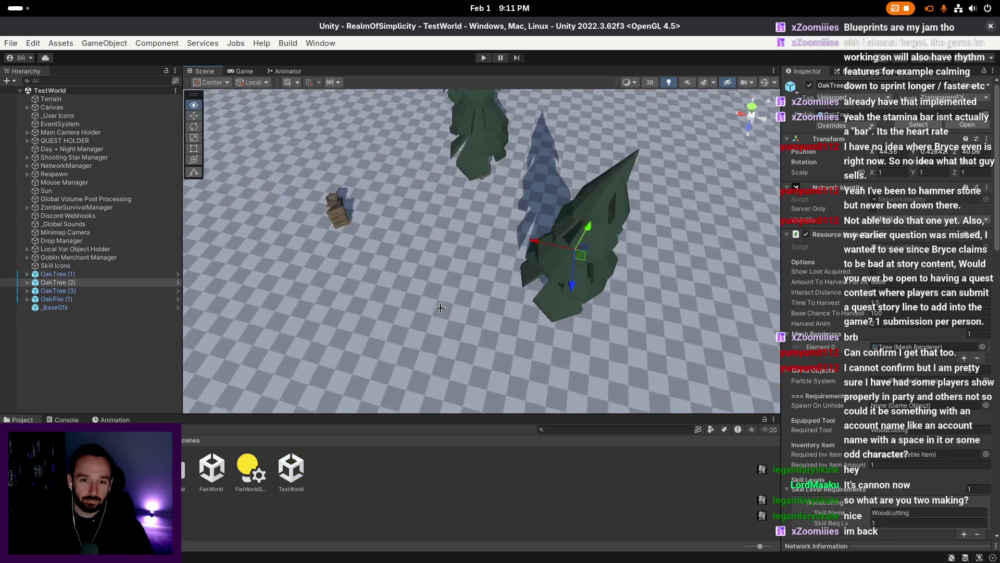
- Drag Torag from Prefabs/Entities/Npcs/Desert/Inside Mine into TestWorld and enter Play mode
{"action": "left_click", "coordinate": [162, 440]}
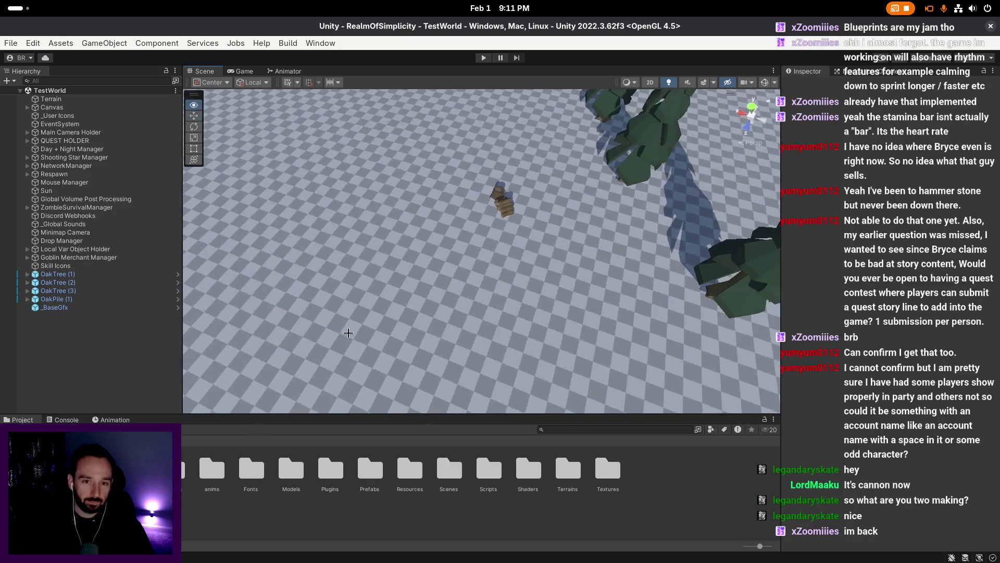
{"action": "left_click", "coordinate": [361, 469]}
{"action": "double_click", "coordinate": [361, 469]}
{"action": "double_click", "coordinate": [290, 469]}
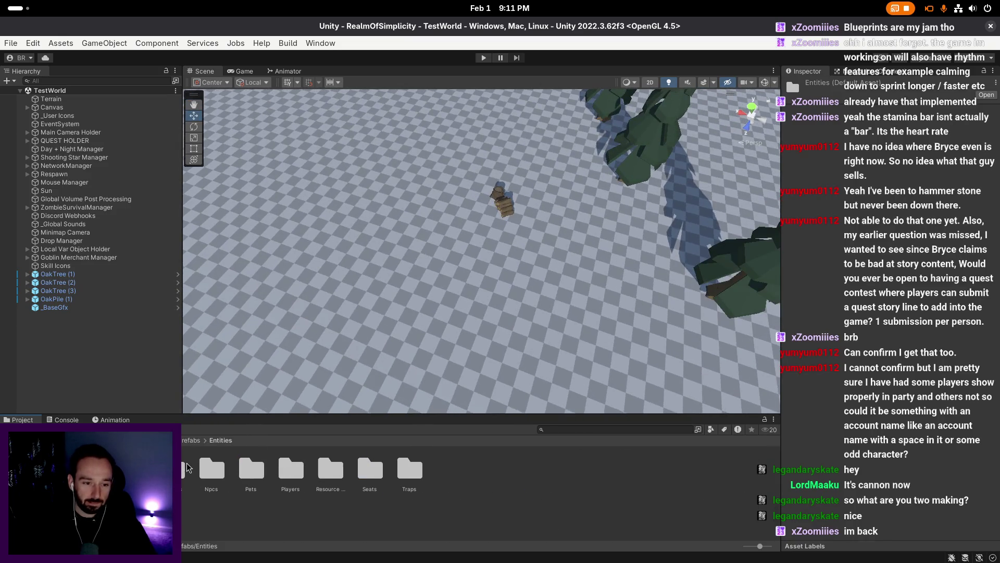
{"action": "left_click", "coordinate": [211, 471]}
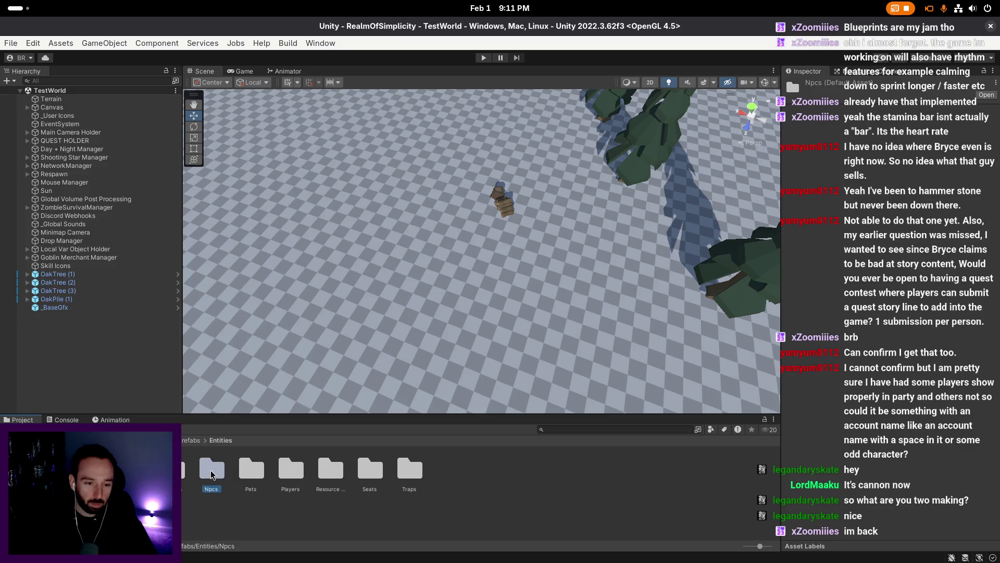
{"action": "key", "text": "Return"}
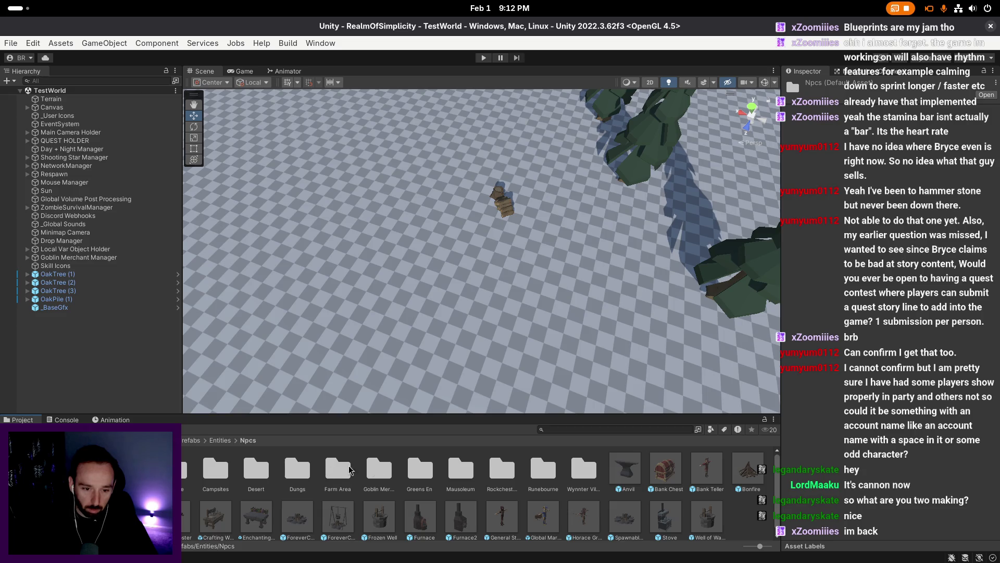
{"action": "double_click", "coordinate": [256, 469]}
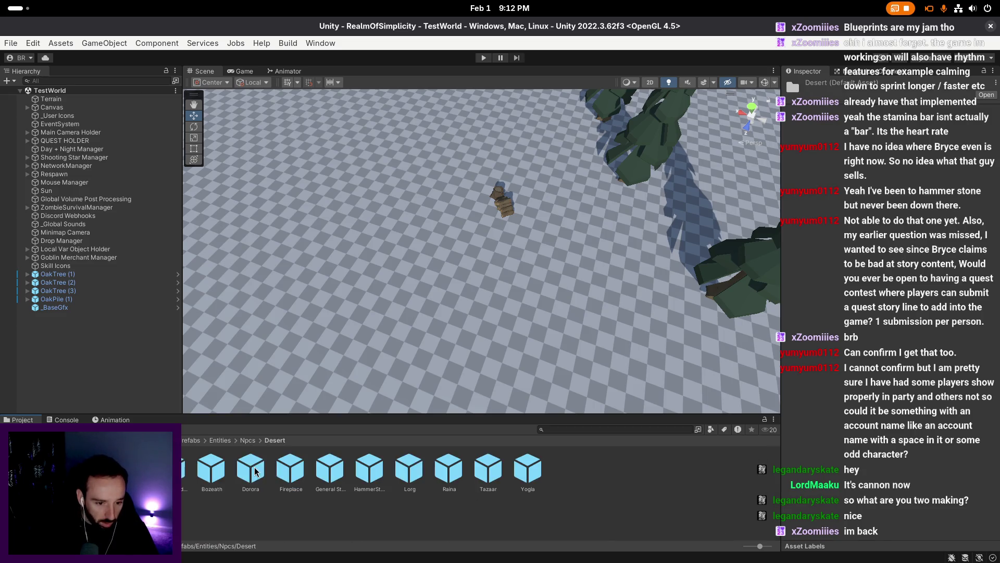
{"action": "double_click", "coordinate": [172, 469]}
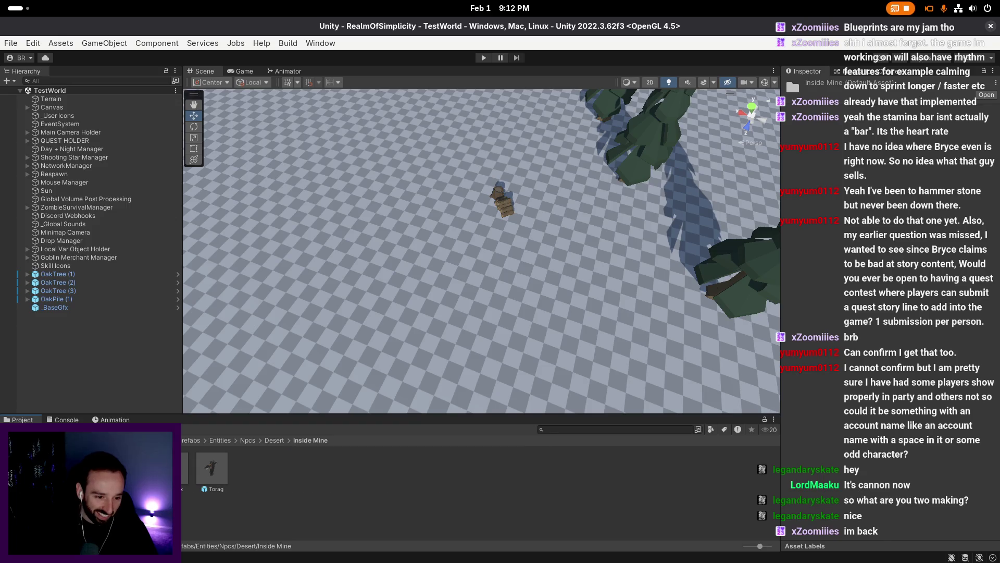
{"action": "mouse_move", "coordinate": [206, 475]}
{"action": "left_mouse_down"}
{"action": "mouse_move", "coordinate": [397, 298]}
{"action": "mouse_move", "coordinate": [346, 263]}
{"action": "left_mouse_up"}
{"action": "left_click", "coordinate": [485, 57]}
{"action": "type", "text": "bryce"}
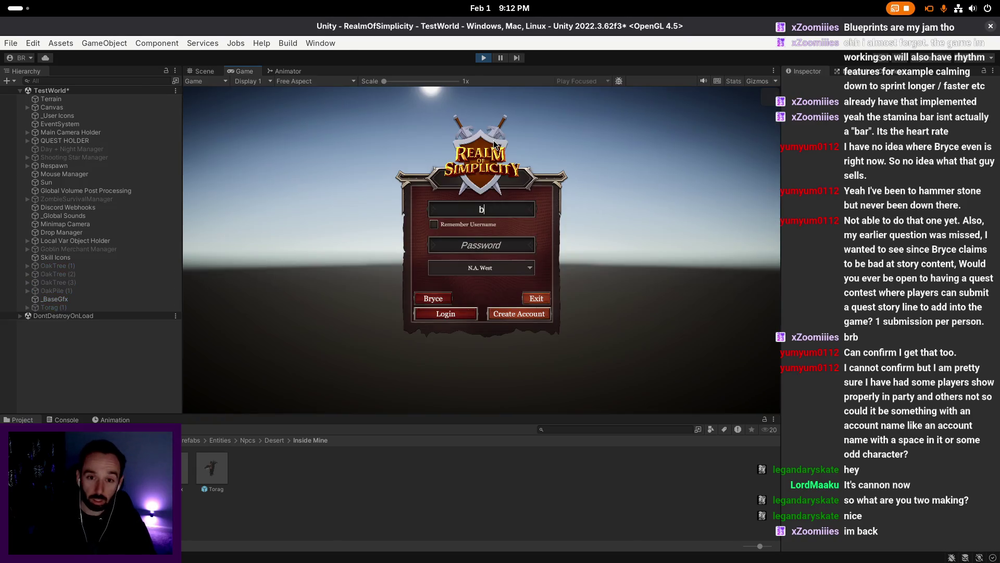
{"action": "left_click", "coordinate": [446, 313]}
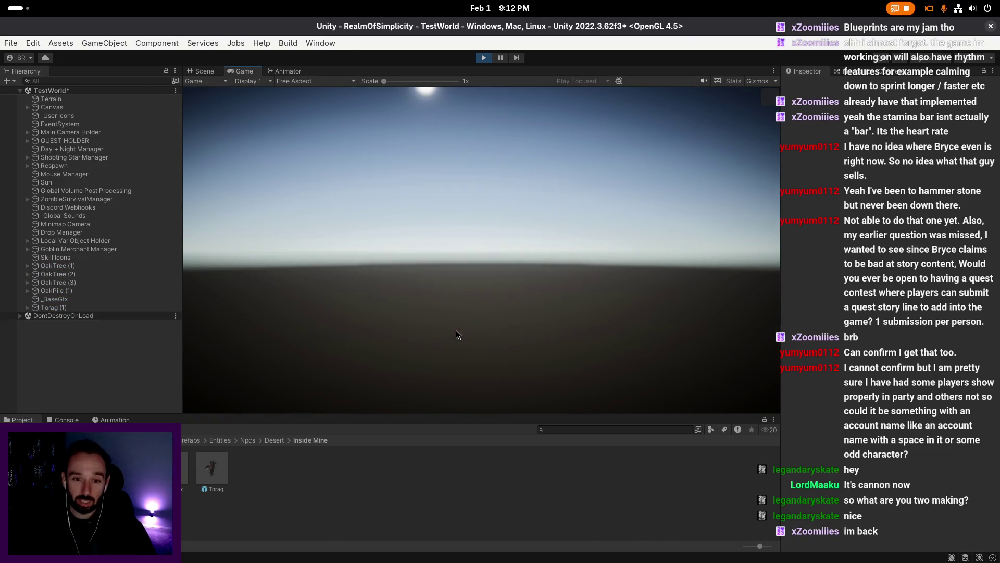
{"action": "left_click", "coordinate": [490, 358]}
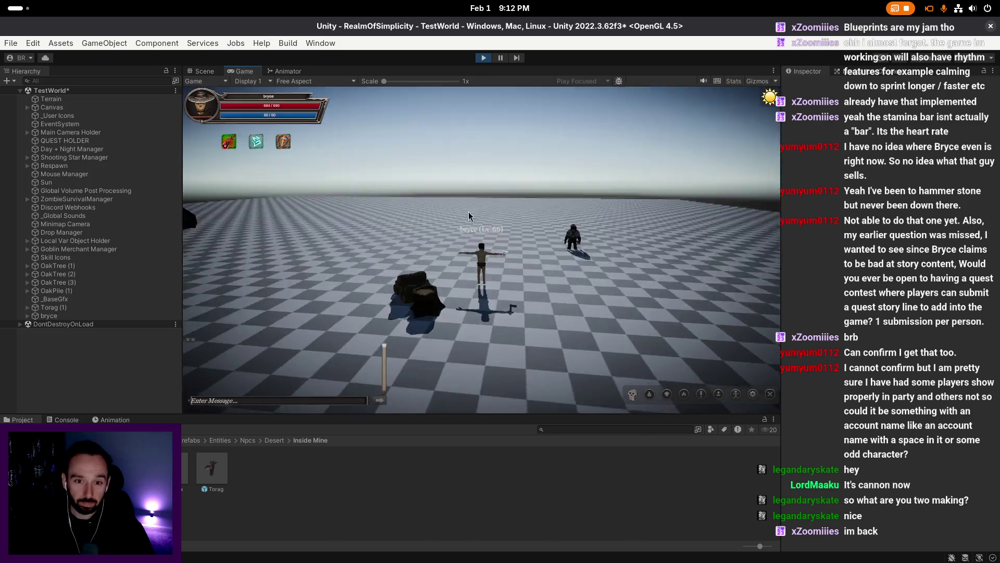
{"action": "left_click", "coordinate": [570, 253]}
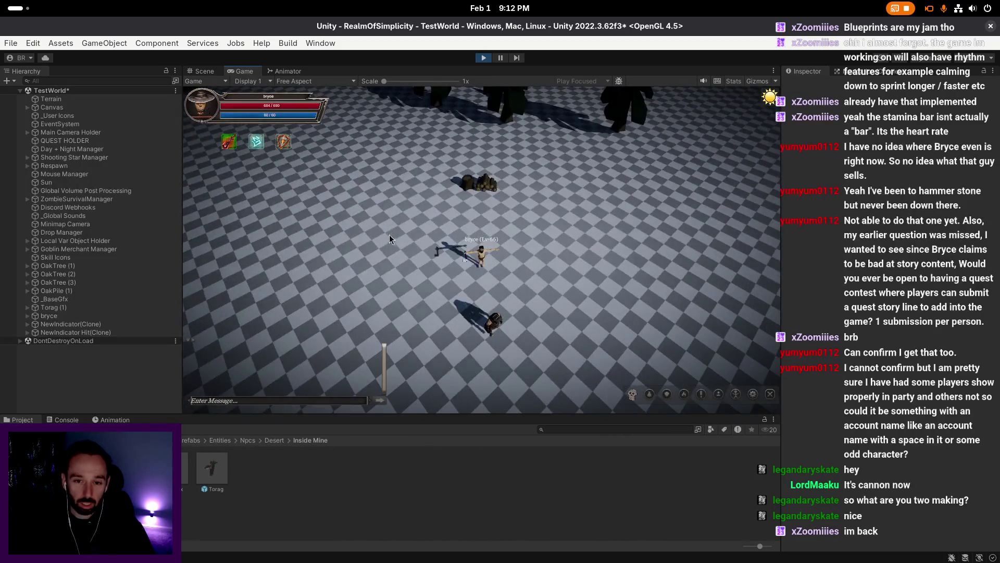
{"action": "left_click", "coordinate": [485, 57]}
{"action": "key", "text": "super"}
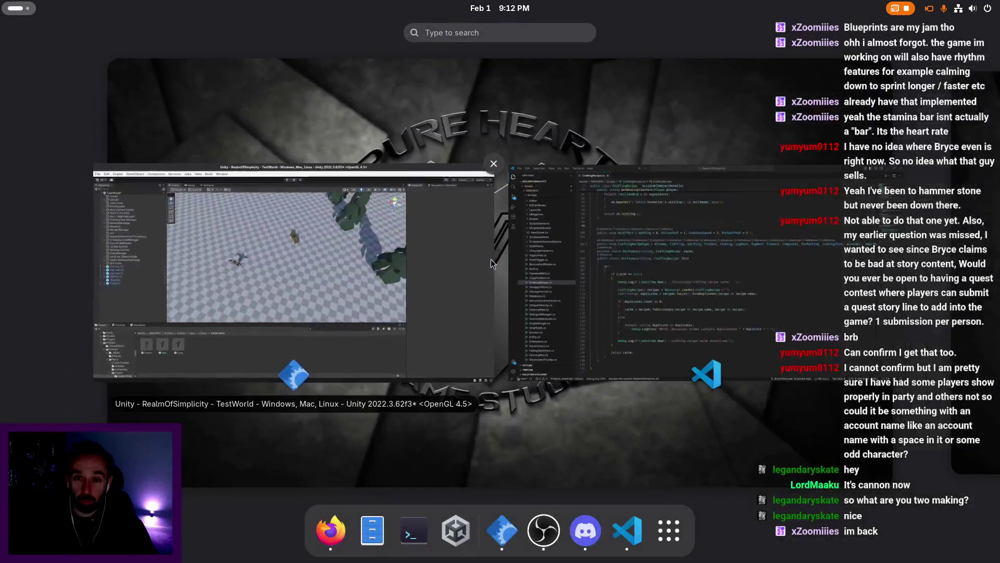
- Open UINpcDialogue.cs in the code editor and close CraftingRecipe.cs
{"action": "left_click", "coordinate": [717, 273]}
{"action": "scroll", "coordinate": [62, 218], "scroll_direction": "up", "scroll_amount": 20}
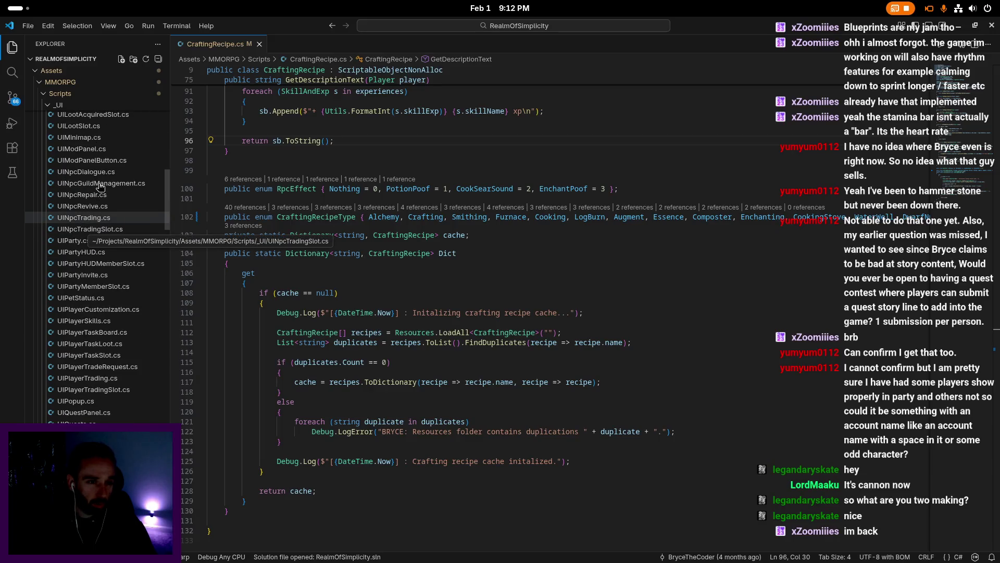
{"action": "left_click", "coordinate": [99, 172]}
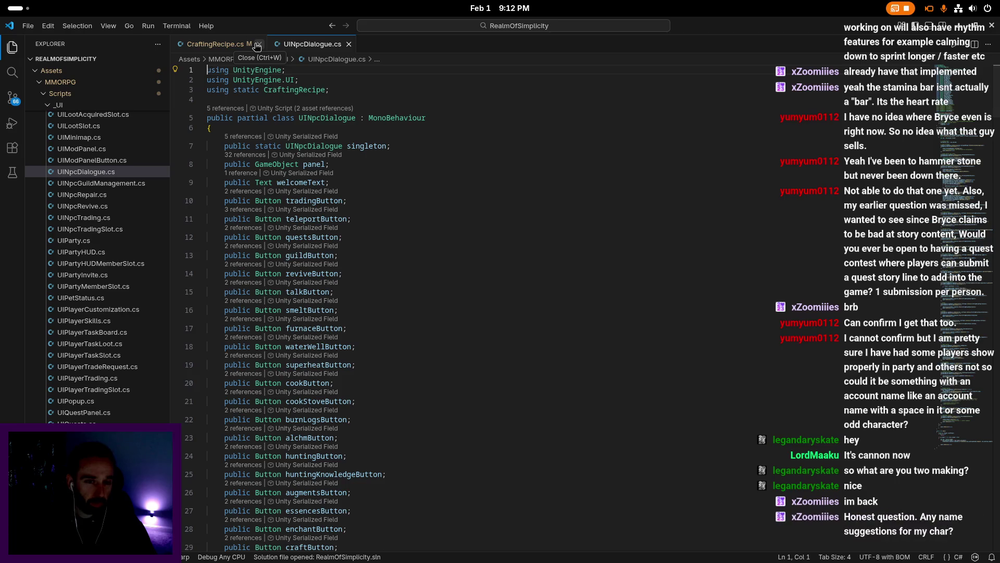
{"action": "left_click", "coordinate": [256, 47]}
{"action": "left_click", "coordinate": [259, 46]}
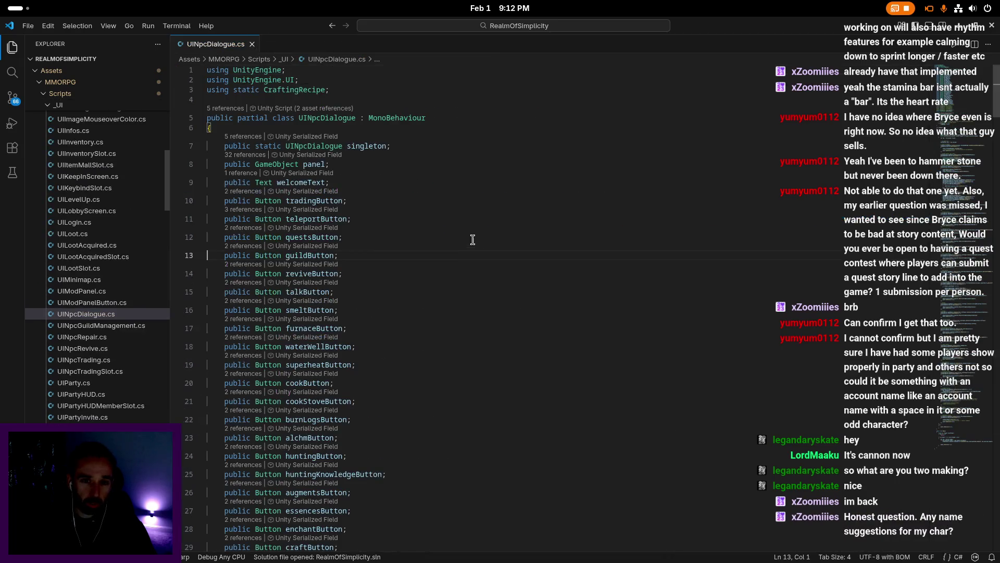
{"action": "scroll", "coordinate": [443, 230], "scroll_direction": "down", "scroll_amount": 2}
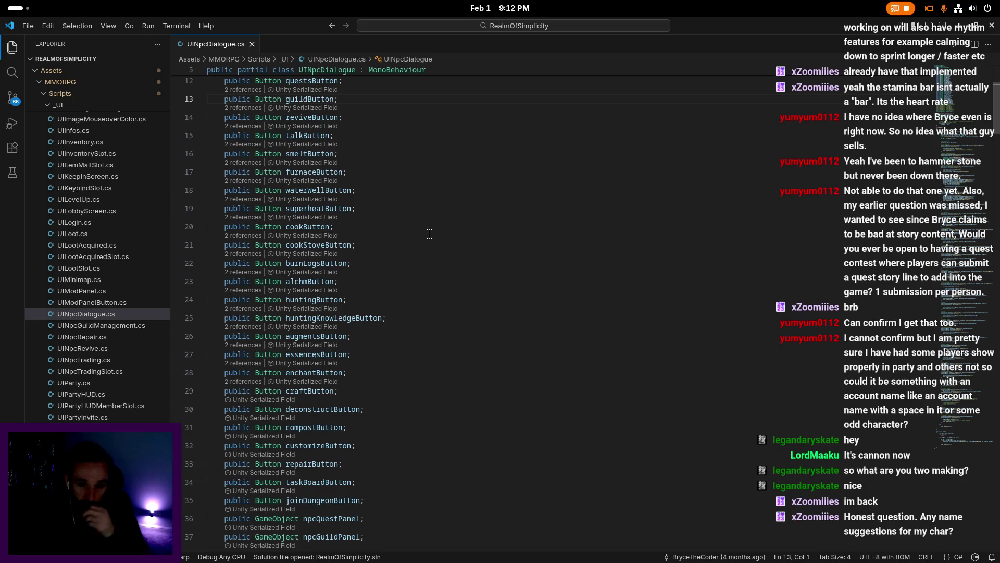
{"action": "scroll", "coordinate": [420, 226], "scroll_direction": "down", "scroll_amount": 2}
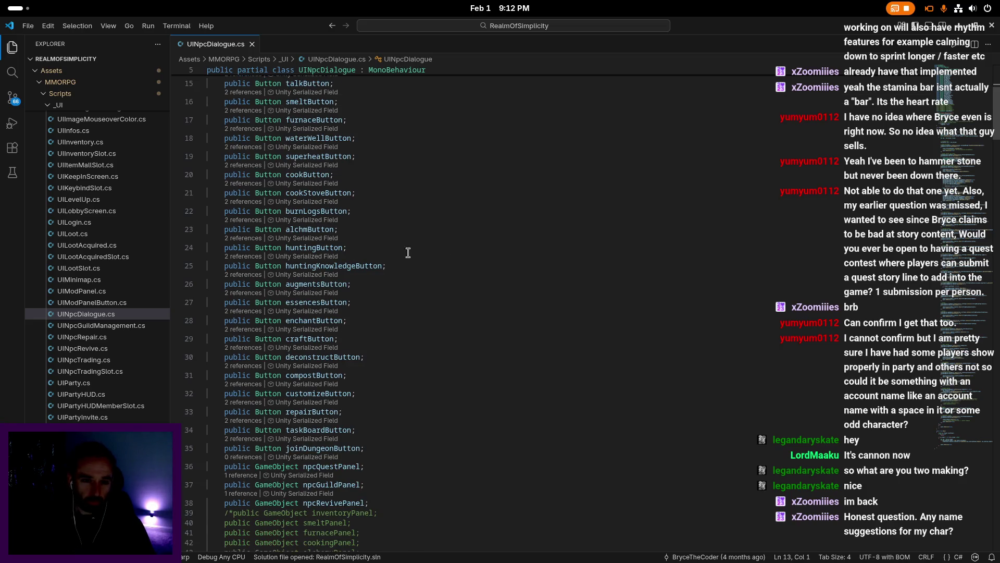
{"action": "scroll", "coordinate": [367, 224], "scroll_direction": "down", "scroll_amount": 2}
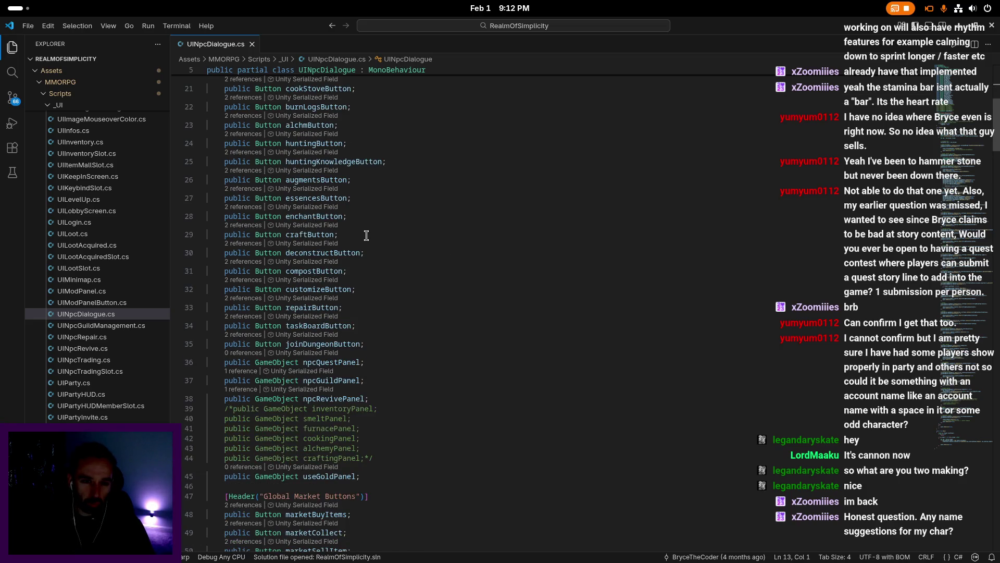
- Duplicate the enchantButton field declaration and rename the copy to dwarfNpcButton
{"action": "left_click", "coordinate": [359, 217]}
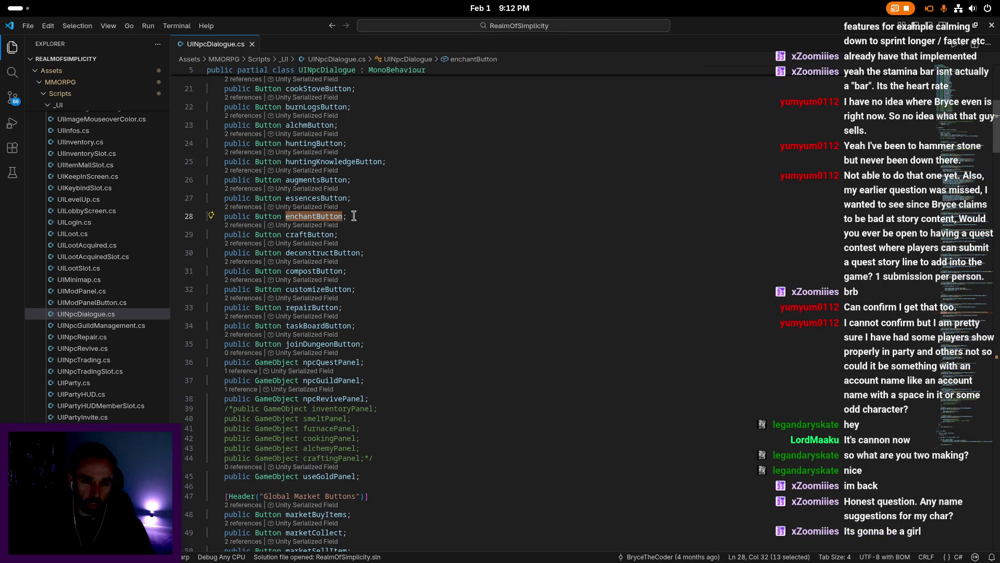
{"action": "key", "text": "ctrl+f"}
{"action": "key", "text": "shift+alt+Down"}
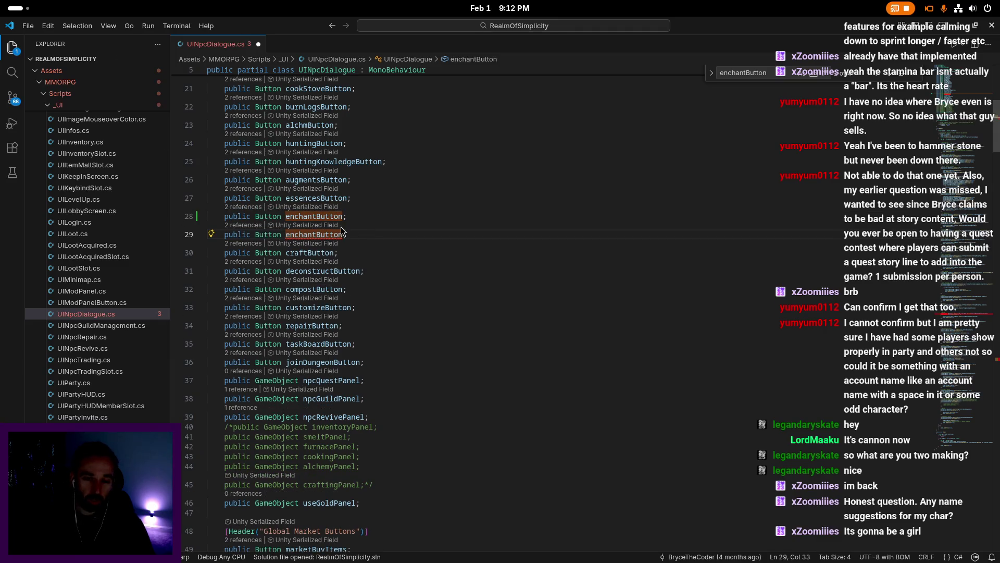
{"action": "key", "text": "ctrl+shift+Left"}
{"action": "left_click", "coordinate": [341, 229], "text": "shift"}
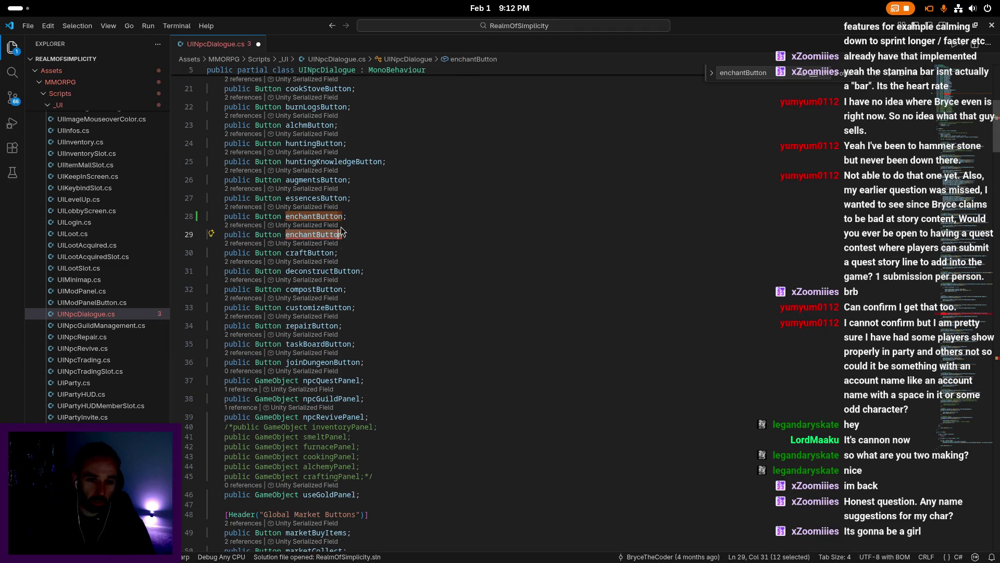
{"action": "key", "text": "shift+Left"}
{"action": "key", "text": "shift+Left"}
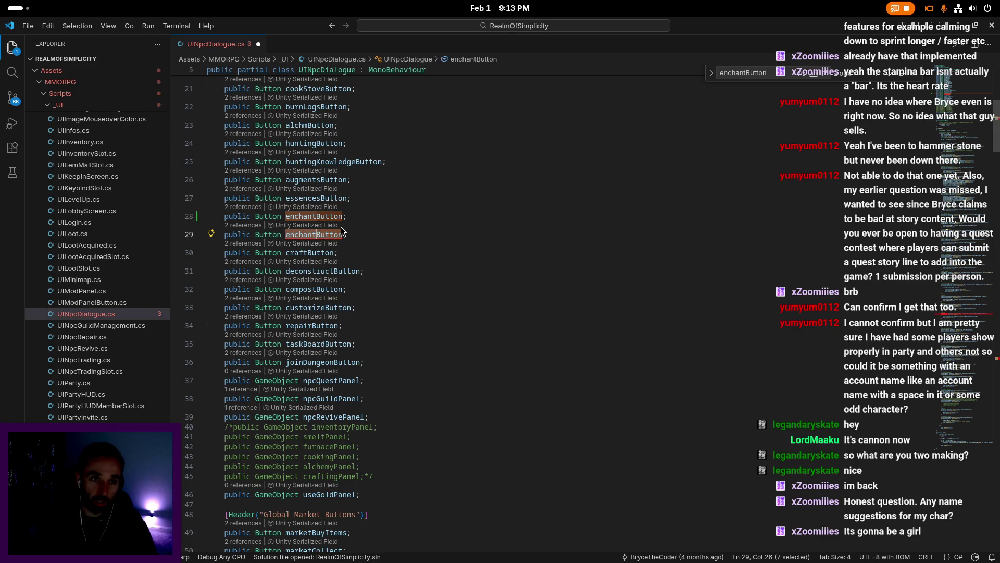
{"action": "type", "text": "dwarfNpc"}
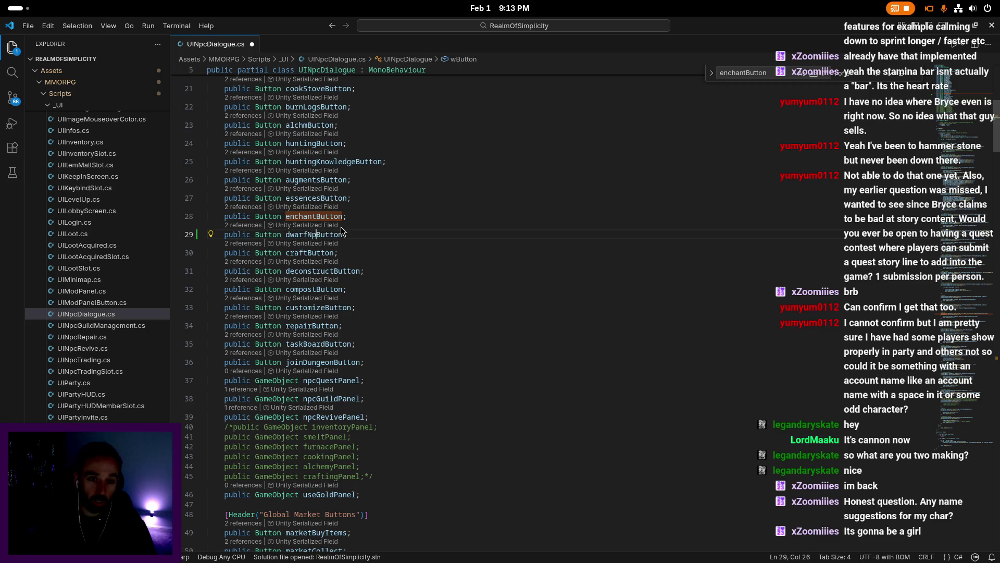
- Copy the enchantButton setup block and paste a duplicate below it
{"action": "key", "text": "ctrl+f"}
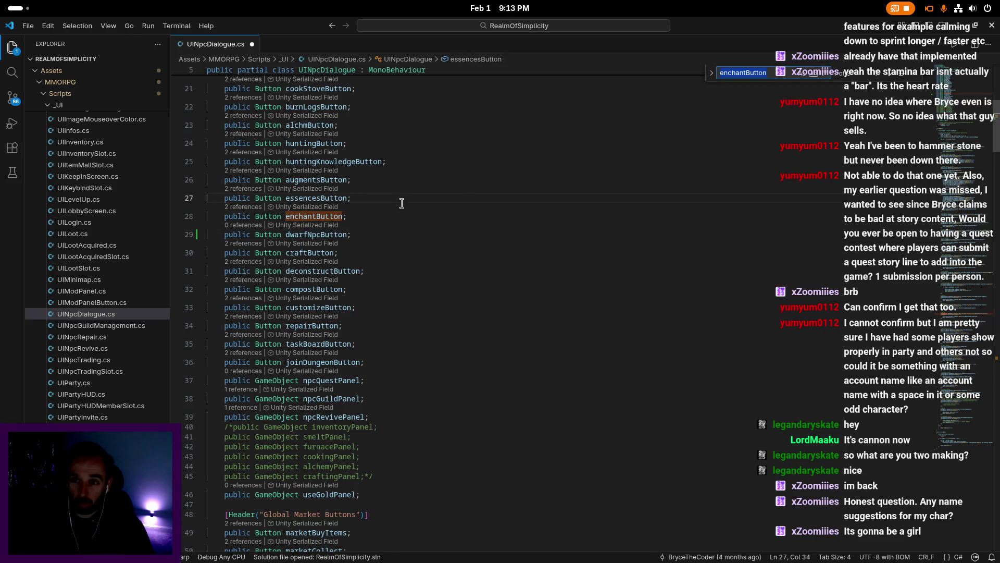
{"action": "key", "text": "Return"}
{"action": "key", "text": "Return"}
{"action": "scroll", "coordinate": [431, 256], "scroll_direction": "down", "scroll_amount": 2}
{"action": "key", "text": "Escape"}
{"action": "left_click_drag", "start_coordinate": [274, 259], "coordinate": [261, 200]}
{"action": "key", "text": "ctrl+c"}
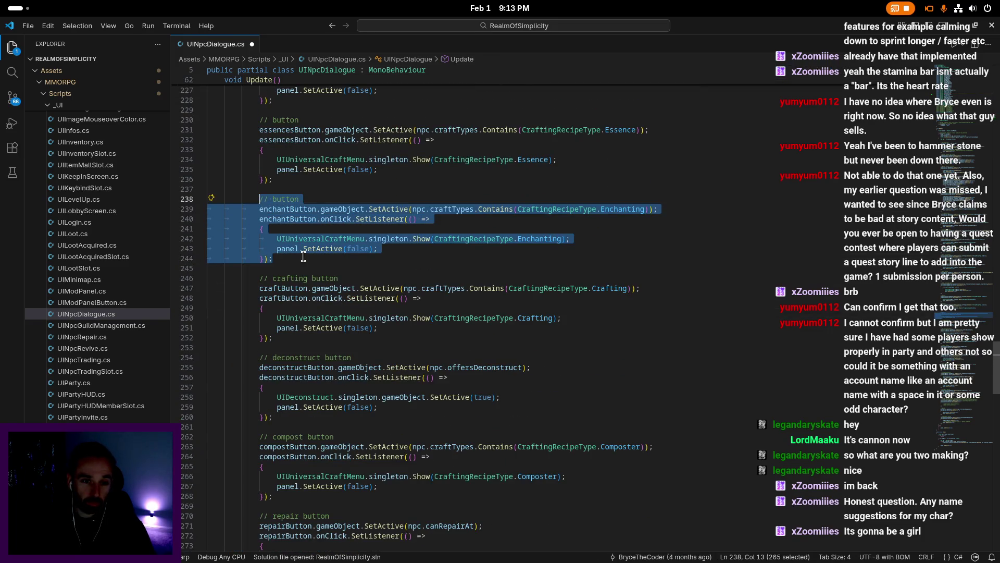
{"action": "left_click", "coordinate": [300, 267]}
{"action": "key", "text": "Return"}
{"action": "key", "text": "ctrl+v"}
- Rename the button references in the copied block to dwarfNpcButton
{"action": "key", "text": "Up"}
{"action": "key", "text": "Up"}
{"action": "key", "text": "Up"}
{"action": "key", "text": "ctrl+d"}
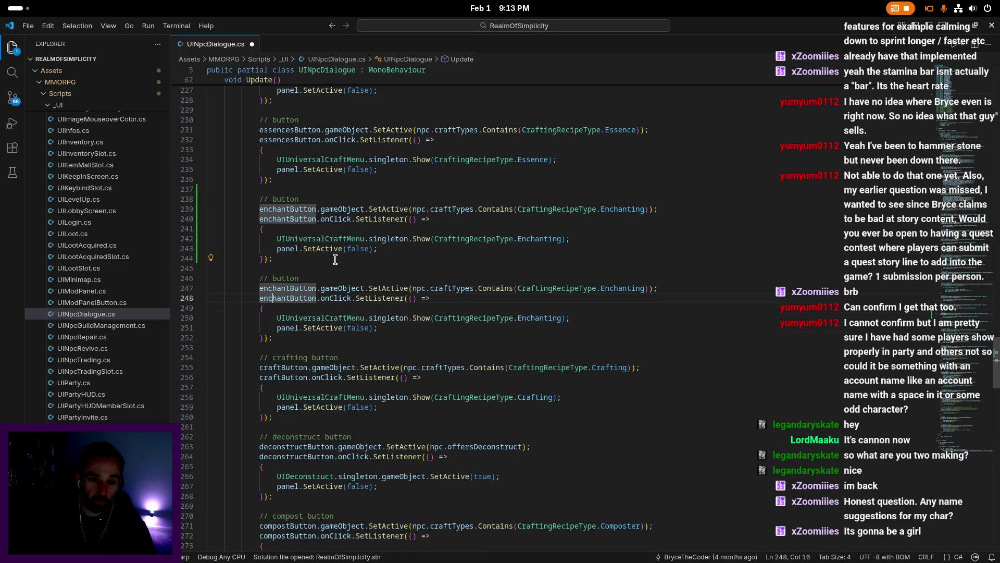
{"action": "type", "text": "s"}
{"action": "key", "text": "BackSpace"}
{"action": "type", "text": "dwarf"}
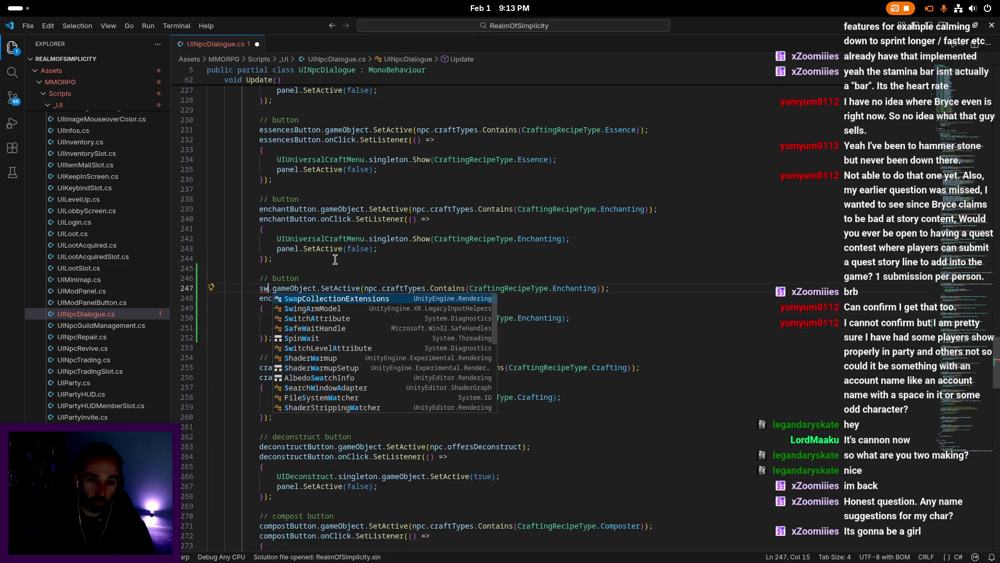
{"action": "key", "text": "Tab"}
{"action": "key", "text": "ctrl+shift+Left"}
{"action": "key", "text": "ctrl+c"}
{"action": "key", "text": "Down"}
{"action": "key", "text": "ctrl+d"}
{"action": "key", "text": "ctrl+v"}
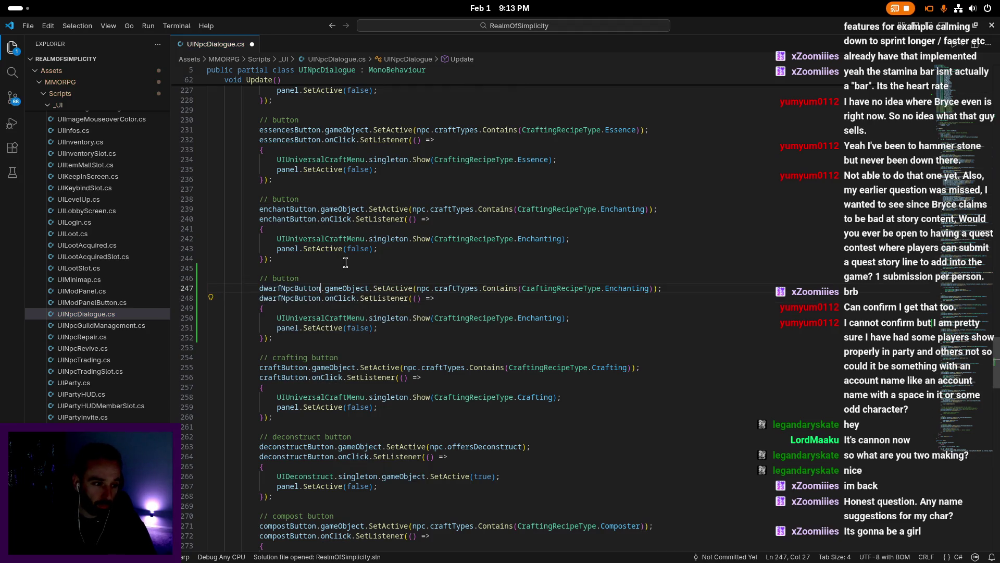
- Change Enchanting to DwarfNpc for both the recipe type and the menu Show call
{"action": "left_click", "coordinate": [458, 298]}
{"action": "double_click", "coordinate": [628, 290]}
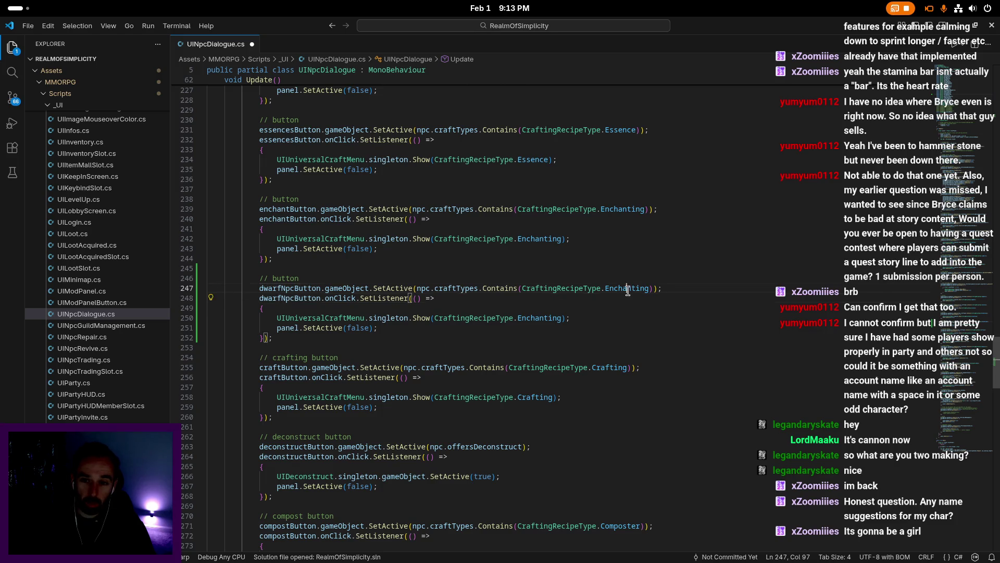
{"action": "key", "text": "BackSpace"}
{"action": "key", "text": "ctrl+space"}
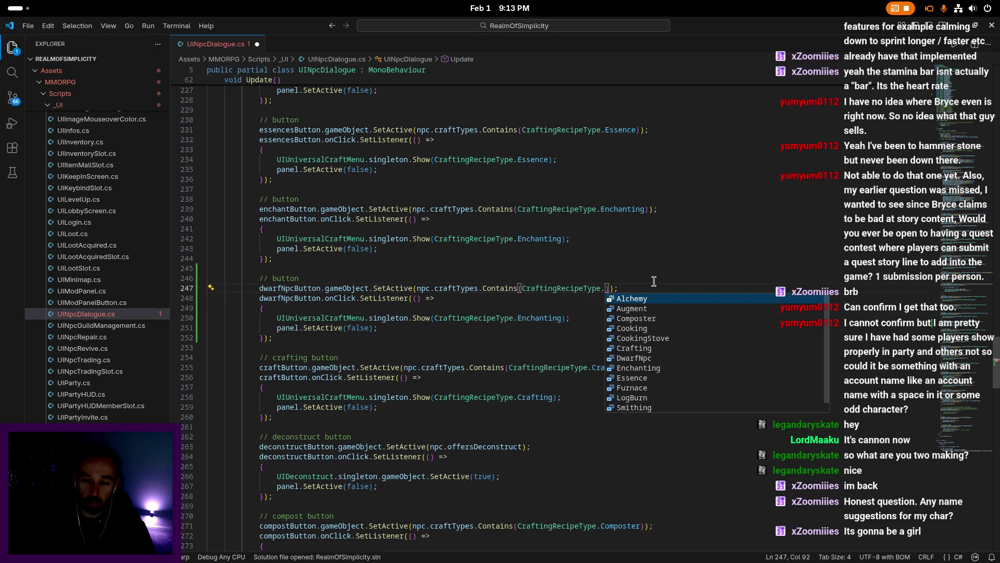
{"action": "type", "text": "dw"}
{"action": "key", "text": "Return"}
{"action": "left_click", "coordinate": [523, 306]}
{"action": "double_click", "coordinate": [542, 318]}
{"action": "type", "text": "dw"}
{"action": "key", "text": "Return"}
- Save UINpcDialogue.cs and return to the Unity Editor
{"action": "left_click", "coordinate": [473, 336]}
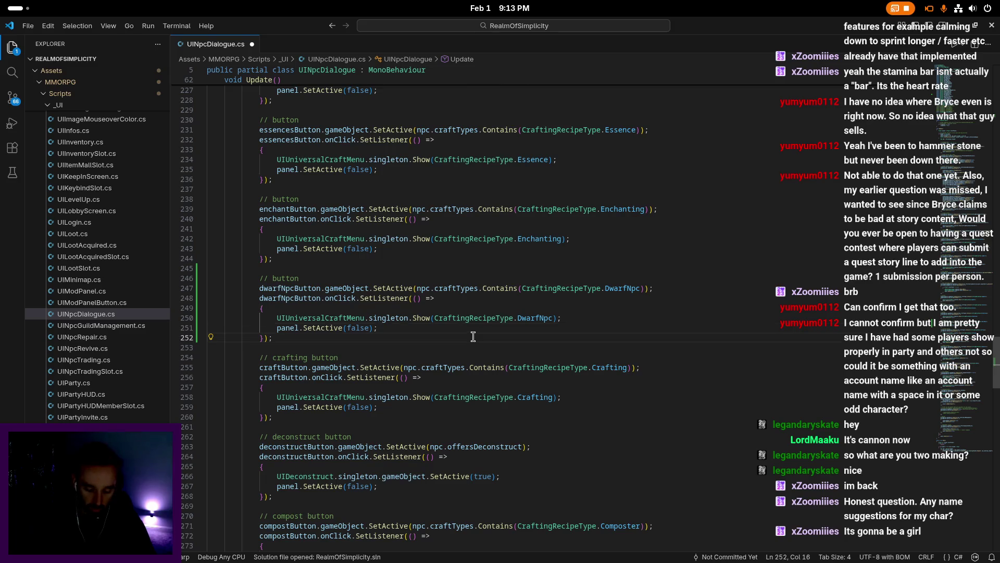
{"action": "key", "text": "ctrl+k"}
{"action": "left_click", "coordinate": [507, 305]}
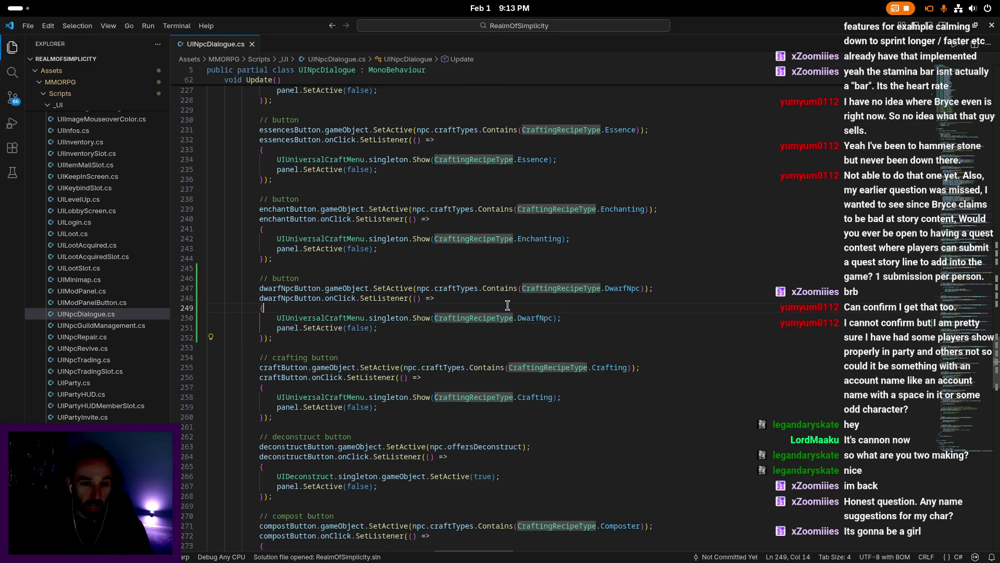
{"action": "key", "text": "ctrl+k"}
{"action": "key", "text": "ctrl+d"}
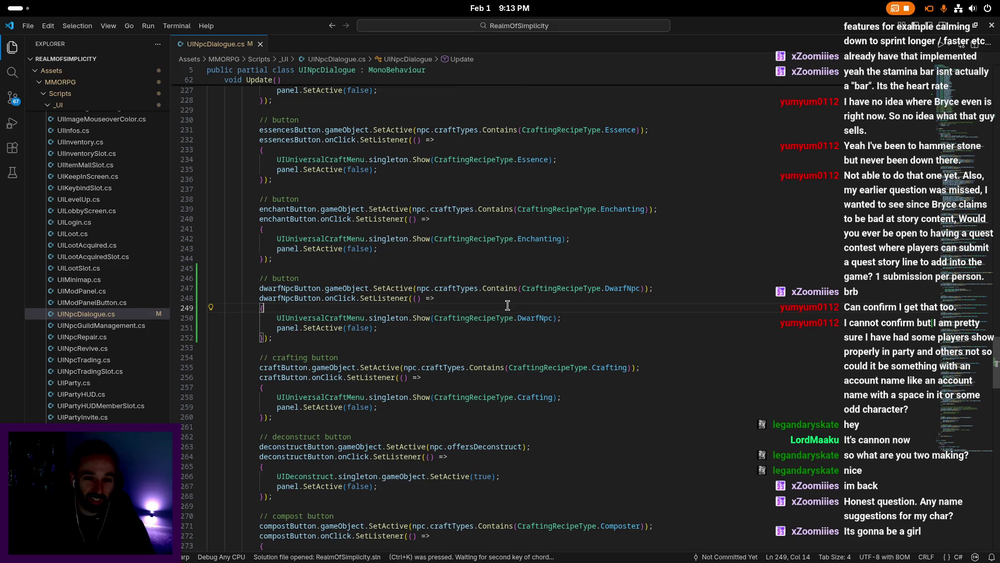
{"action": "left_click", "coordinate": [356, 298]}
{"action": "scroll", "coordinate": [356, 298], "scroll_direction": "down", "scroll_amount": 1}
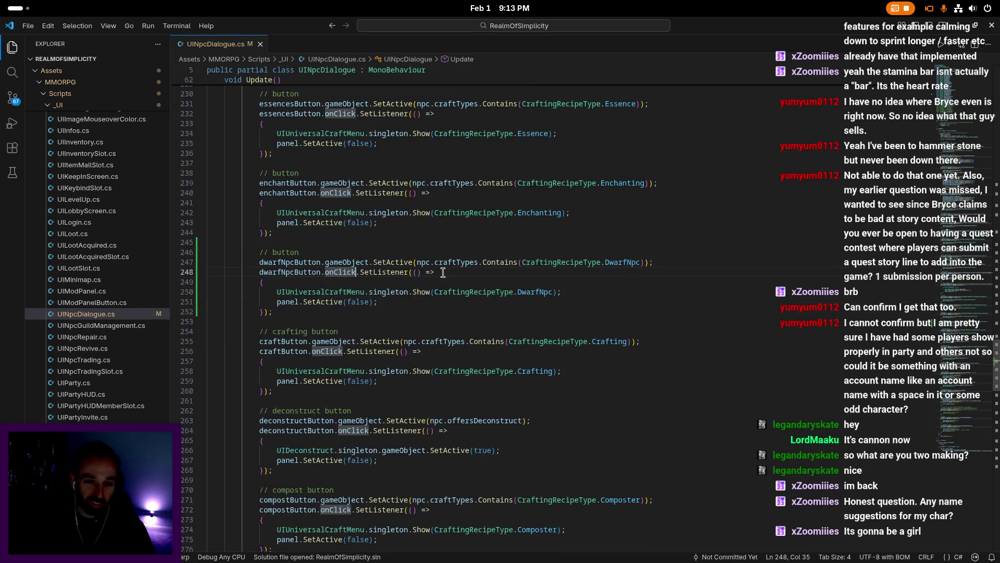
{"action": "key", "text": "Down"}
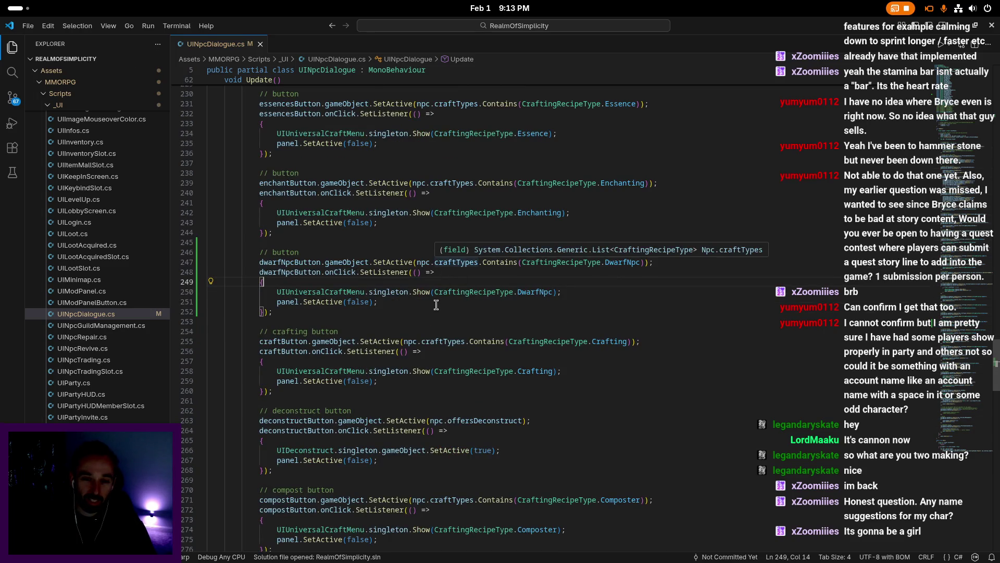
{"action": "key", "text": "super"}
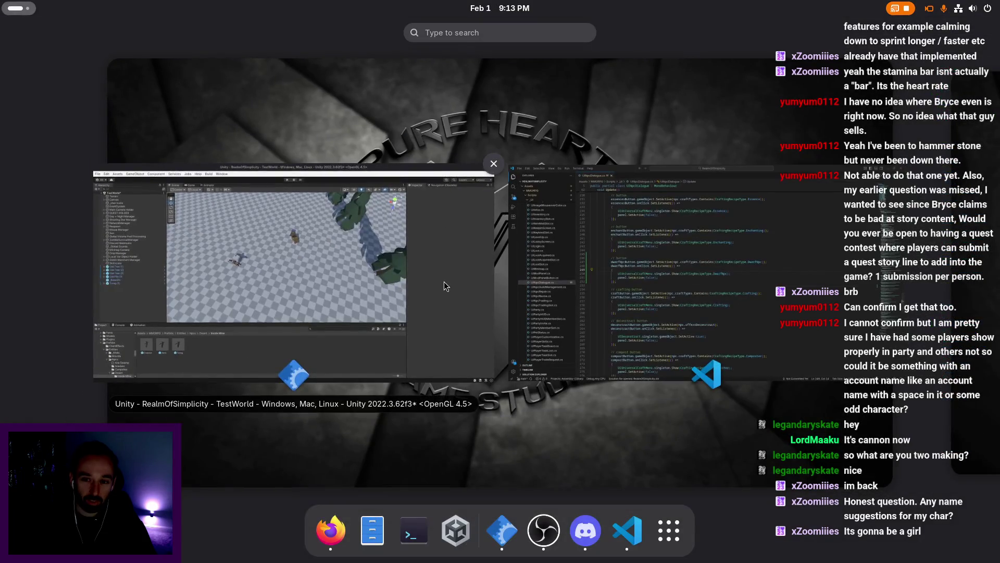
{"action": "left_click", "coordinate": [395, 277]}
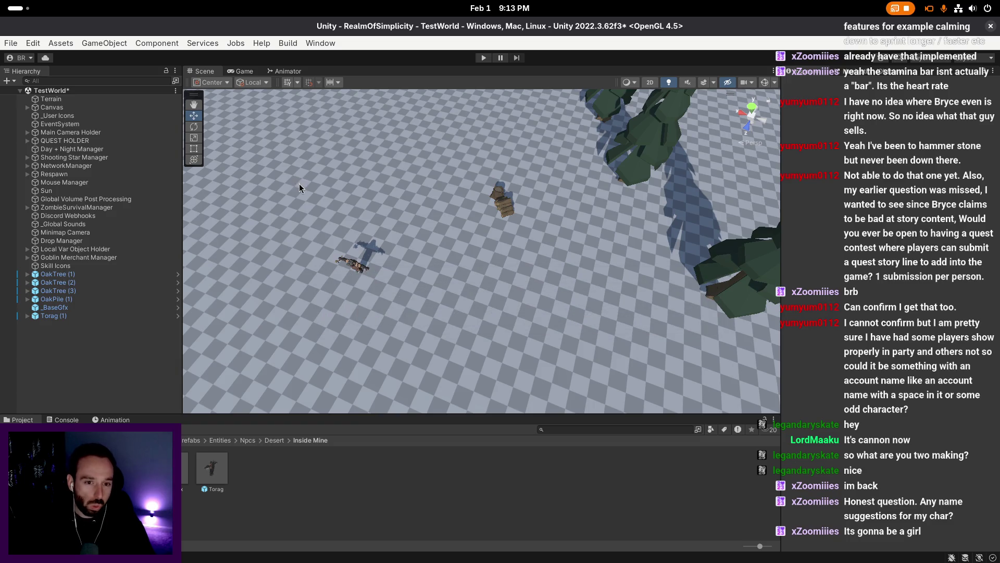
- Move the Scene view toward the character and expand Canvas in the Hierarchy
{"action": "mouse_move", "coordinate": [360, 333]}
{"action": "left_mouse_down"}
{"action": "mouse_move", "coordinate": [459, 290]}
{"action": "mouse_move", "coordinate": [412, 234]}
{"action": "left_mouse_up"}
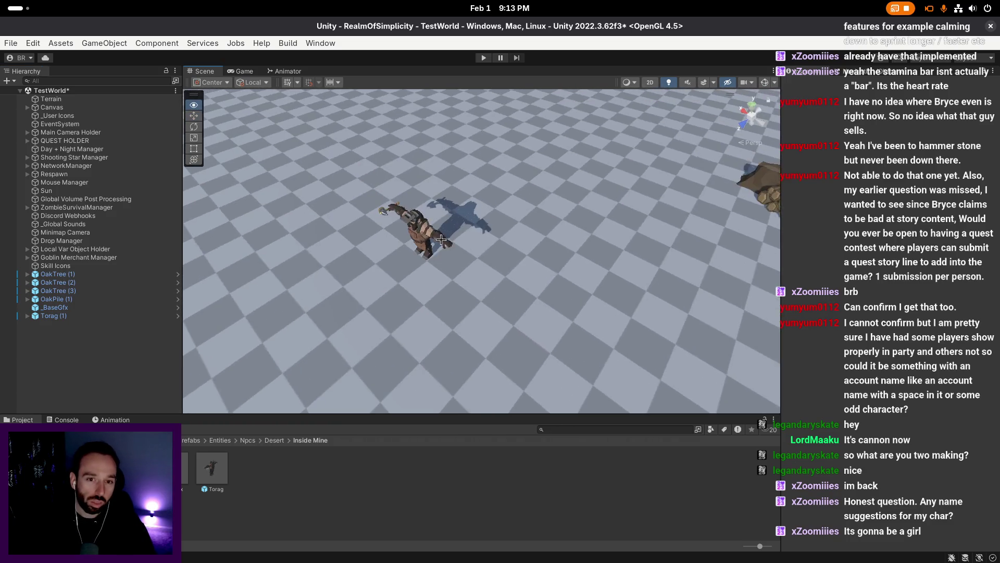
{"action": "left_click", "coordinate": [417, 229]}
{"action": "left_click", "coordinate": [27, 107]}
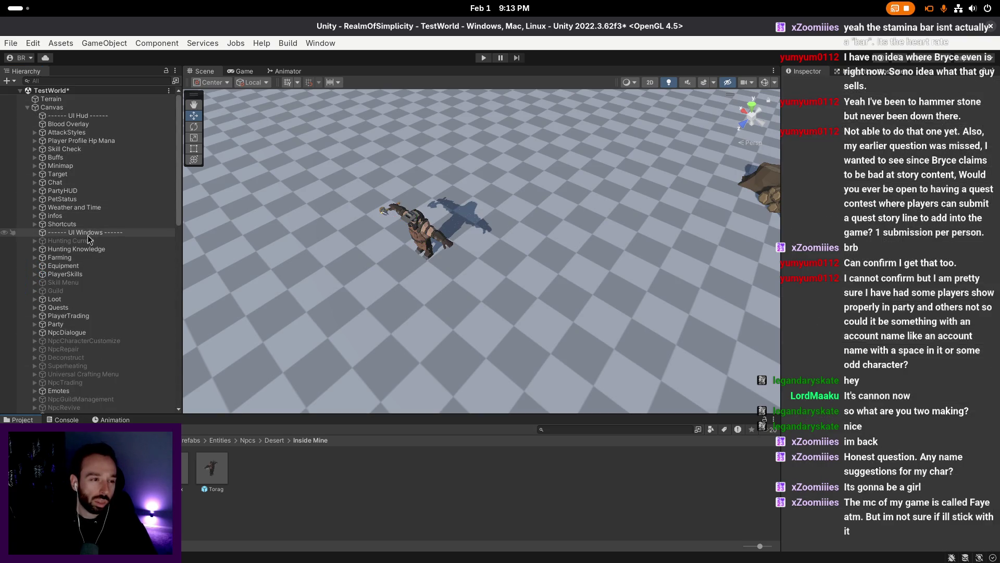
{"action": "scroll", "coordinate": [87, 235], "scroll_direction": "down", "scroll_amount": 10}
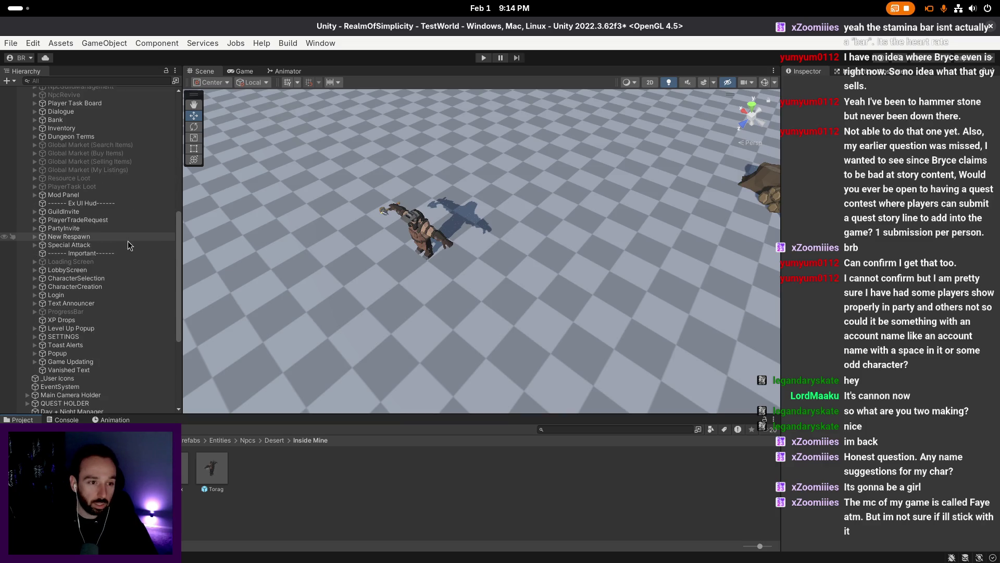
{"action": "scroll", "coordinate": [127, 241], "scroll_direction": "down", "scroll_amount": 4}
{"action": "scroll", "coordinate": [99, 219], "scroll_direction": "up", "scroll_amount": 12}
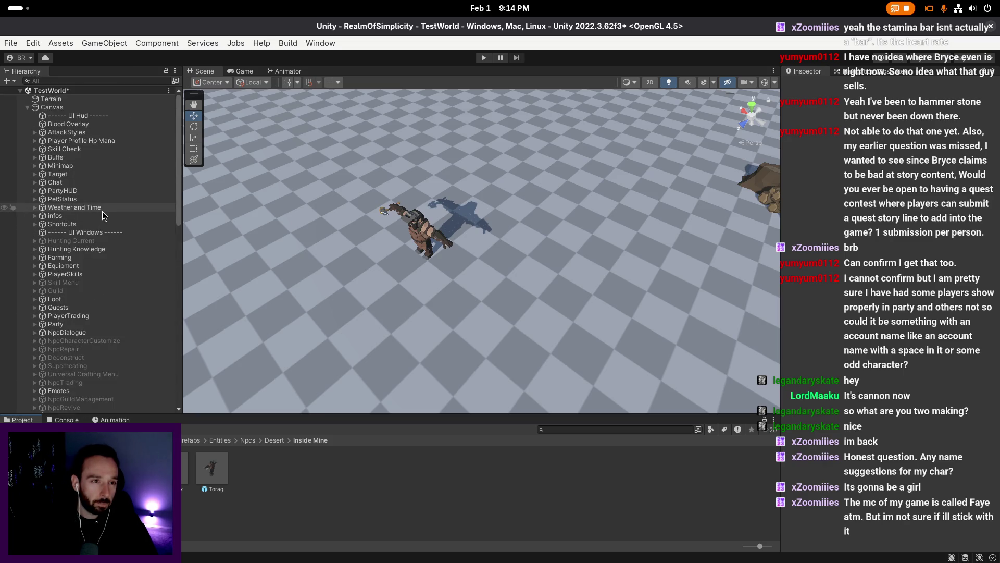
{"action": "scroll", "coordinate": [89, 244], "scroll_direction": "down", "scroll_amount": 2}
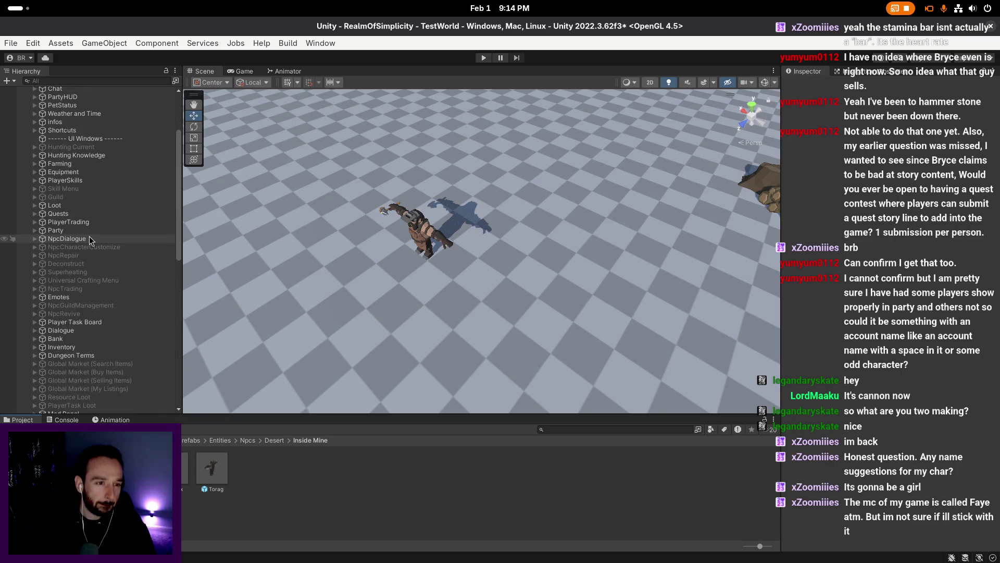
{"action": "scroll", "coordinate": [78, 207], "scroll_direction": "up", "scroll_amount": 2}
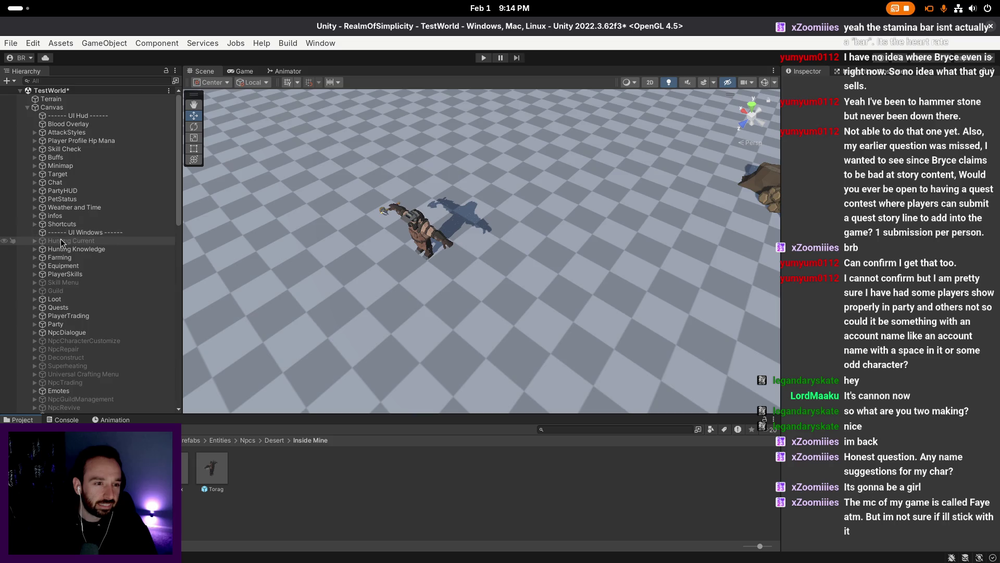
{"action": "scroll", "coordinate": [60, 261], "scroll_direction": "down", "scroll_amount": 4}
- Expand NpcDialogue > NpcDialoguePanel > PanelButtons to list ButtonTeleport, ButtonSmelt and ButtonCraft
{"action": "left_click", "coordinate": [35, 207]}
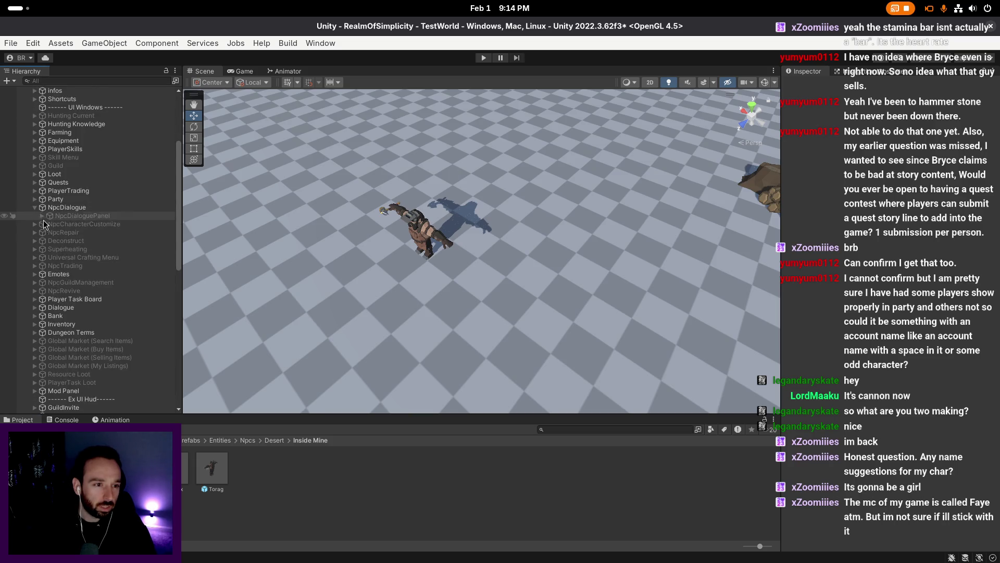
{"action": "left_click", "coordinate": [41, 216]}
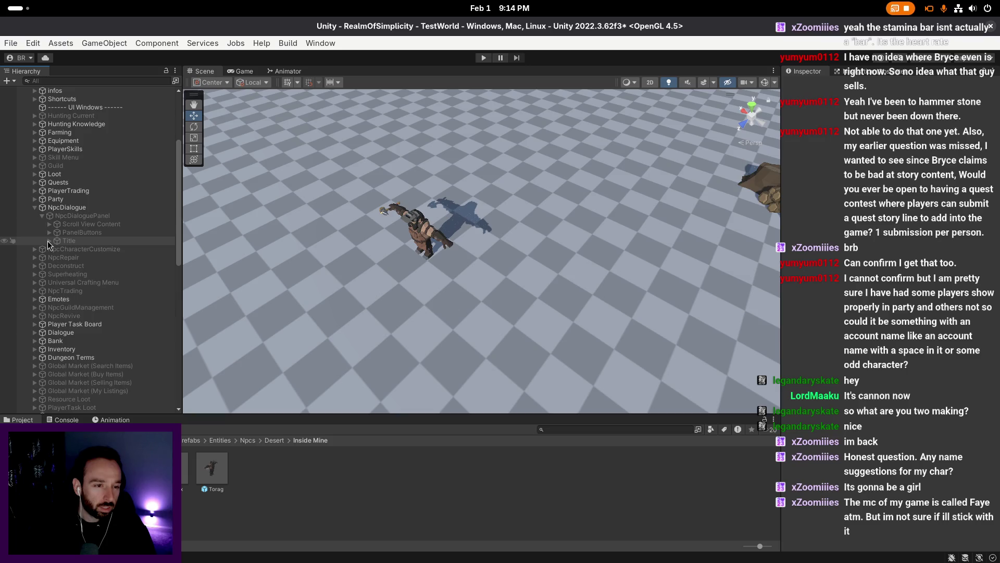
{"action": "left_click", "coordinate": [50, 233]}
{"action": "scroll", "coordinate": [88, 249], "scroll_direction": "down", "scroll_amount": 1}
{"action": "left_click", "coordinate": [105, 228]}
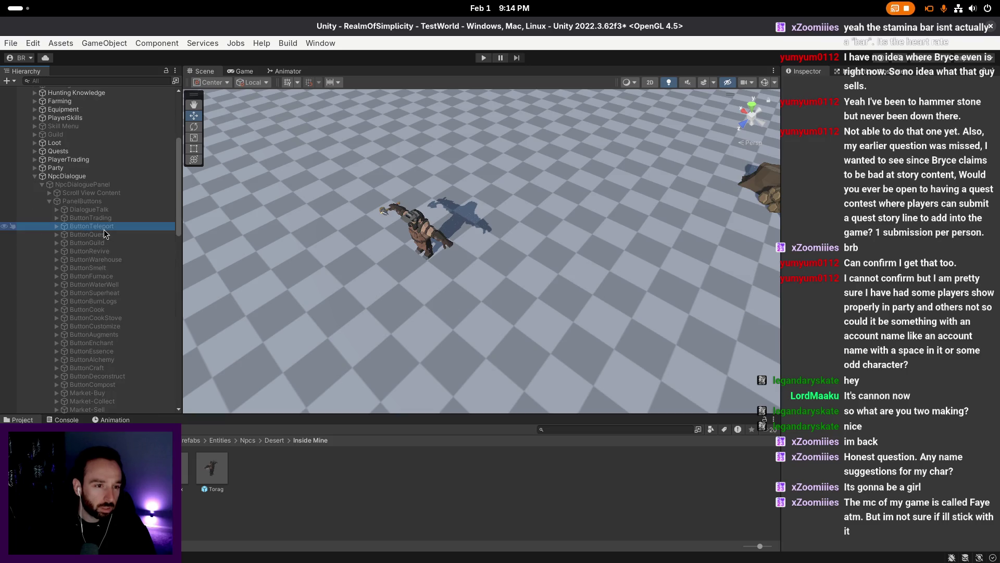
{"action": "scroll", "coordinate": [105, 245], "scroll_direction": "down", "scroll_amount": 1}
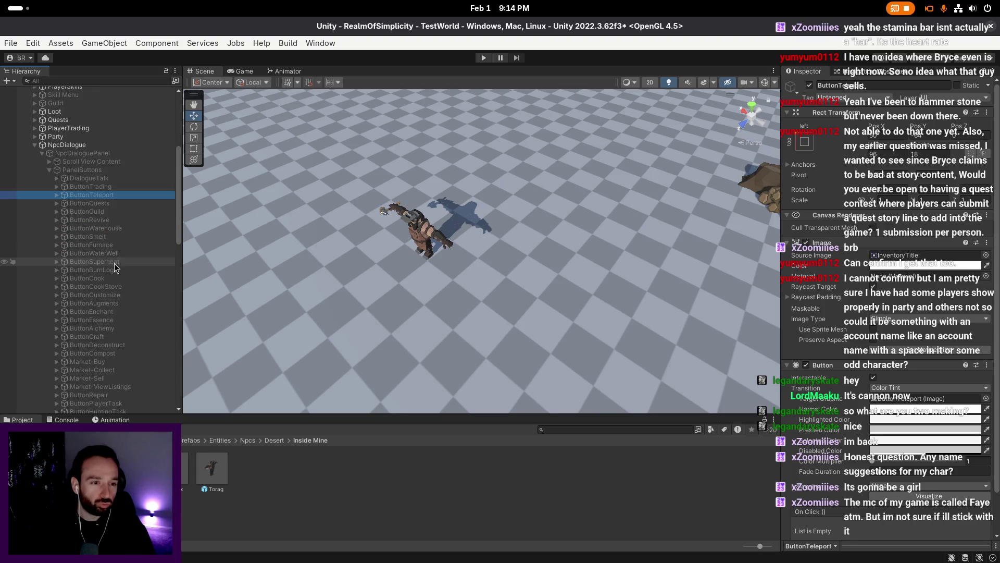
- Duplicate ButtonEnchant as ButtonDwarfNpc and change its label text to 'Shop'
{"action": "left_click", "coordinate": [110, 312]}
{"action": "key", "text": "ctrl+d"}
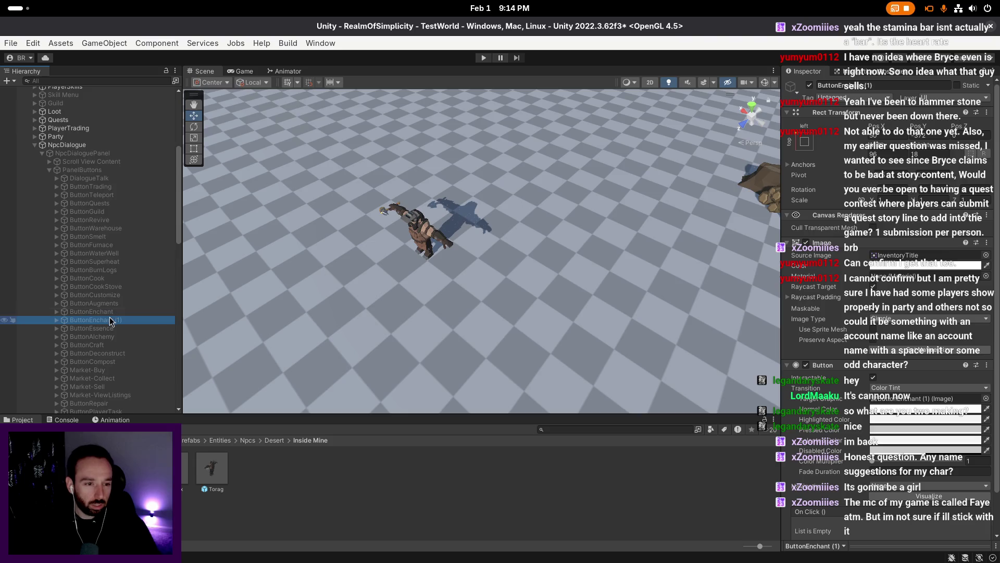
{"action": "key", "text": "F2"}
{"action": "key", "text": "BackSpace"}
{"action": "key", "text": "BackSpace"}
{"action": "key", "text": "BackSpace"}
{"action": "key", "text": "BackSpace"}
{"action": "key", "text": "BackSpace"}
{"action": "type", "text": "DwarfNpc"}
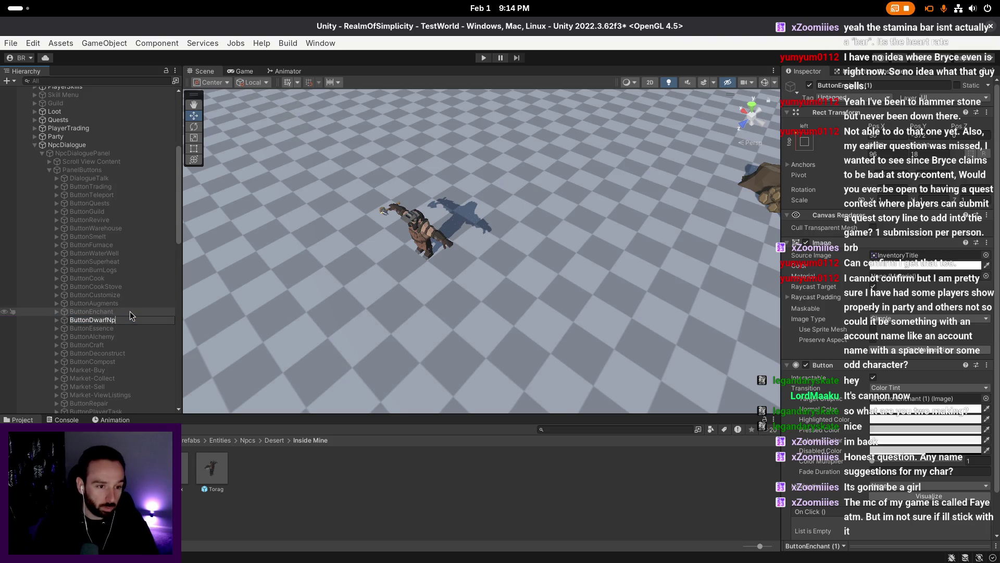
{"action": "key", "text": "Return"}
{"action": "left_click", "coordinate": [57, 321]}
{"action": "left_click", "coordinate": [58, 328]}
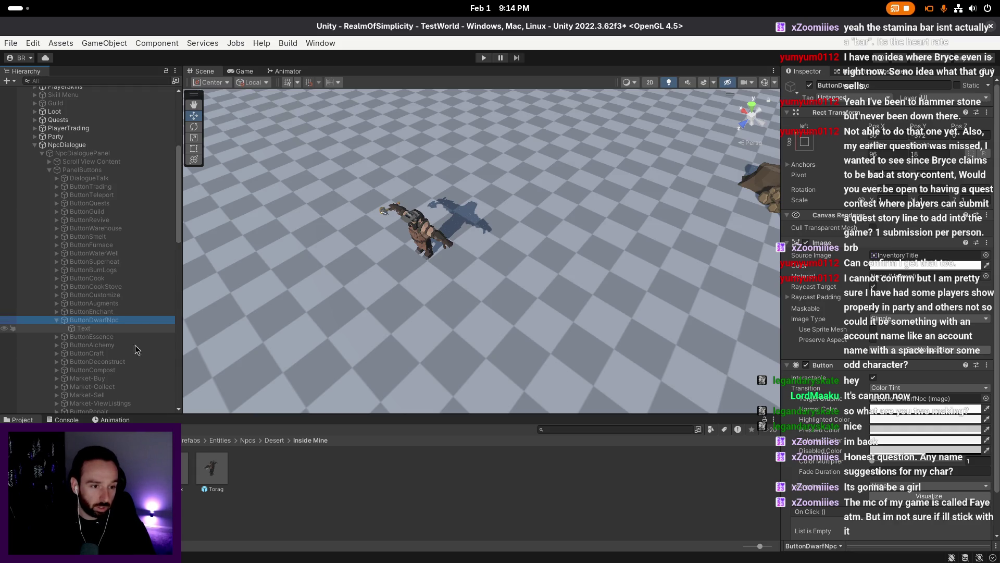
{"action": "left_click", "coordinate": [858, 303]}
{"action": "key", "text": "ctrl+a"}
{"action": "type", "text": "Shop"}
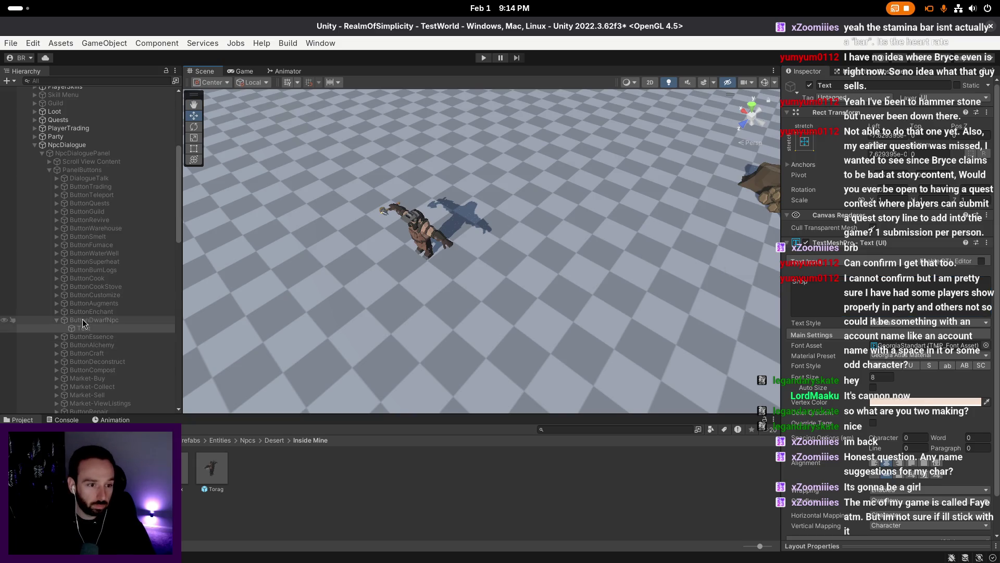
- Assign ButtonDwarfNpc to NpcDialogue's Dwarf Npc Button field and save the scene
{"action": "left_click", "coordinate": [91, 320]}
{"action": "left_click", "coordinate": [57, 320]}
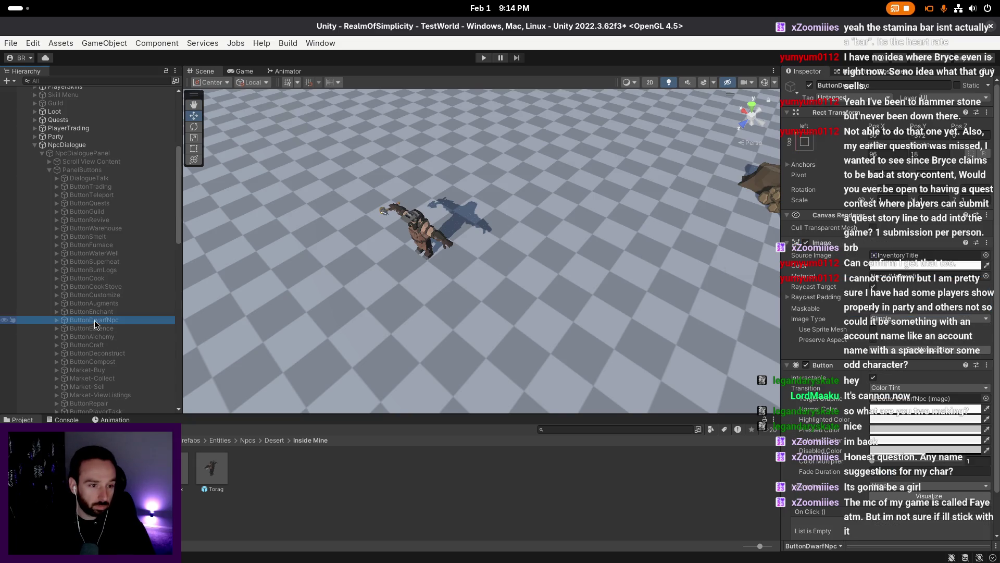
{"action": "left_click", "coordinate": [86, 149]}
{"action": "scroll", "coordinate": [889, 380], "scroll_direction": "down", "scroll_amount": 5}
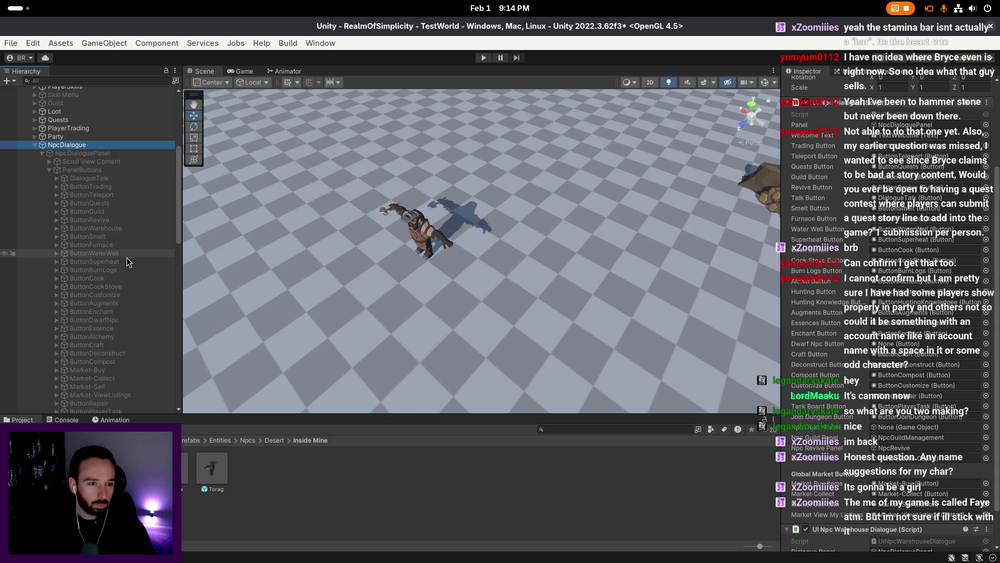
{"action": "mouse_move", "coordinate": [113, 319]}
{"action": "left_mouse_down"}
{"action": "mouse_move", "coordinate": [506, 370]}
{"action": "mouse_move", "coordinate": [903, 346]}
{"action": "left_mouse_up"}
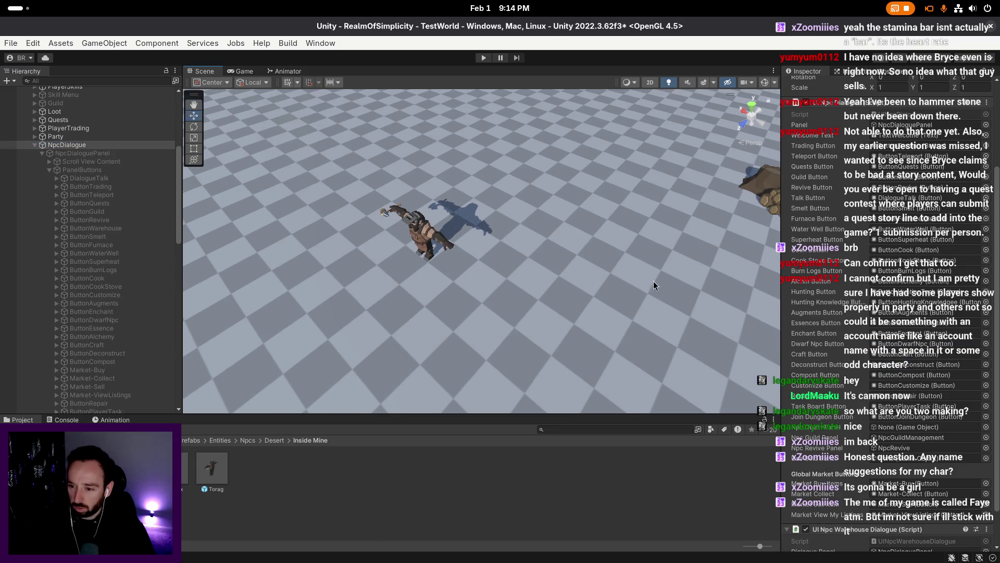
{"action": "scroll", "coordinate": [104, 260], "scroll_direction": "up", "scroll_amount": 5}
{"action": "left_click", "coordinate": [34, 269]}
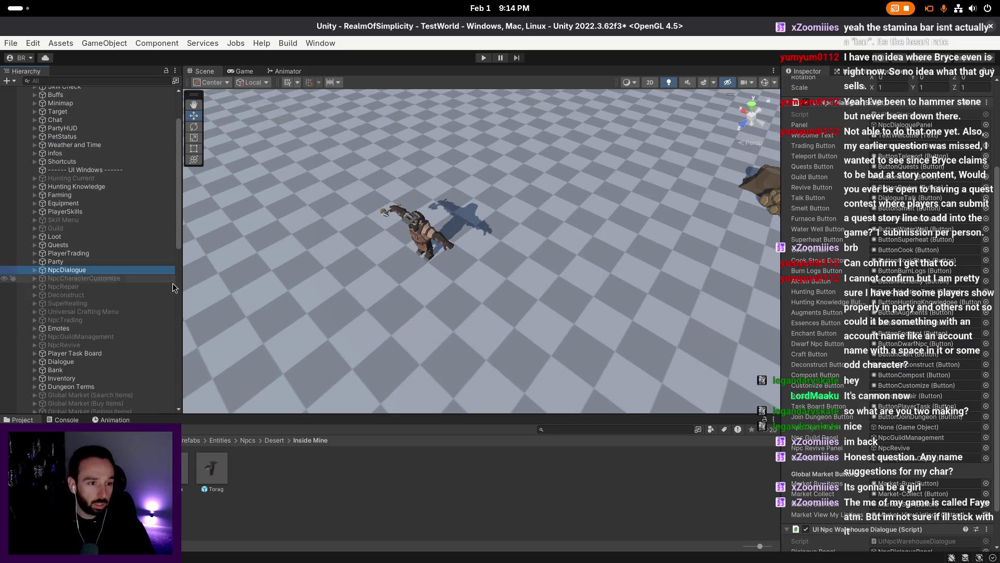
{"action": "left_click", "coordinate": [353, 335]}
{"action": "scroll", "coordinate": [354, 320], "scroll_direction": "up", "scroll_amount": 3}
{"action": "key", "text": "ctrl+s"}
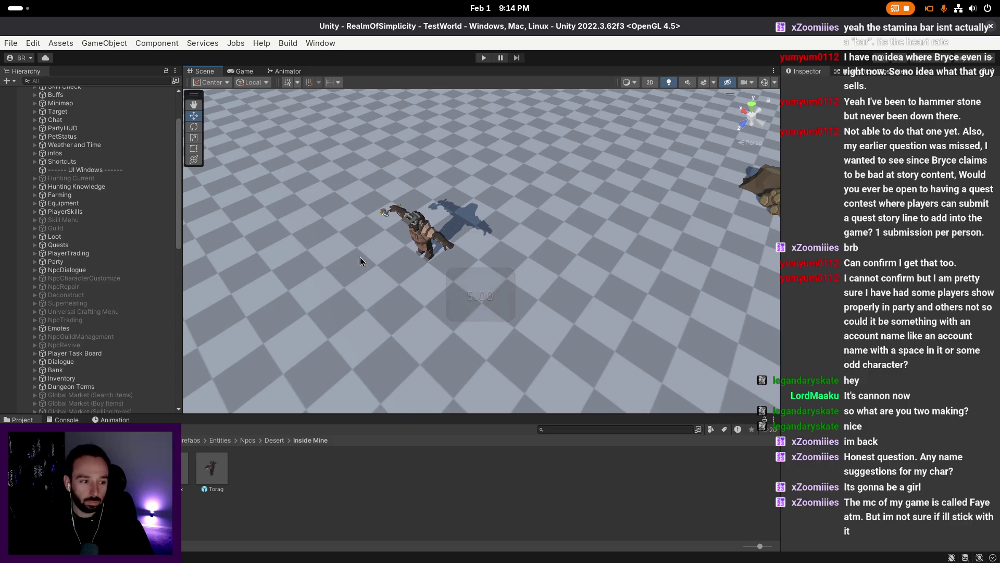
- Enter Play mode, log in with the test username, and open the dwarf NPC's shop maximized
{"action": "left_click", "coordinate": [484, 58]}
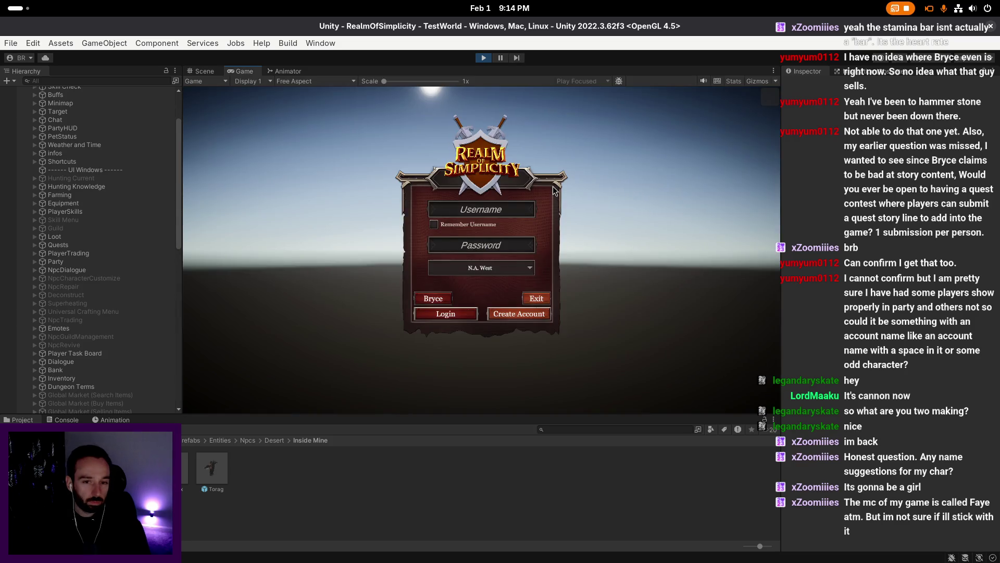
{"action": "type", "text": "bryce"}
{"action": "key", "text": "Return"}
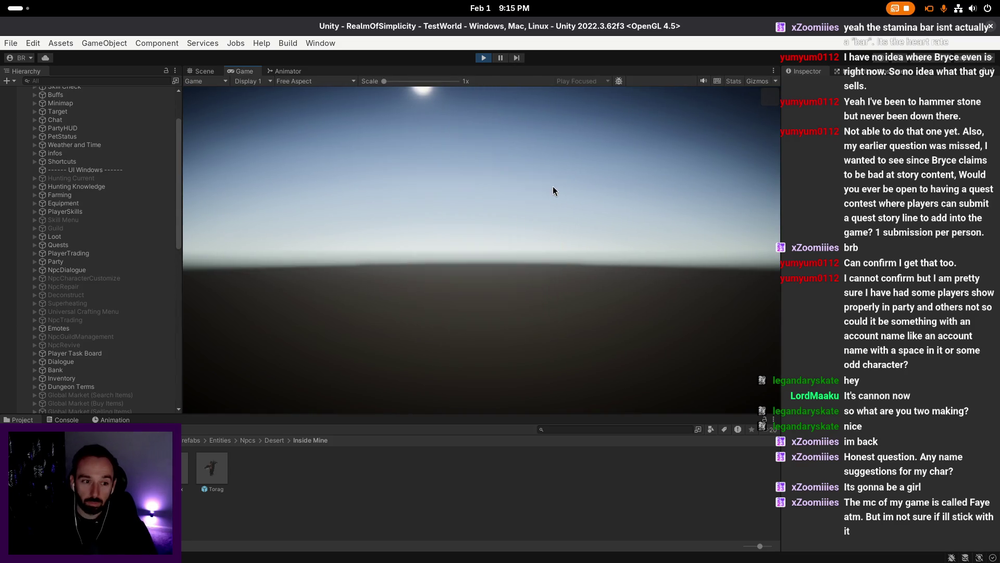
{"action": "left_click", "coordinate": [482, 359]}
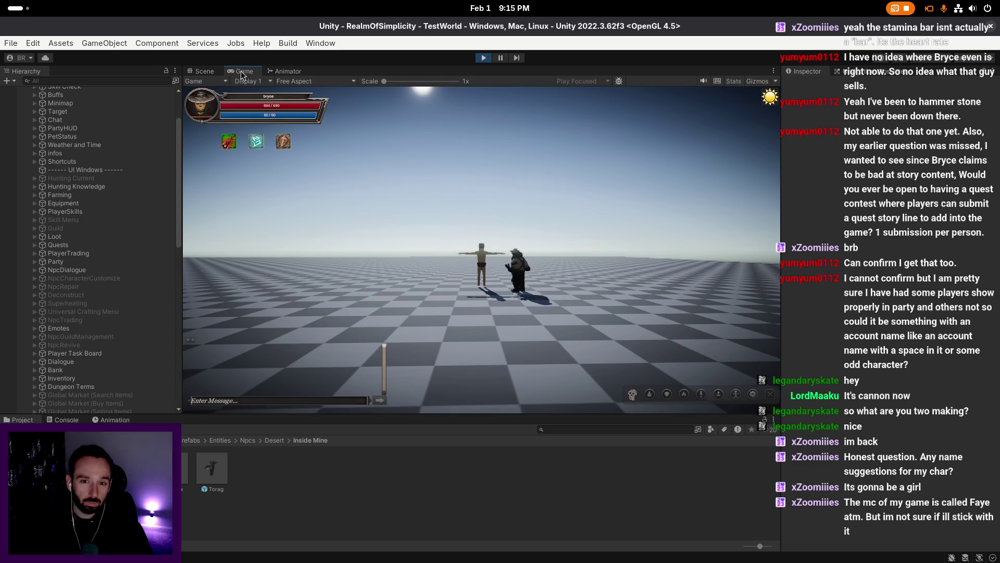
{"action": "left_click", "coordinate": [512, 249]}
{"action": "left_click", "coordinate": [490, 253]}
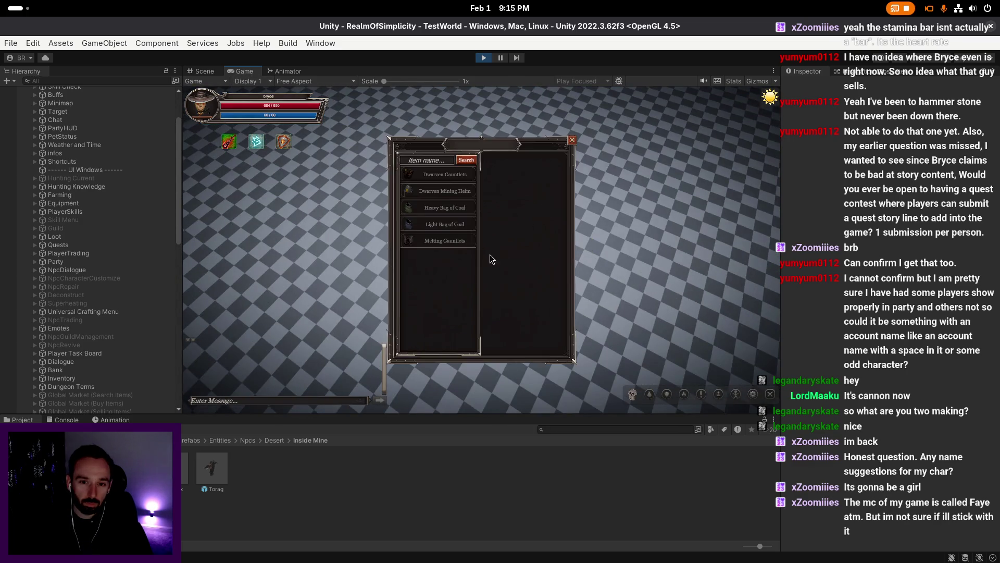
{"action": "right_click", "coordinate": [241, 75]}
{"action": "left_click", "coordinate": [290, 107]}
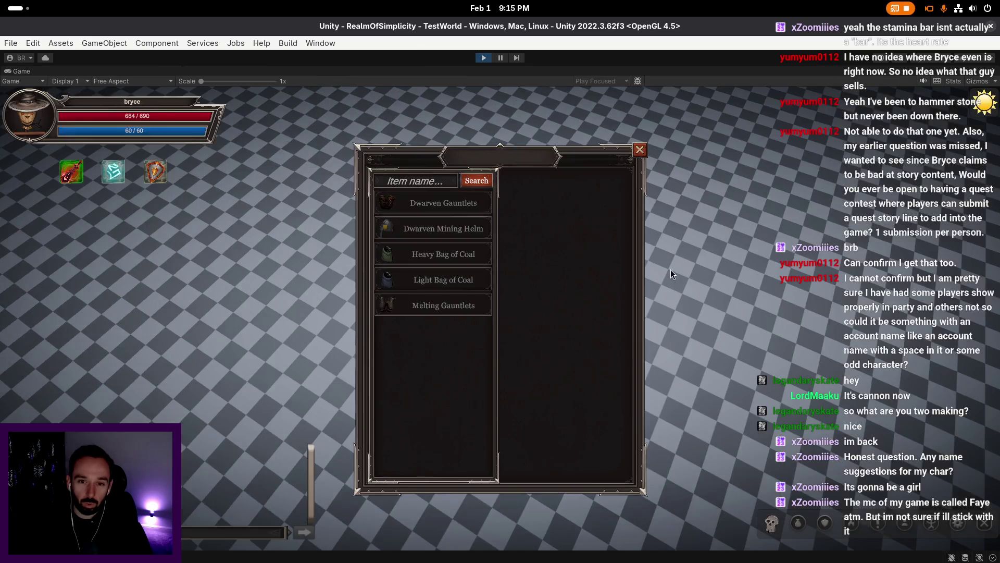
- Browse Dwarven Gauntlets, Dwarven Mining Helm, Heavy and Light Bag of Coal, and Melting Gauntlets
{"action": "left_click", "coordinate": [465, 208]}
{"action": "left_click", "coordinate": [467, 232]}
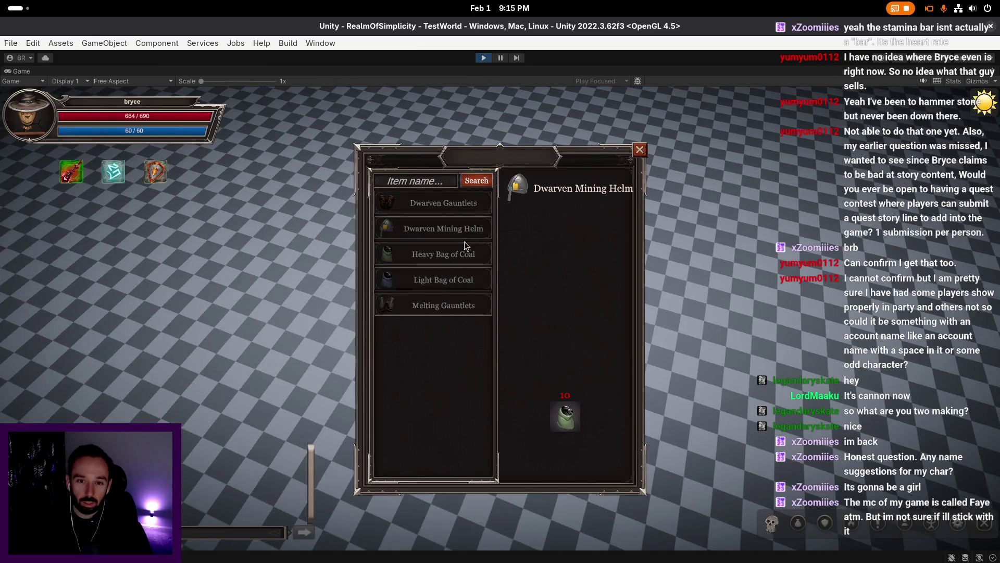
{"action": "left_click", "coordinate": [466, 257]}
{"action": "left_click", "coordinate": [466, 282]}
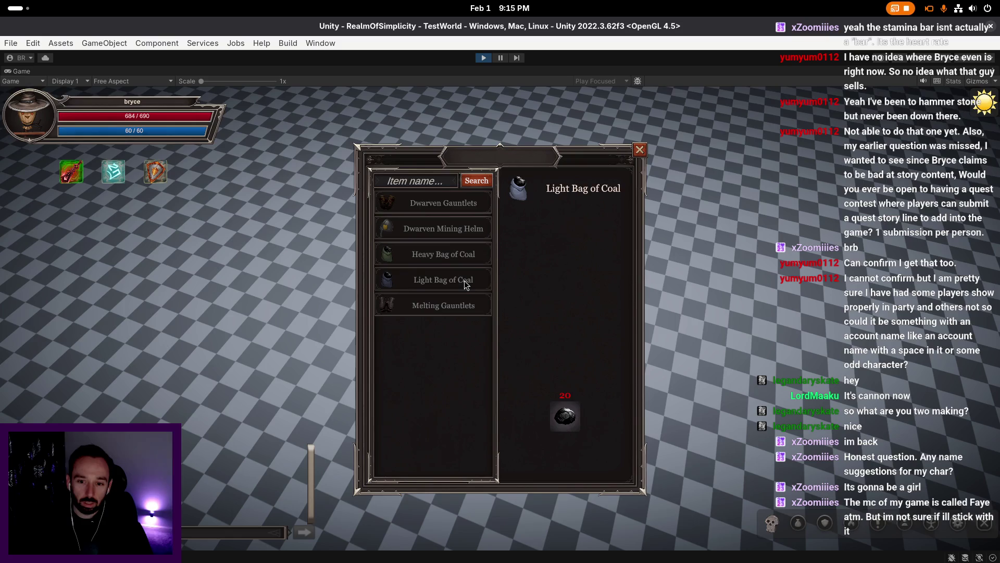
{"action": "mouse_move", "coordinate": [576, 415]}
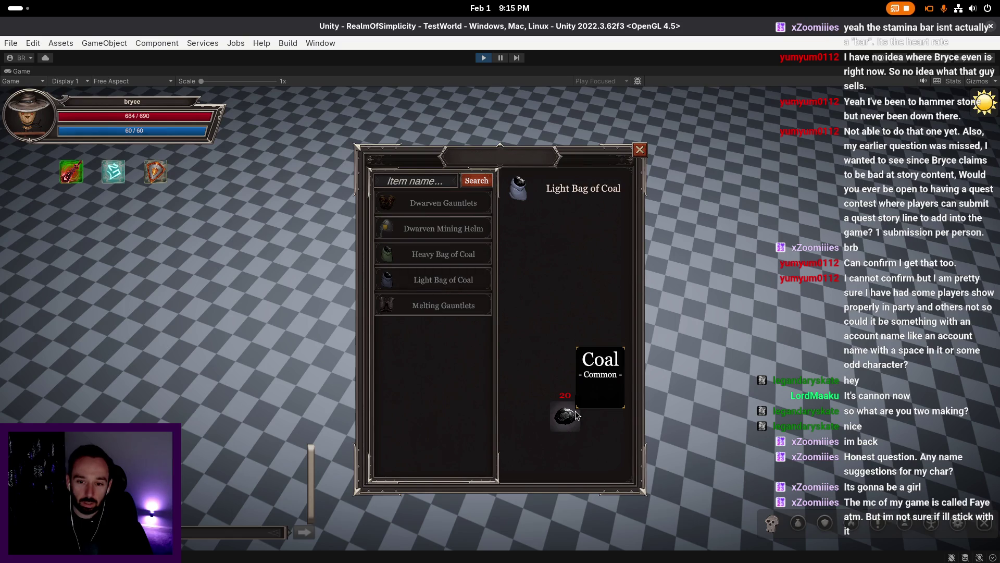
{"action": "left_click", "coordinate": [445, 304]}
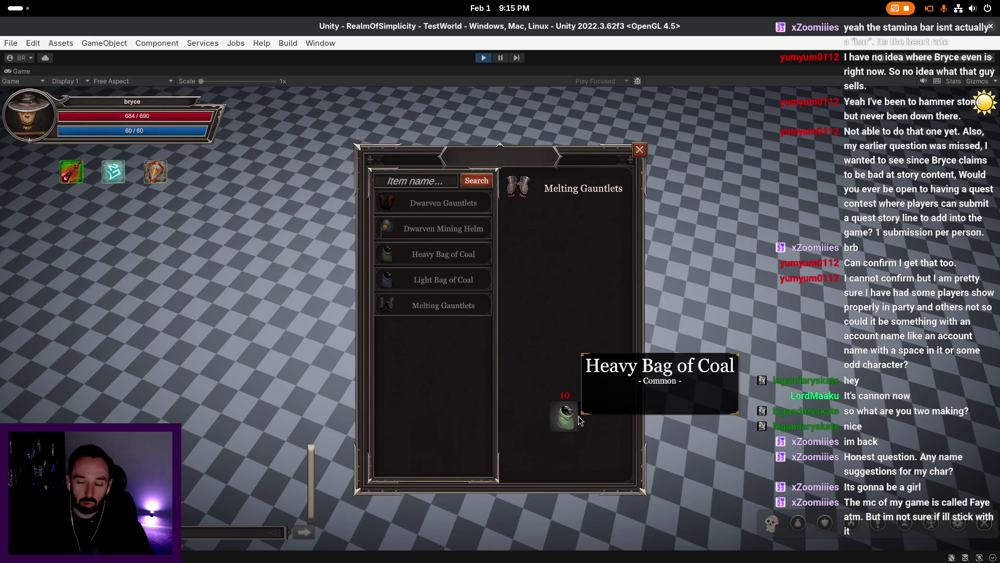
{"action": "mouse_move", "coordinate": [521, 193]}
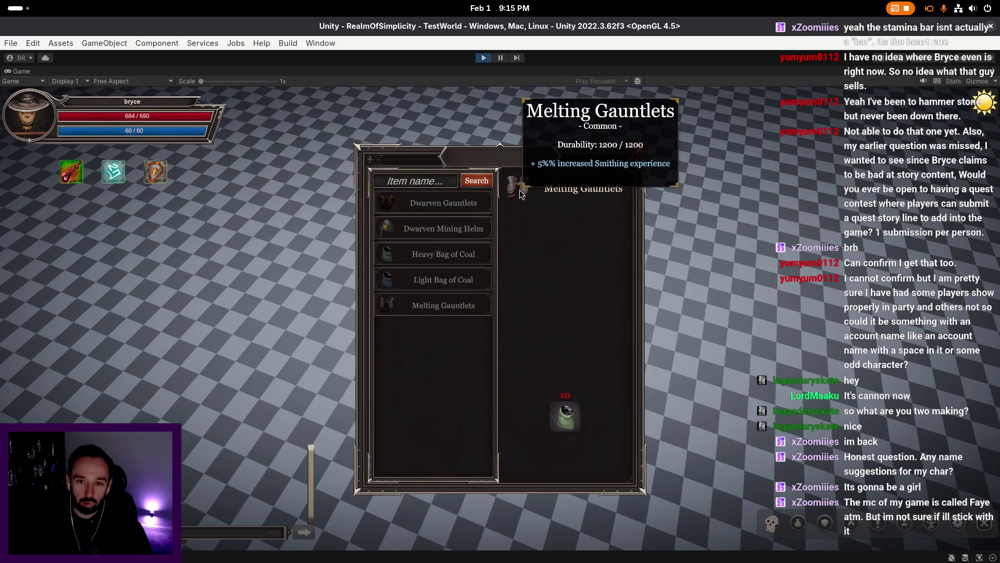
{"action": "left_click", "coordinate": [454, 276]}
{"action": "left_click", "coordinate": [447, 253]}
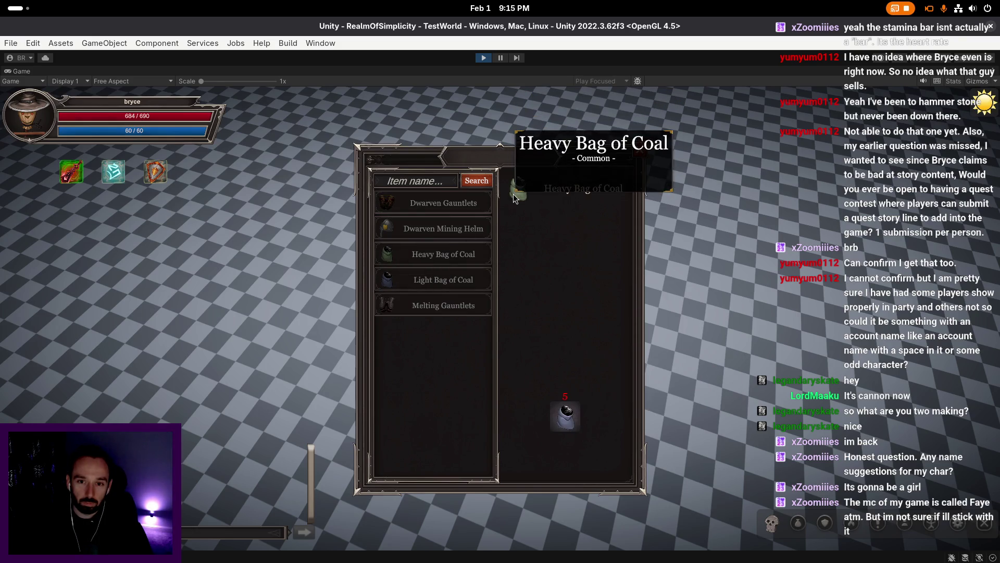
{"action": "left_click", "coordinate": [449, 229]}
{"action": "mouse_move", "coordinate": [520, 195]}
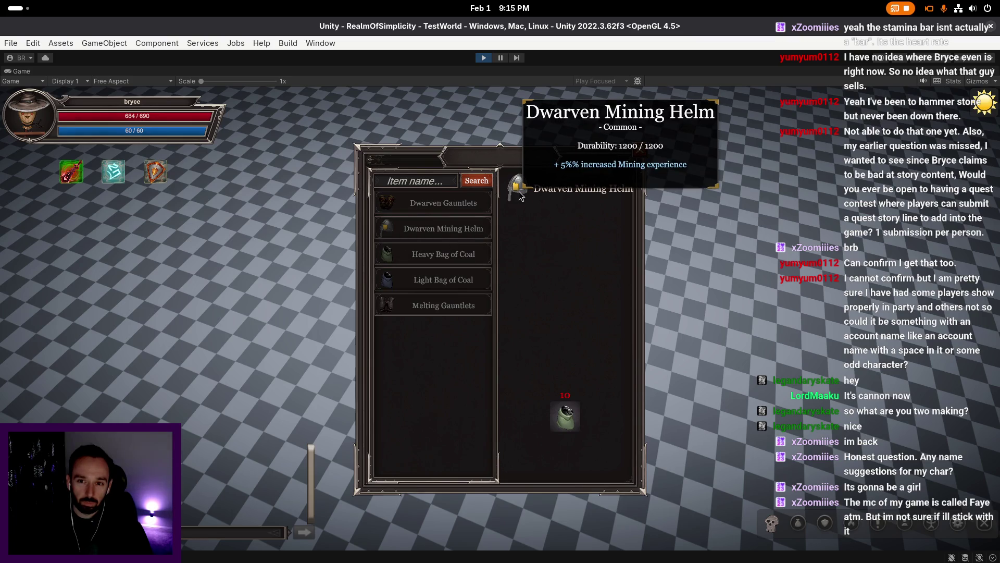
{"action": "left_click", "coordinate": [470, 209]}
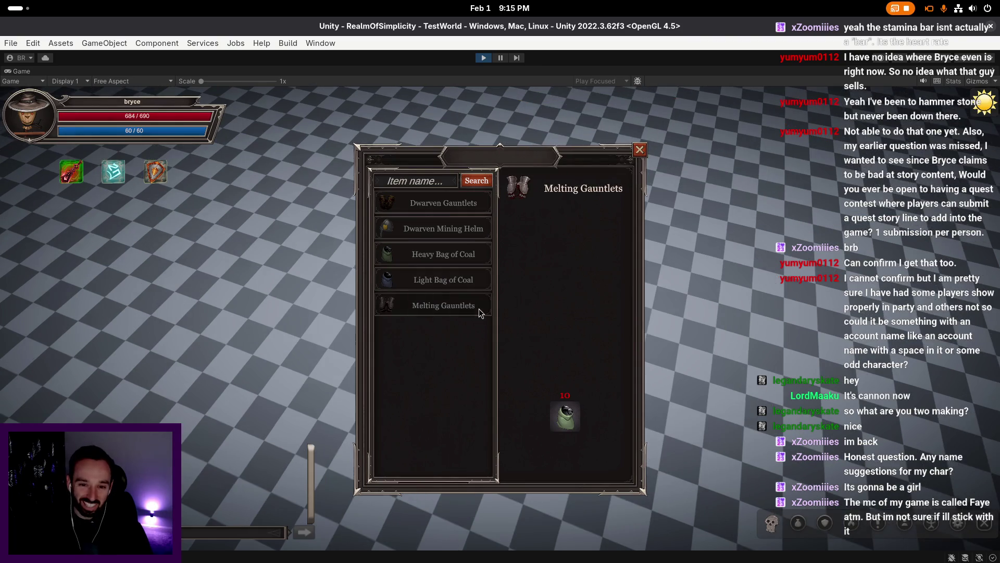
{"action": "left_click", "coordinate": [480, 307]}
{"action": "mouse_move", "coordinate": [525, 190]}
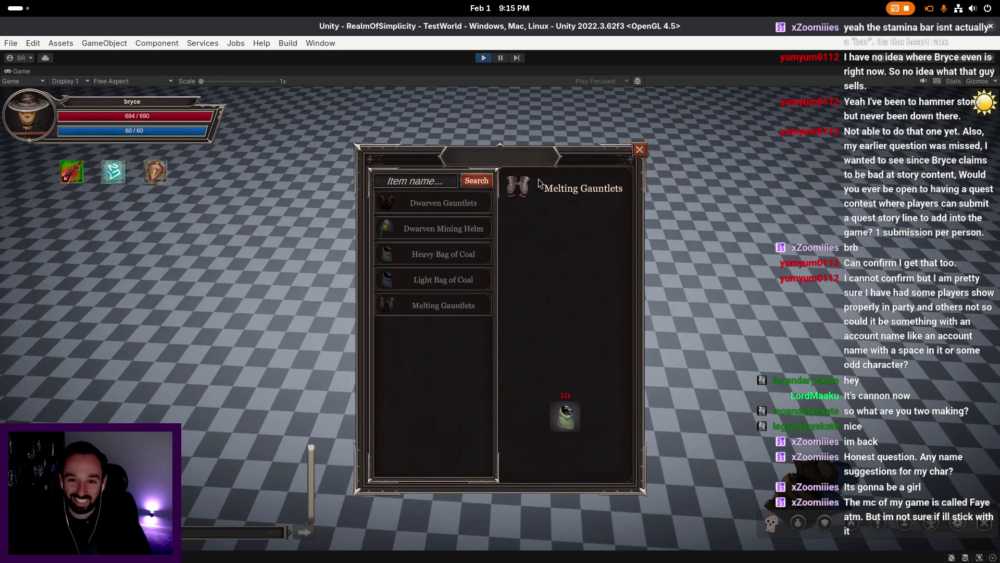
- Bring the code editor to the front, then return to the running game
{"action": "key", "text": "super"}
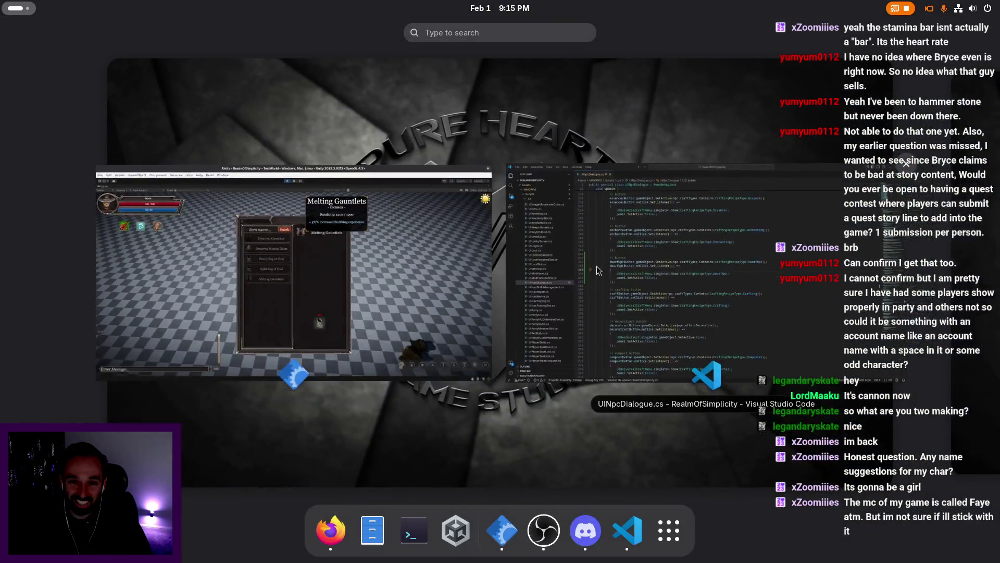
{"action": "left_click", "coordinate": [652, 235]}
{"action": "key", "text": "alt+Tab"}
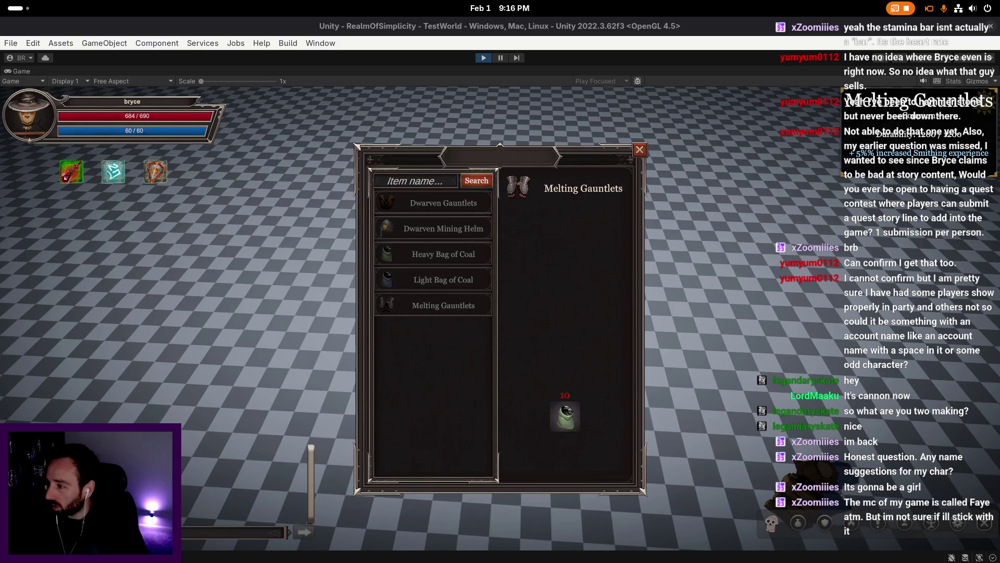
- In Item.cs, select the extra % on the XP bonus line, peek PercentToString, then stop the game
{"action": "key", "text": "alt+Tab"}
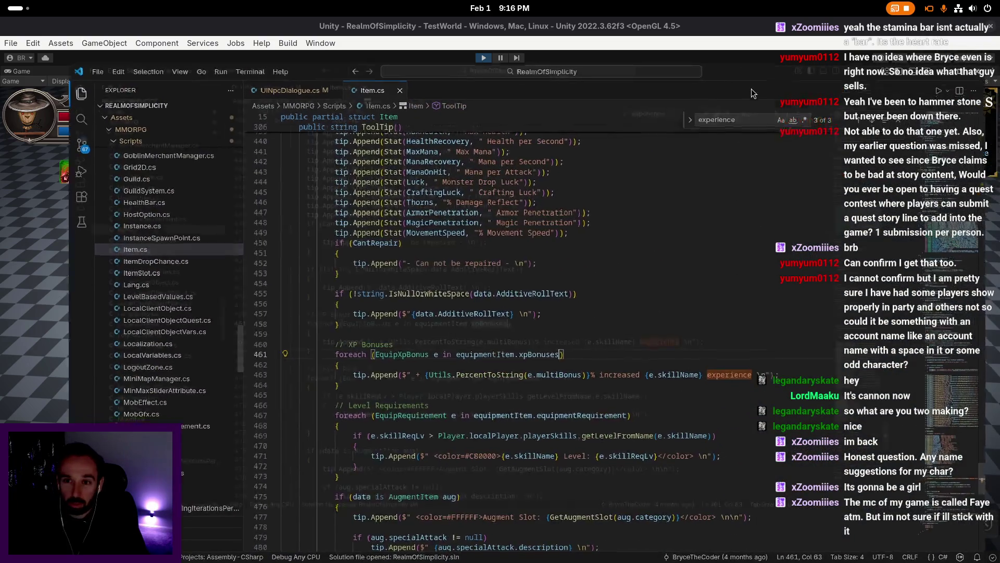
{"action": "left_click", "coordinate": [477, 243]}
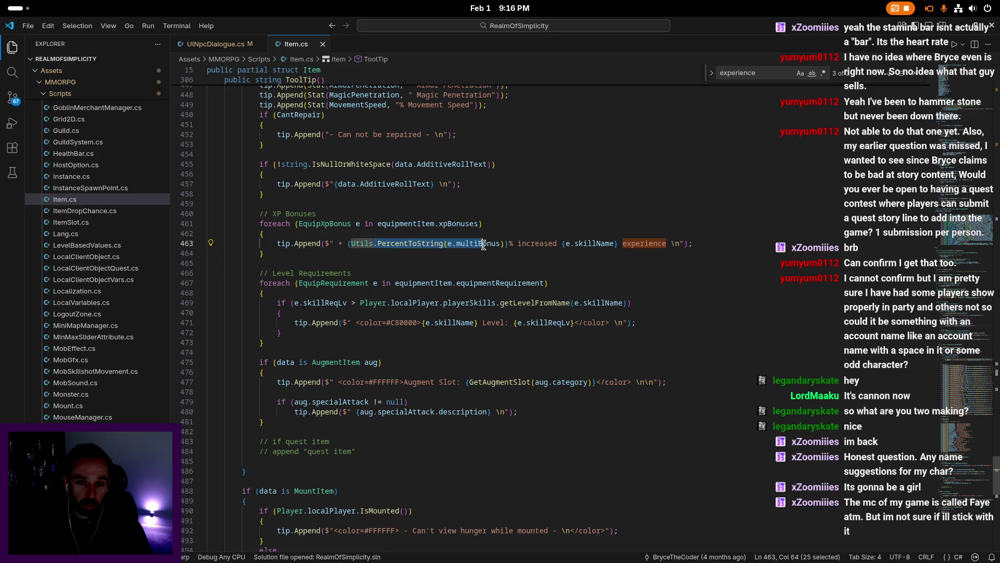
{"action": "left_click_drag", "start_coordinate": [509, 243], "coordinate": [513, 245]}
{"action": "key", "text": "Up"}
{"action": "key", "text": "Up"}
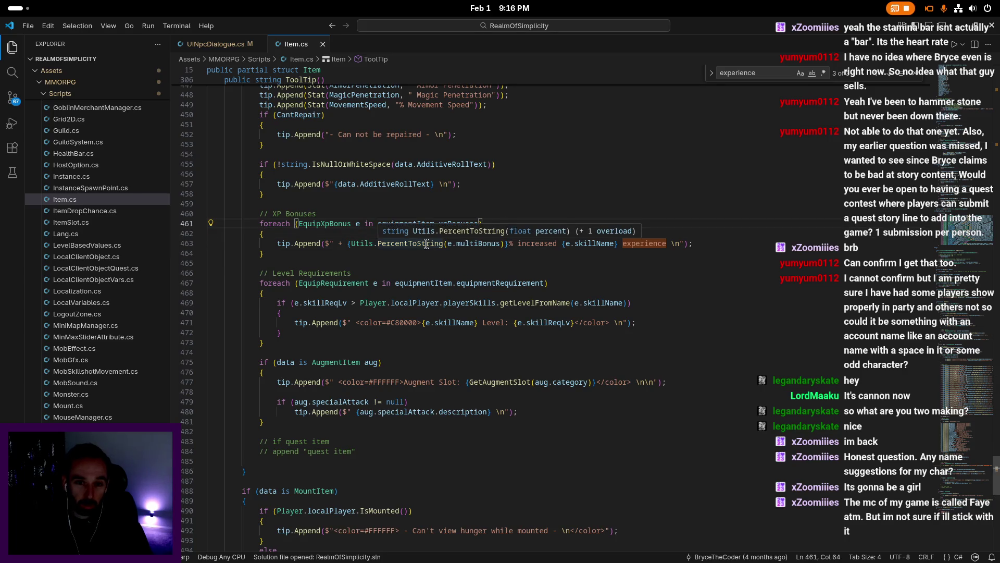
{"action": "right_click", "coordinate": [426, 244]}
{"action": "mouse_move", "coordinate": [484, 308]}
{"action": "left_click", "coordinate": [676, 335]}
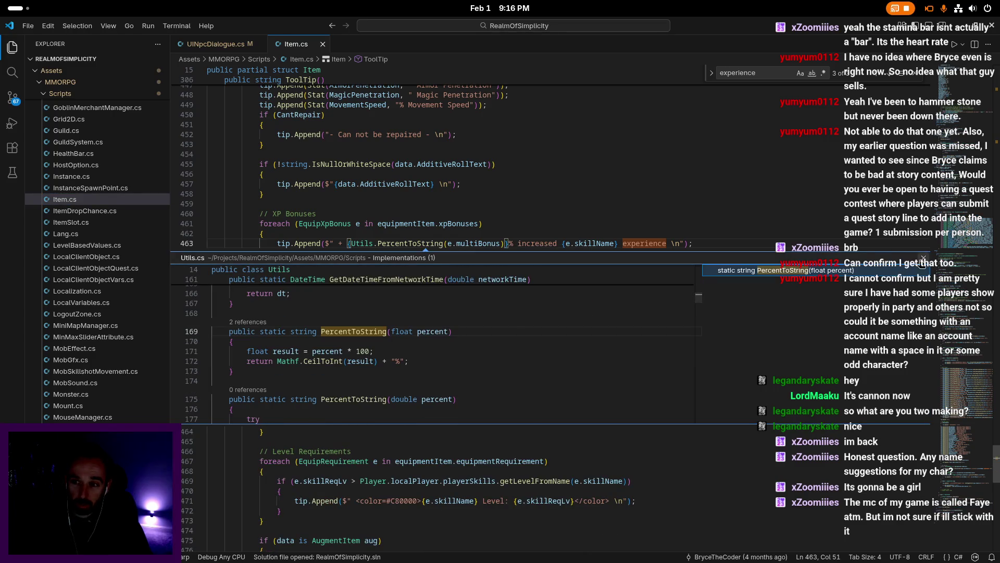
{"action": "left_click", "coordinate": [513, 243]}
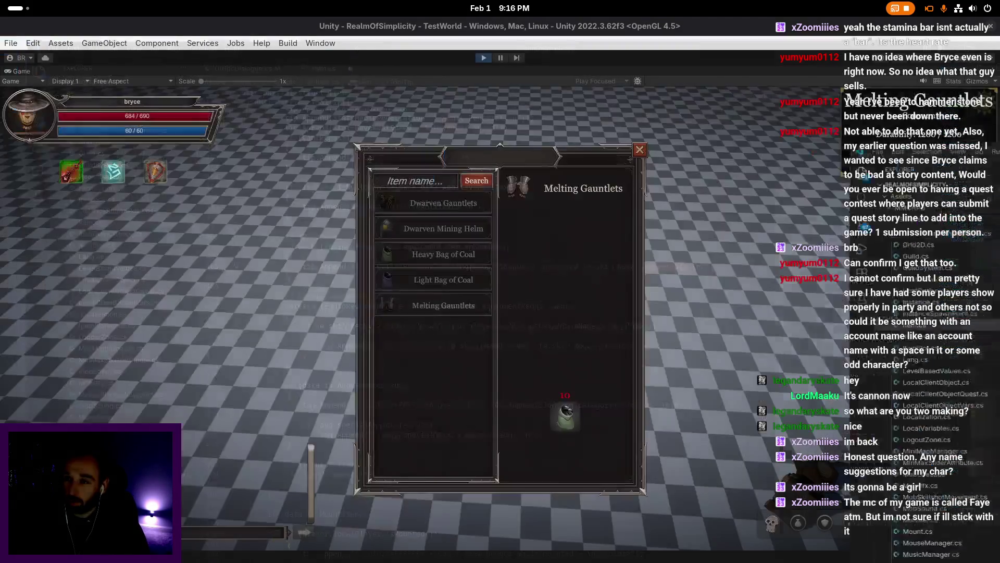
{"action": "key", "text": "alt+Tab"}
{"action": "left_click", "coordinate": [485, 58]}
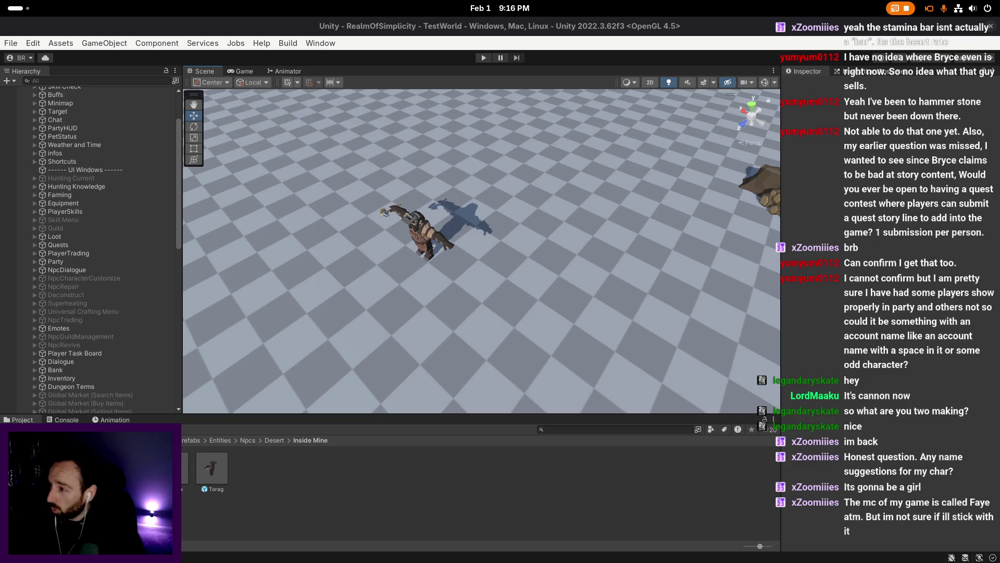
- Restart Play mode, log in with the test username and password, and start playing
{"action": "left_click", "coordinate": [558, 248]}
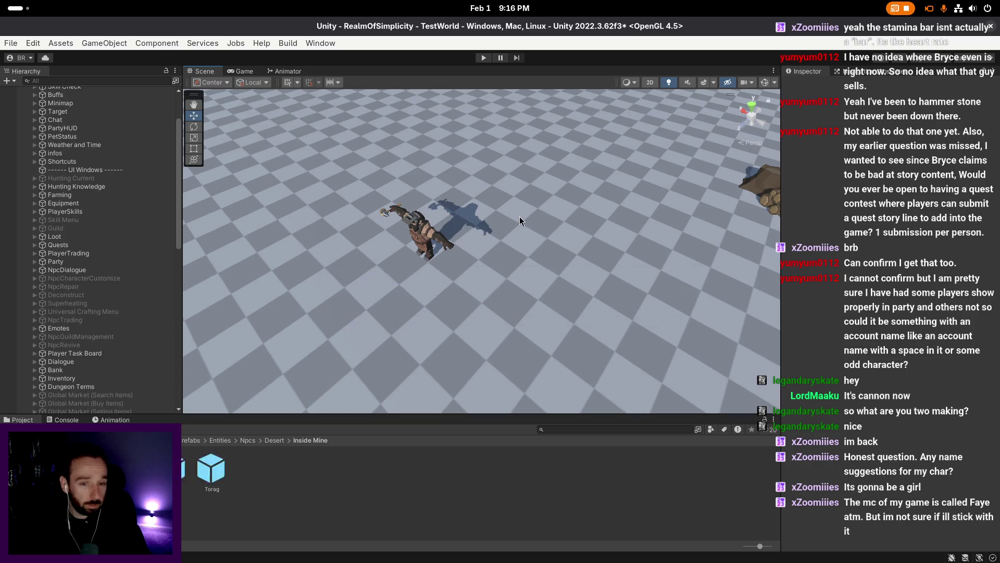
{"action": "left_click", "coordinate": [484, 58]}
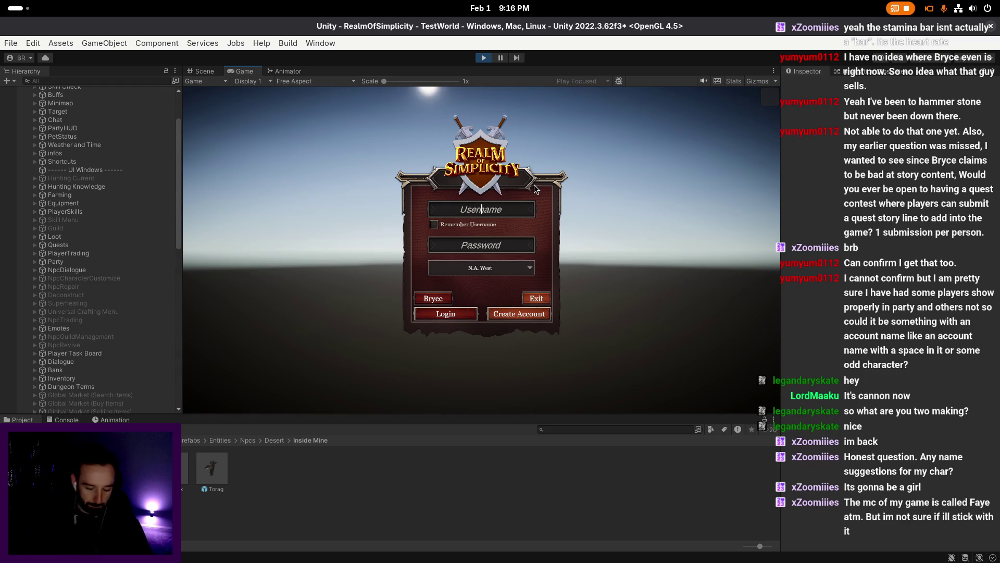
{"action": "type", "text": "bryce"}
{"action": "key", "text": "Tab"}
{"action": "type", "text": "1"}
{"action": "left_click", "coordinate": [438, 297]}
{"action": "left_click", "coordinate": [482, 357]}
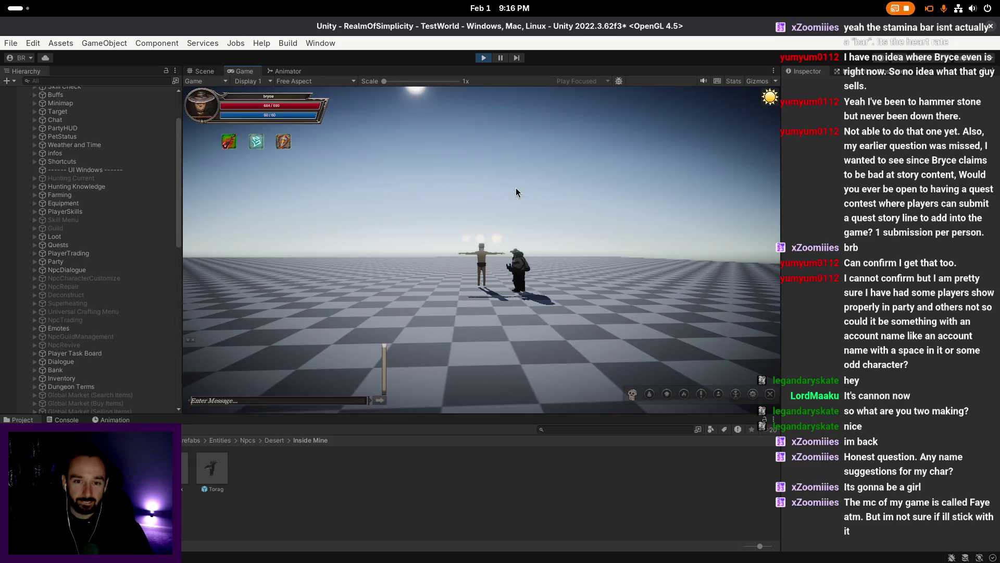
- Interact with Torag using E and open his shop
{"action": "key", "text": "e"}
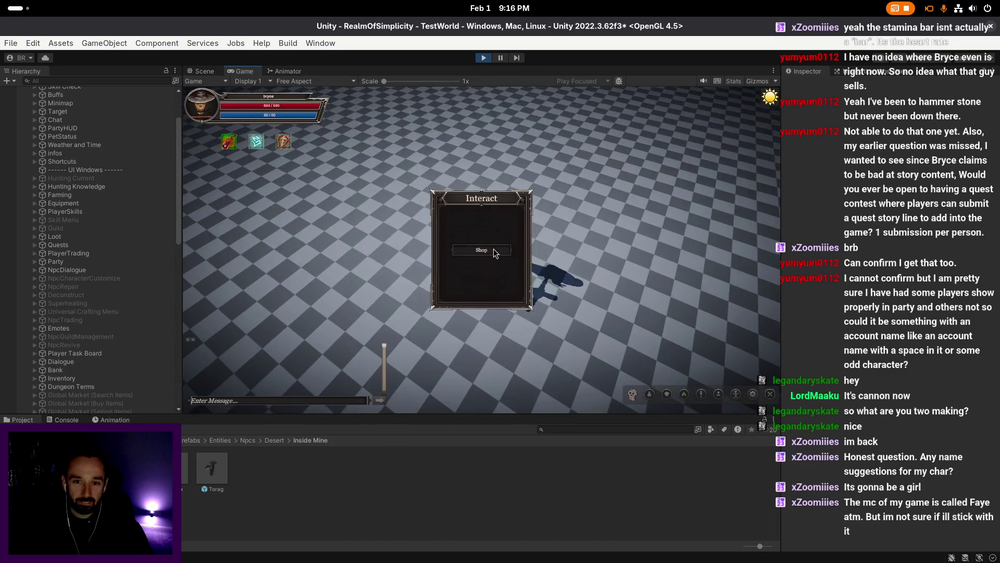
{"action": "left_click", "coordinate": [490, 249]}
{"action": "left_click", "coordinate": [461, 176]}
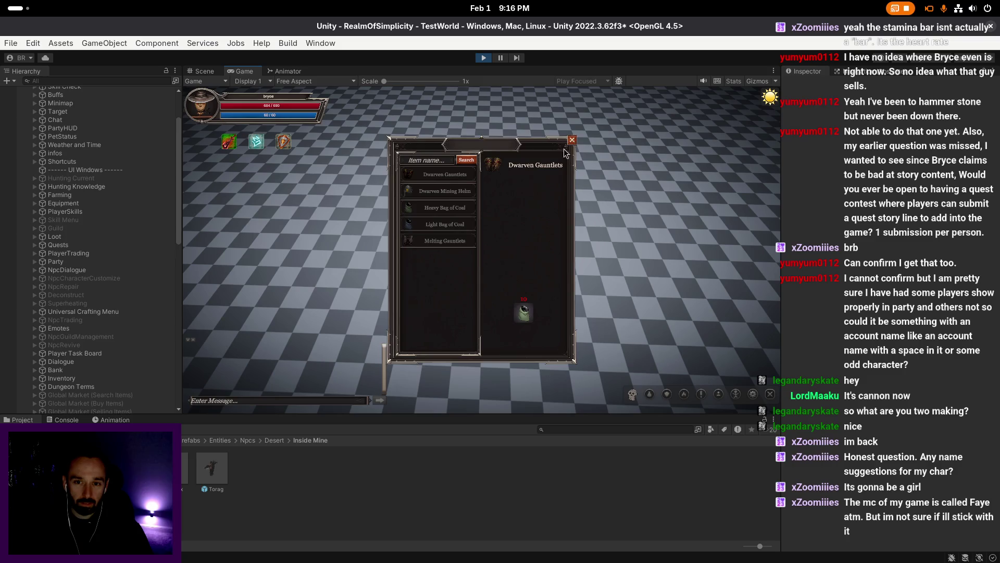
{"action": "mouse_move", "coordinate": [486, 169]}
{"action": "key", "text": "super"}
{"action": "key", "text": "super"}
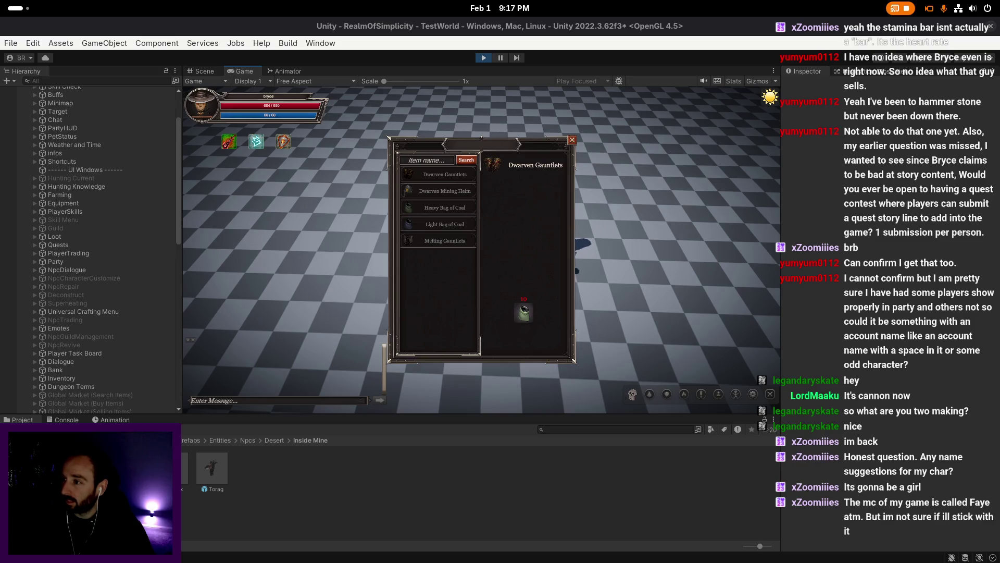
{"action": "left_click", "coordinate": [658, 267]}
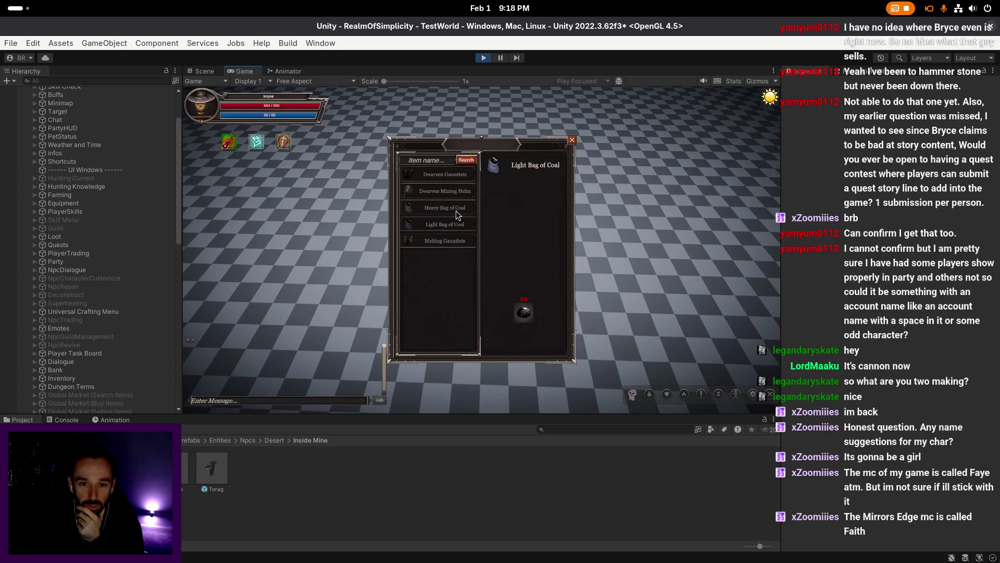
- Browse the coal bag, mining helm and gauntlet items, then close the shop and stop Play mode
{"action": "mouse_move", "coordinate": [523, 309]}
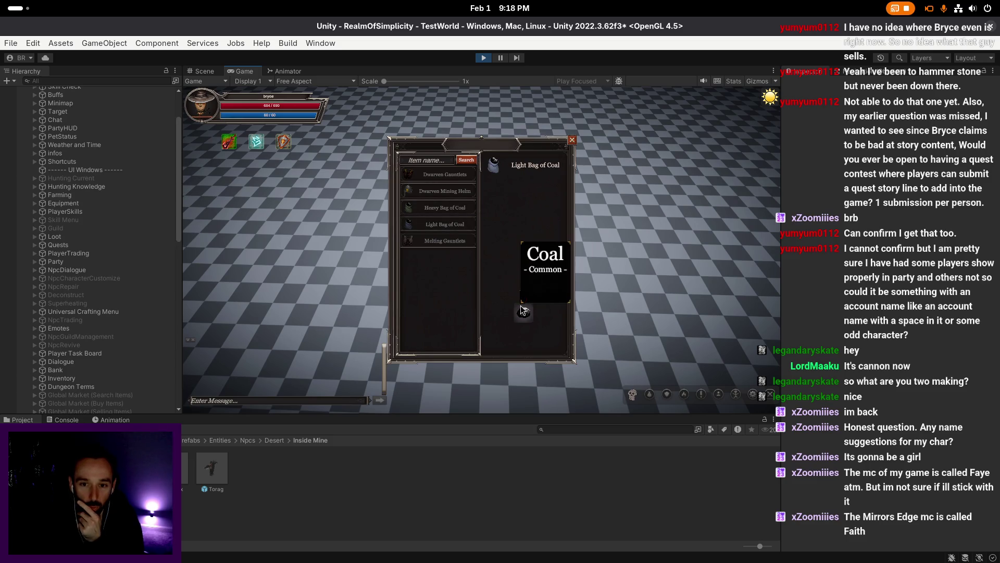
{"action": "left_click", "coordinate": [460, 211]}
{"action": "left_click", "coordinate": [461, 191]}
{"action": "left_click", "coordinate": [461, 174]}
{"action": "left_click", "coordinate": [456, 241]}
{"action": "left_click", "coordinate": [454, 210]}
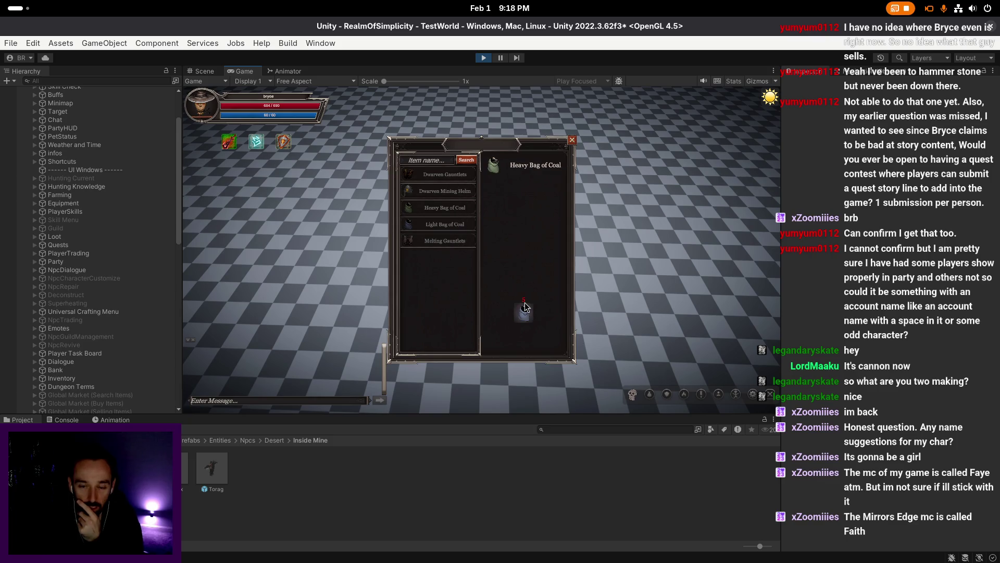
{"action": "mouse_move", "coordinate": [527, 304]}
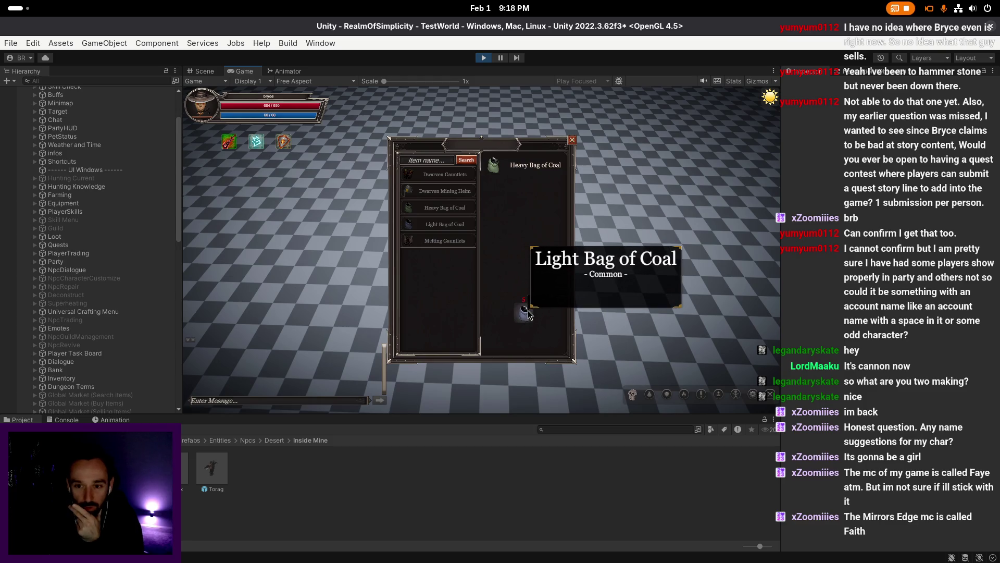
{"action": "left_click", "coordinate": [572, 140]}
{"action": "key", "text": "ctrl+p"}
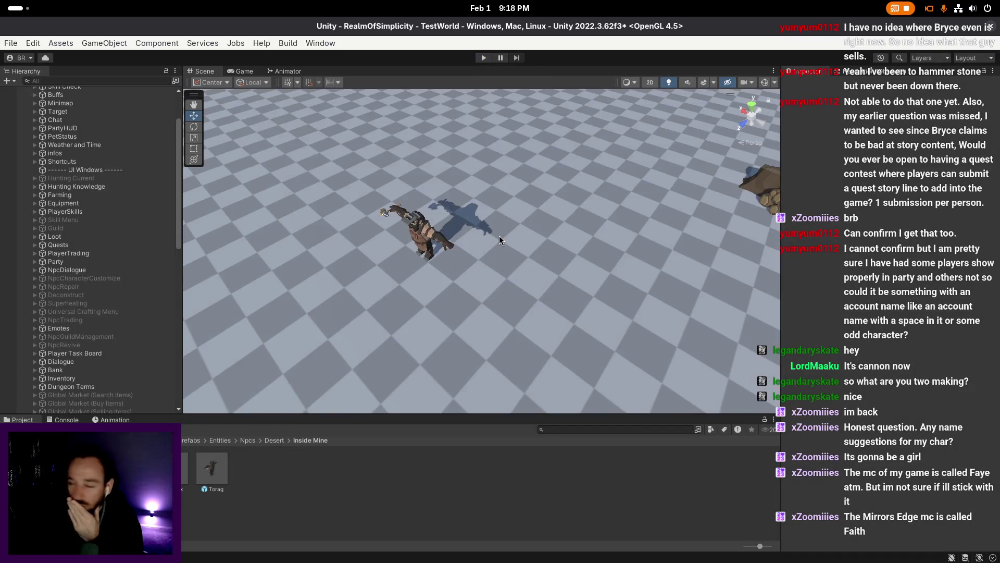
- Browse the Resources folder, recentre the scene view on the dwarf, and save the scene
{"action": "scroll", "coordinate": [427, 235], "scroll_direction": "up", "scroll_amount": 1}
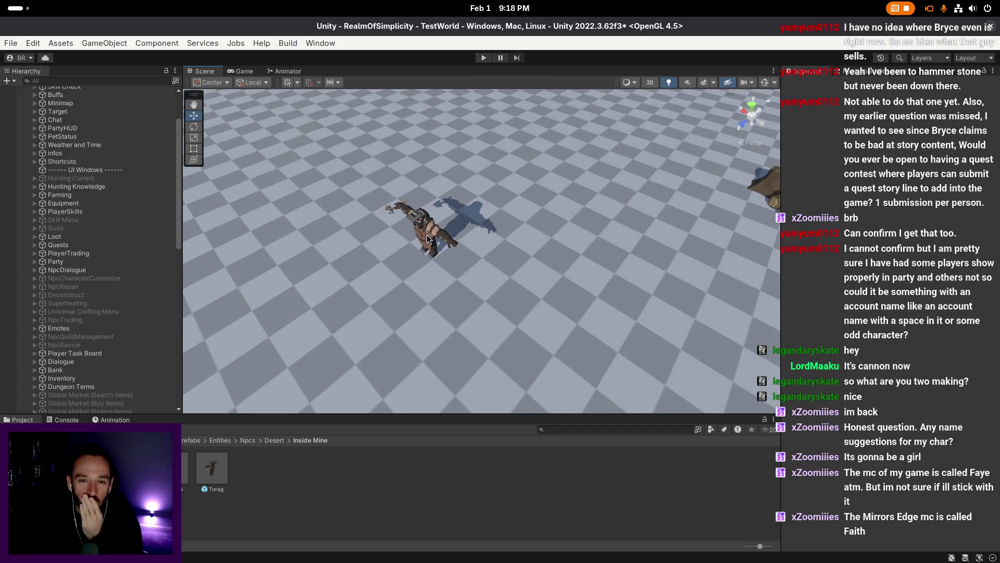
{"action": "left_click", "coordinate": [427, 234]}
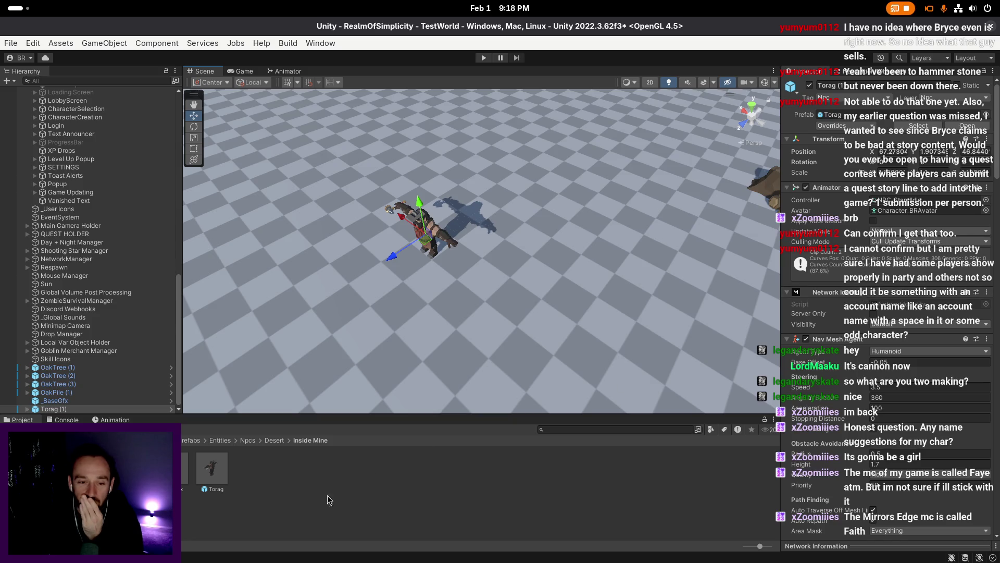
{"action": "left_click", "coordinate": [343, 488]}
{"action": "double_click", "coordinate": [409, 470]}
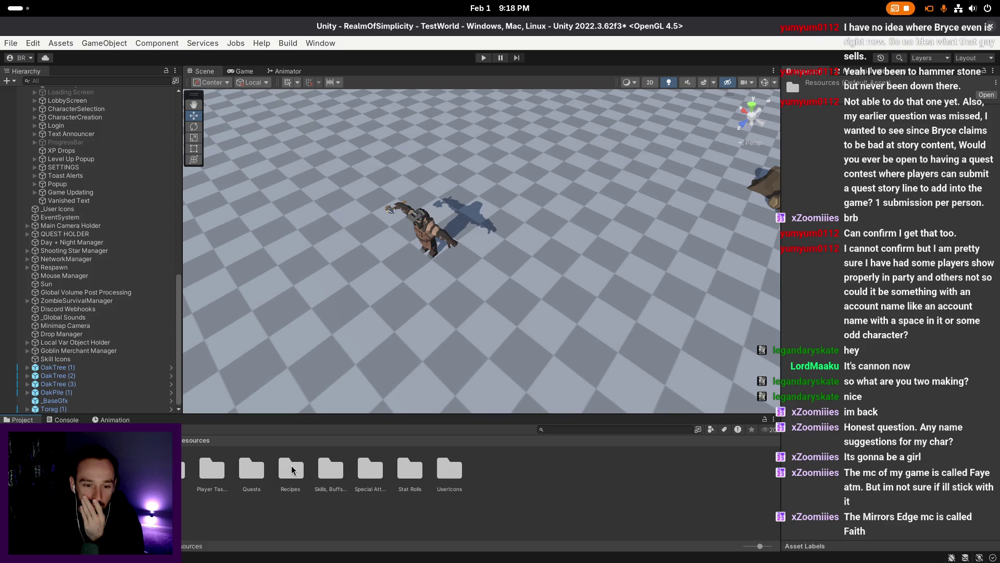
{"action": "left_click", "coordinate": [368, 470]}
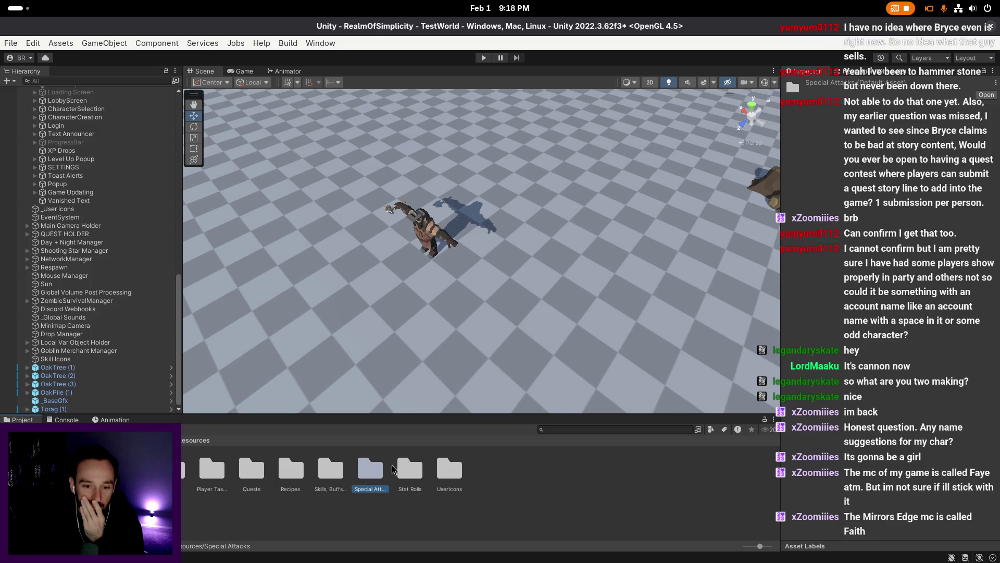
{"action": "left_click", "coordinate": [406, 517]}
{"action": "scroll", "coordinate": [458, 340], "scroll_direction": "up", "scroll_amount": 3}
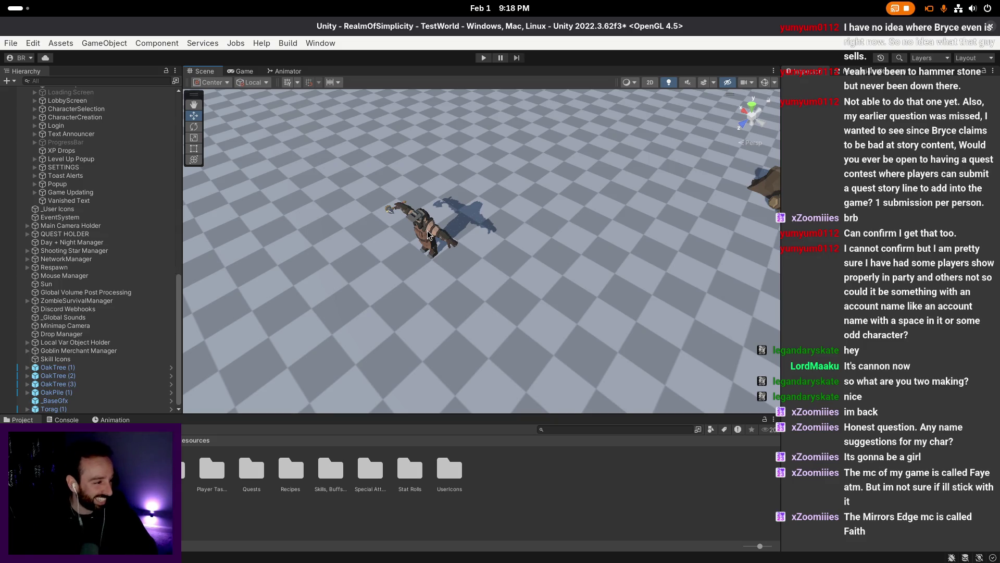
{"action": "scroll", "coordinate": [433, 240], "scroll_direction": "up", "scroll_amount": 2}
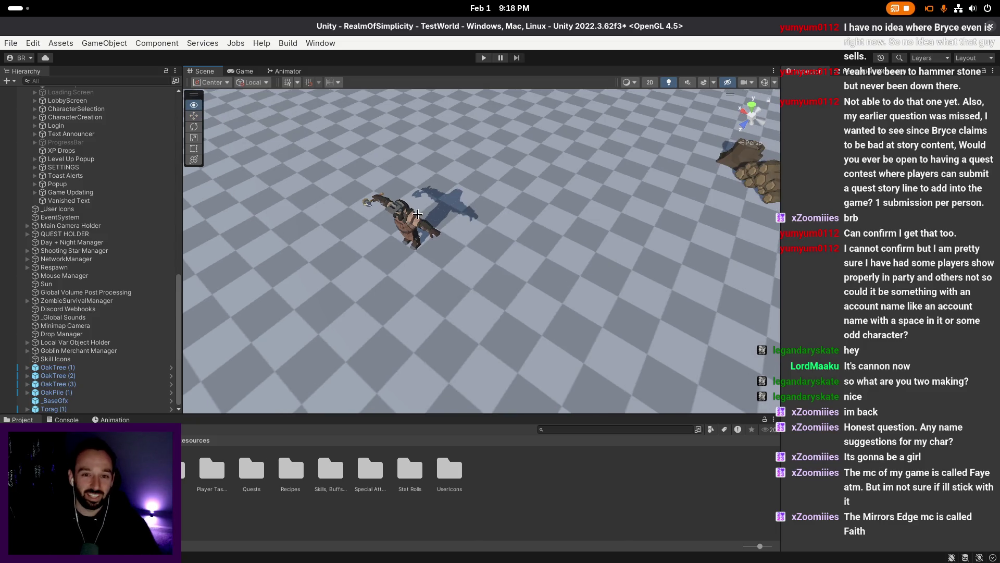
{"action": "mouse_move", "coordinate": [438, 245]}
{"action": "left_mouse_down"}
{"action": "mouse_move", "coordinate": [468, 234]}
{"action": "mouse_move", "coordinate": [560, 268]}
{"action": "left_mouse_up"}
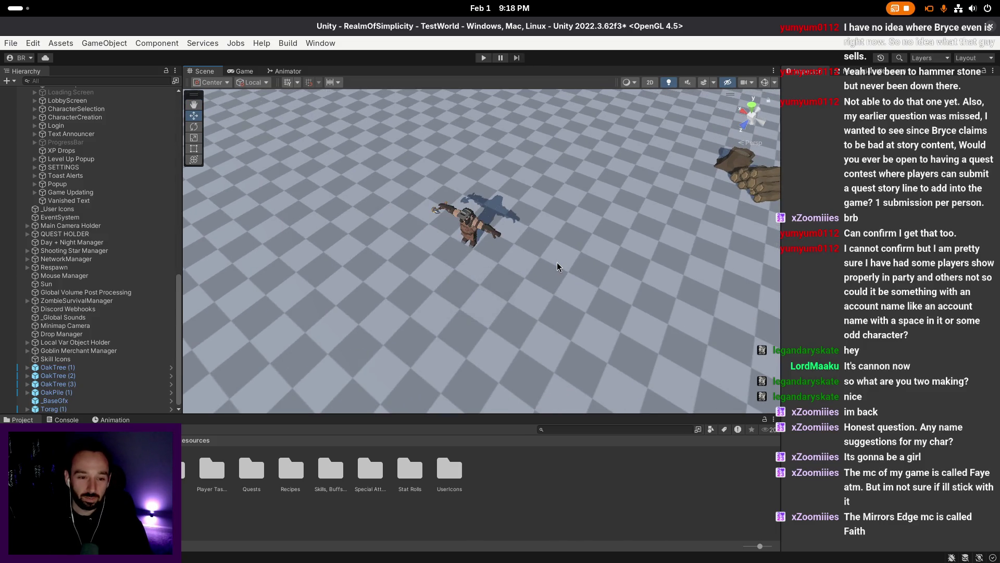
{"action": "key", "text": "ctrl+s"}
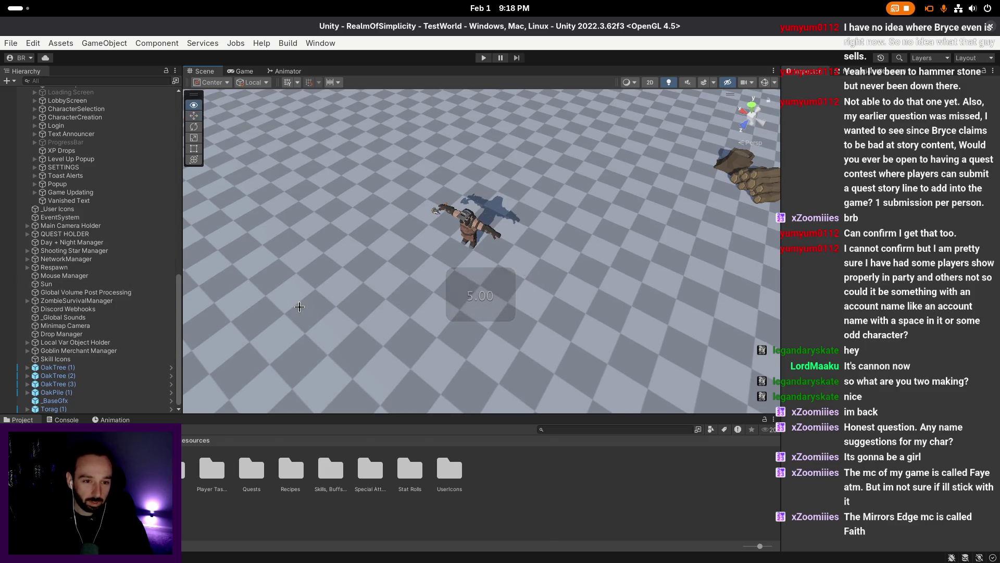
- Delete OakTree (1)-(3), OakPile (1) and _BaseGfx from the Hierarchy and save the scene
{"action": "scroll", "coordinate": [43, 125], "scroll_direction": "up", "scroll_amount": 10}
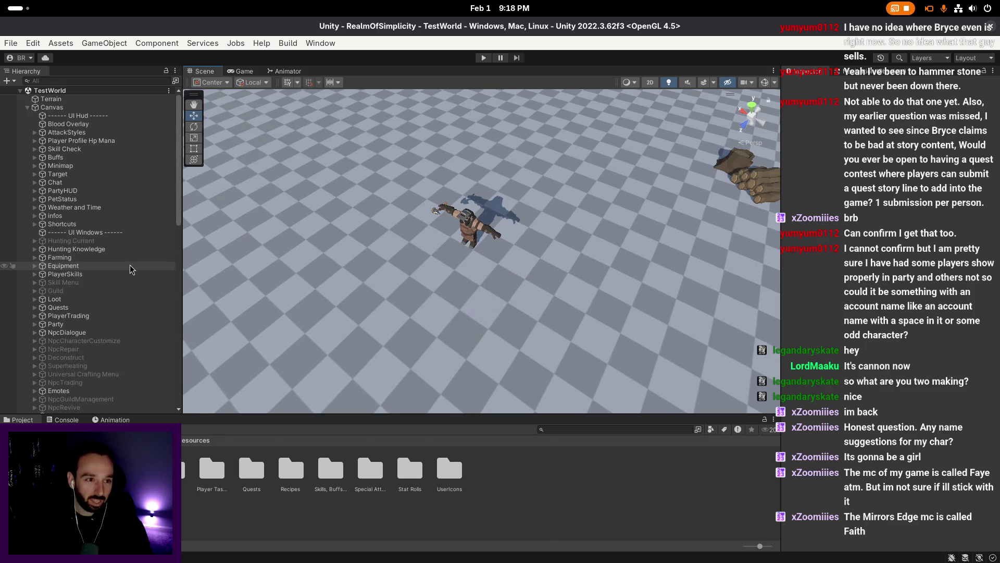
{"action": "left_click", "coordinate": [27, 107]}
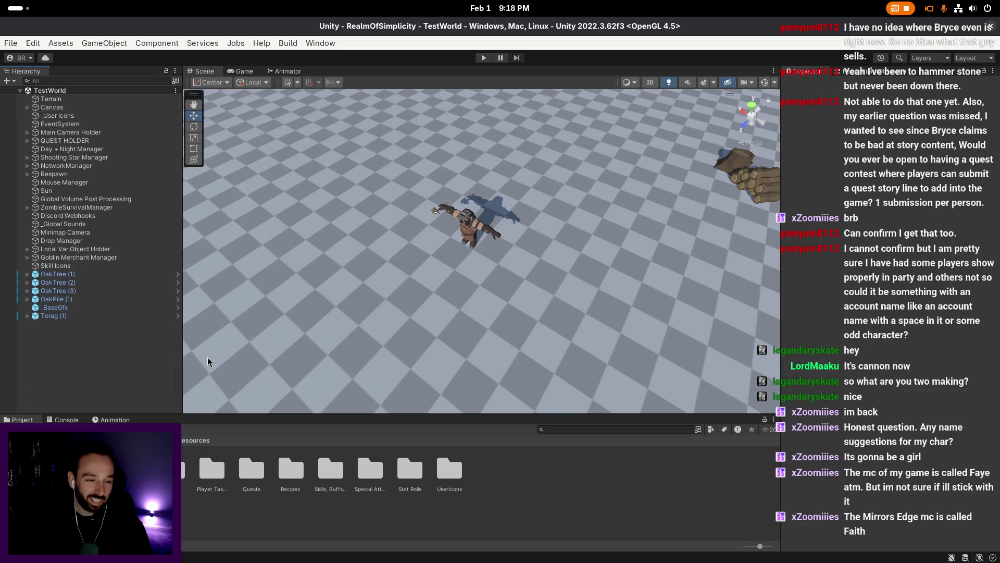
{"action": "left_click", "coordinate": [78, 308]}
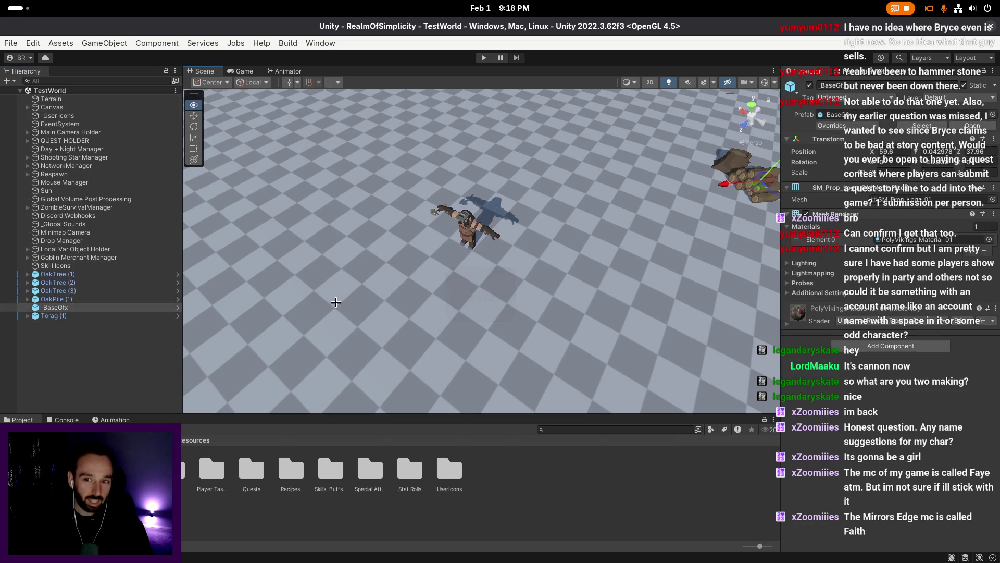
{"action": "left_click", "coordinate": [172, 365]}
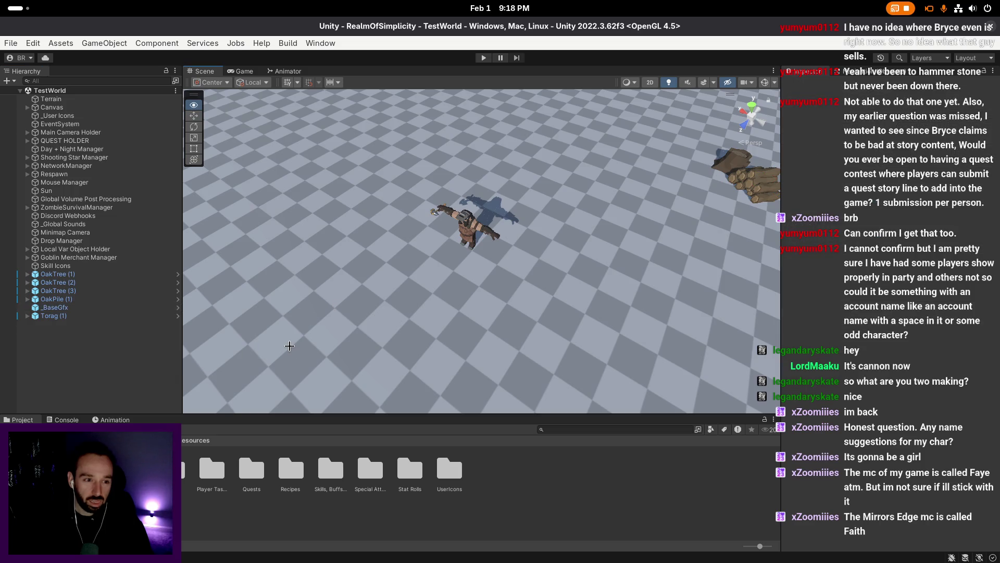
{"action": "left_click", "coordinate": [84, 274]}
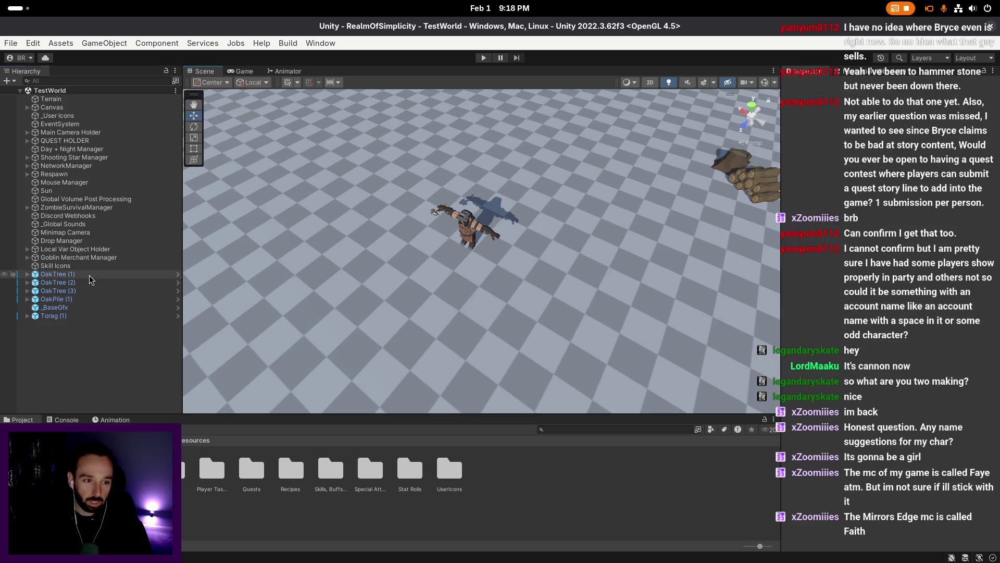
{"action": "left_click", "coordinate": [86, 291], "text": "shift"}
{"action": "key", "text": "Delete"}
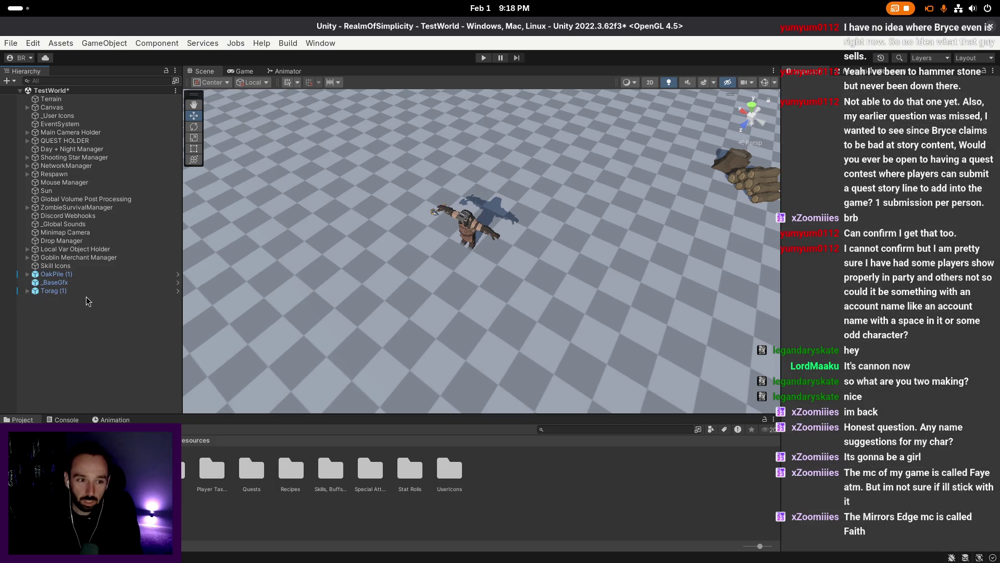
{"action": "left_click", "coordinate": [88, 291]}
{"action": "left_click", "coordinate": [84, 275]}
{"action": "left_click", "coordinate": [57, 282], "text": "shift"}
{"action": "key", "text": "Delete"}
{"action": "left_click", "coordinate": [388, 312]}
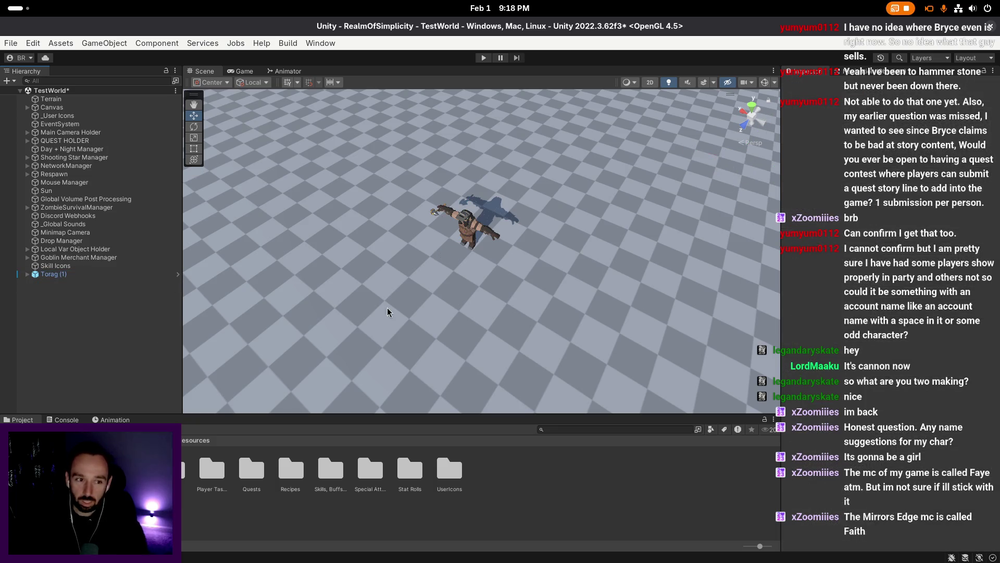
{"action": "key", "text": "ctrl+s"}
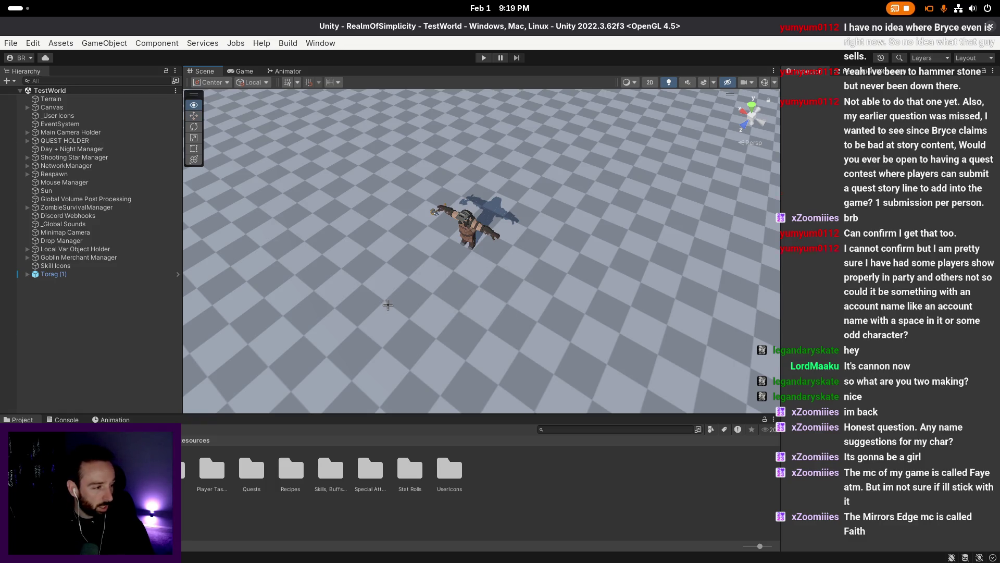
{"action": "right_click", "coordinate": [390, 309]}
{"action": "right_click", "coordinate": [389, 309]}
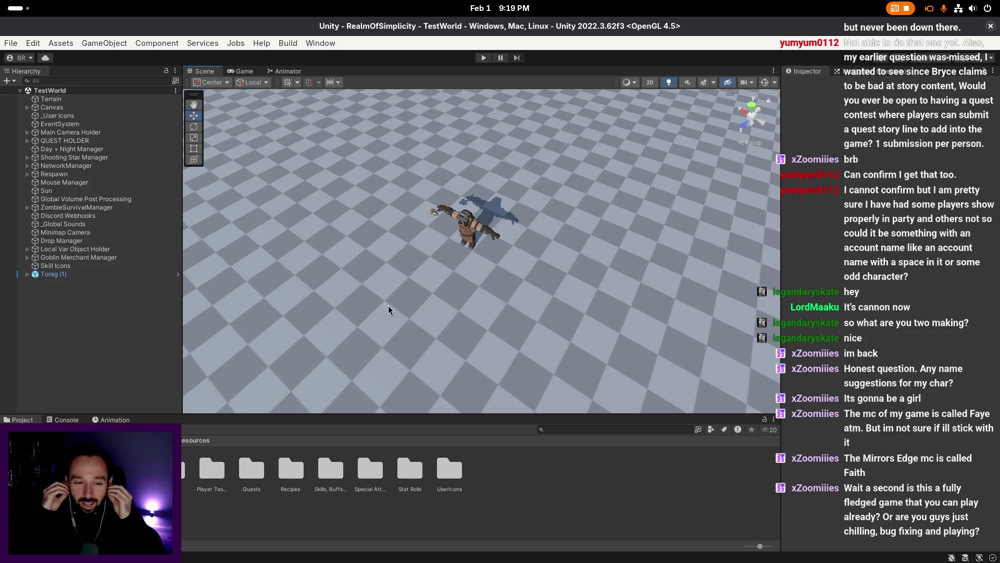
{"action": "right_click", "coordinate": [390, 310]}
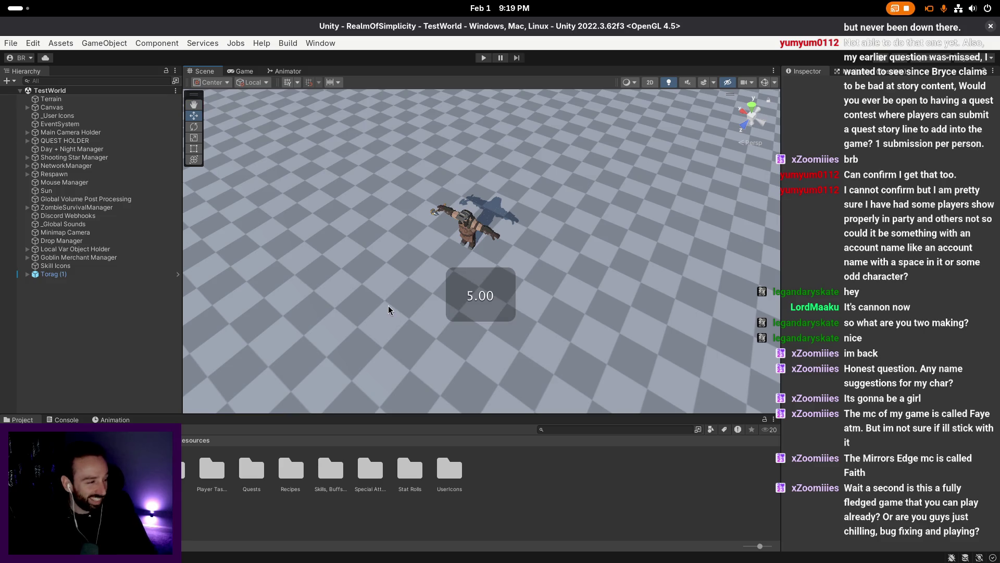
{"action": "right_click", "coordinate": [388, 309]}
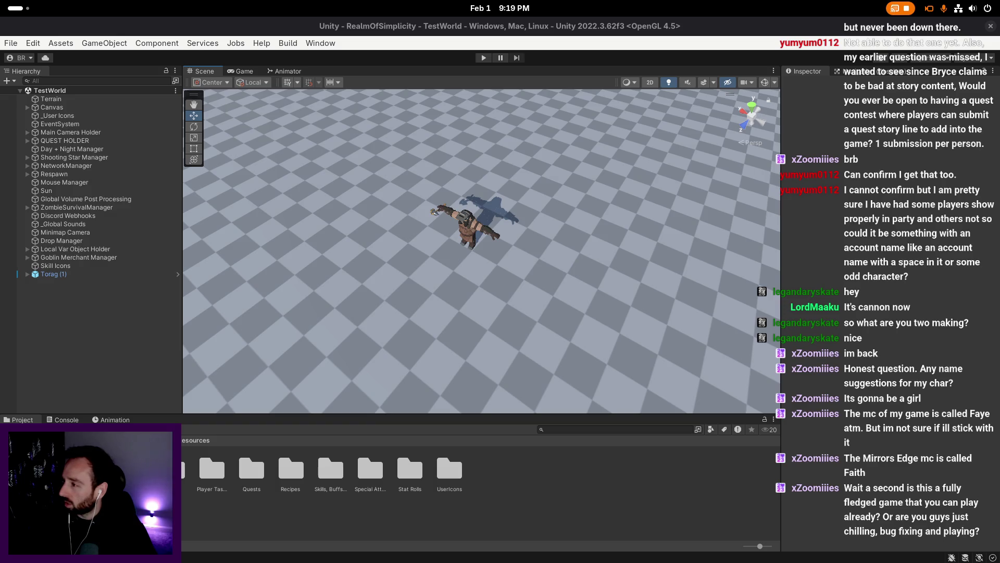
{"action": "left_click", "coordinate": [734, 349]}
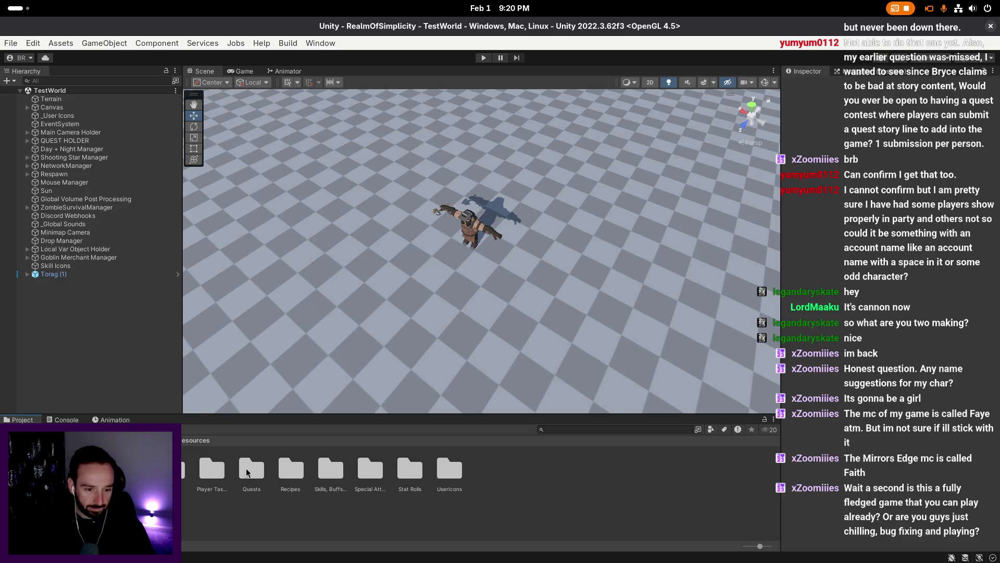
{"action": "left_click", "coordinate": [593, 426]}
{"action": "type", "text": "dwar"}
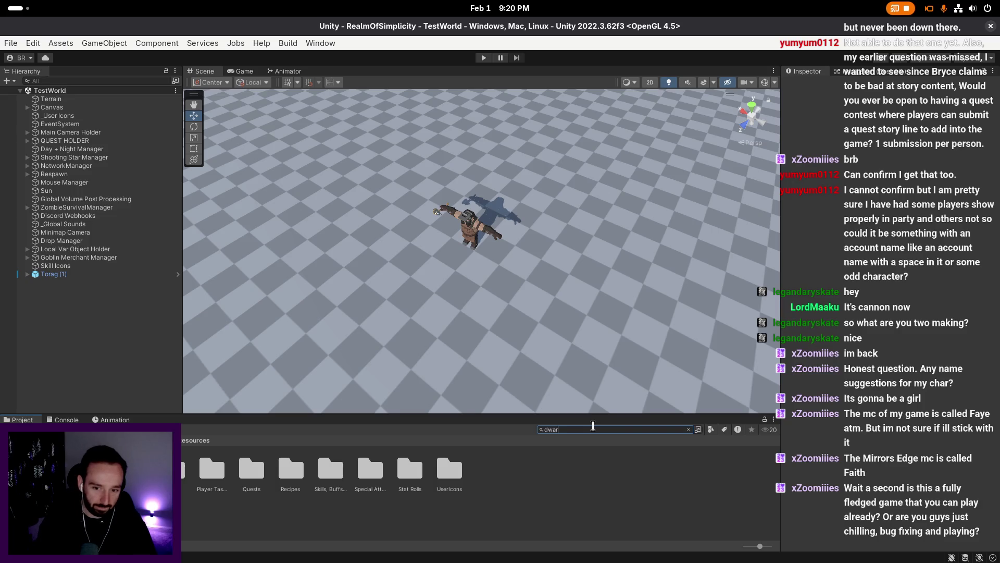
{"action": "type", "text": "ven gear"}
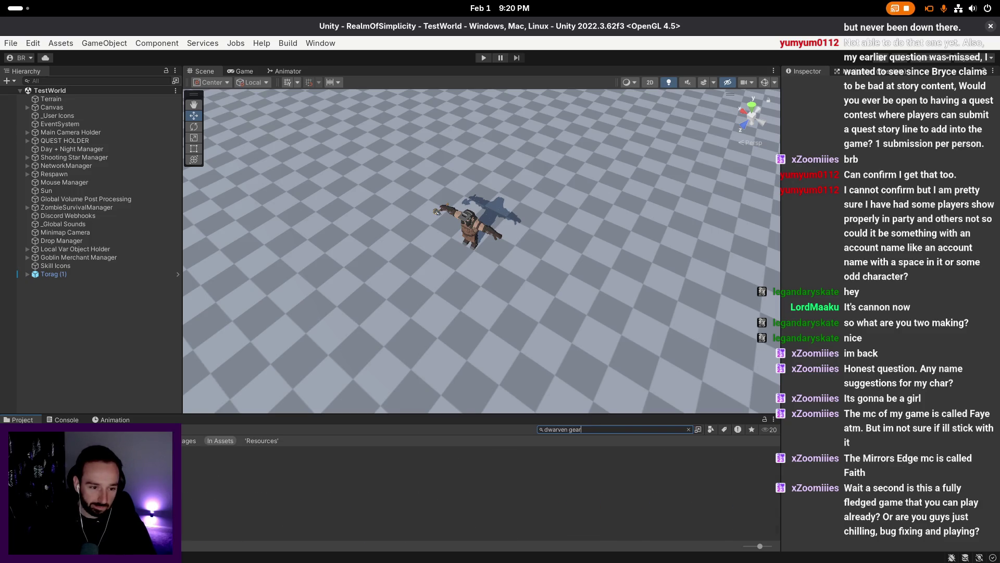
- Set Dwarven Gear's Locked Rarity to Common and go back to the Assets folder
{"action": "left_click", "coordinate": [688, 429]}
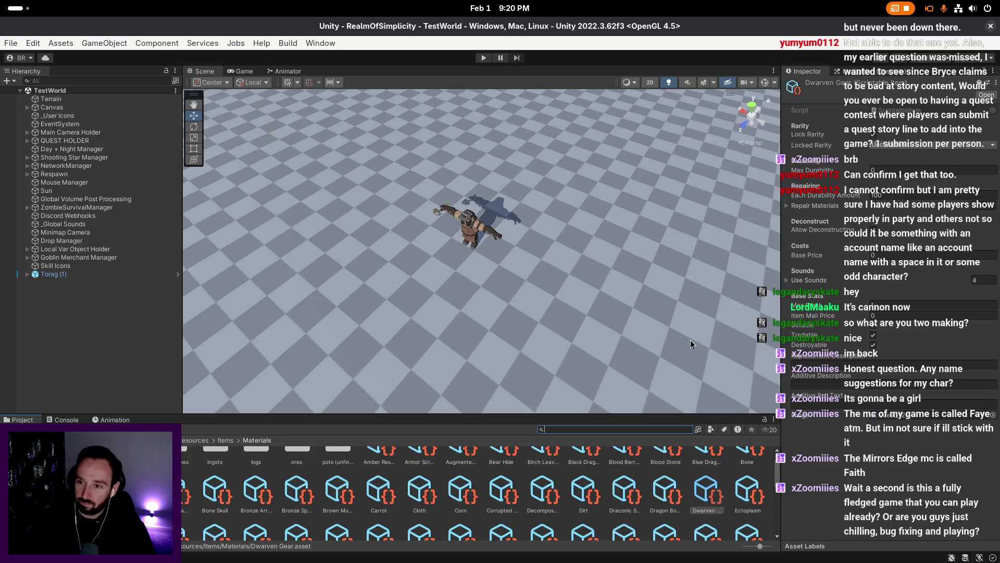
{"action": "right_click", "coordinate": [700, 332]}
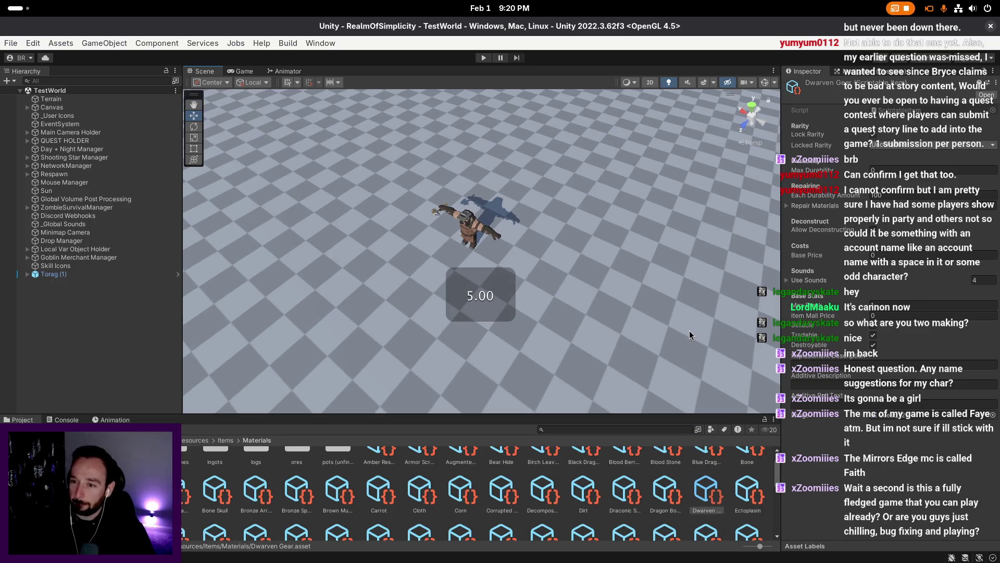
{"action": "left_click", "coordinate": [879, 147]}
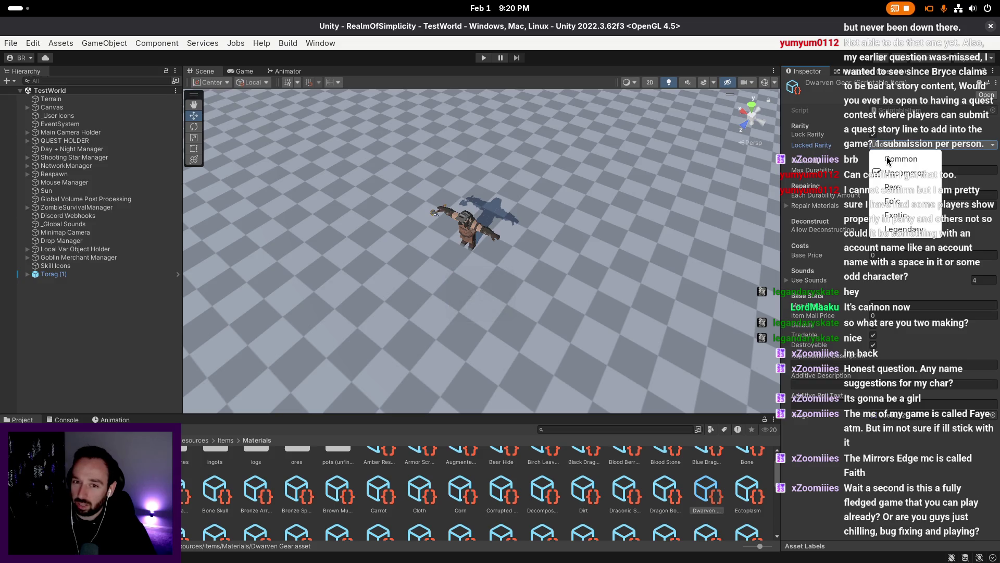
{"action": "left_click", "coordinate": [888, 161]}
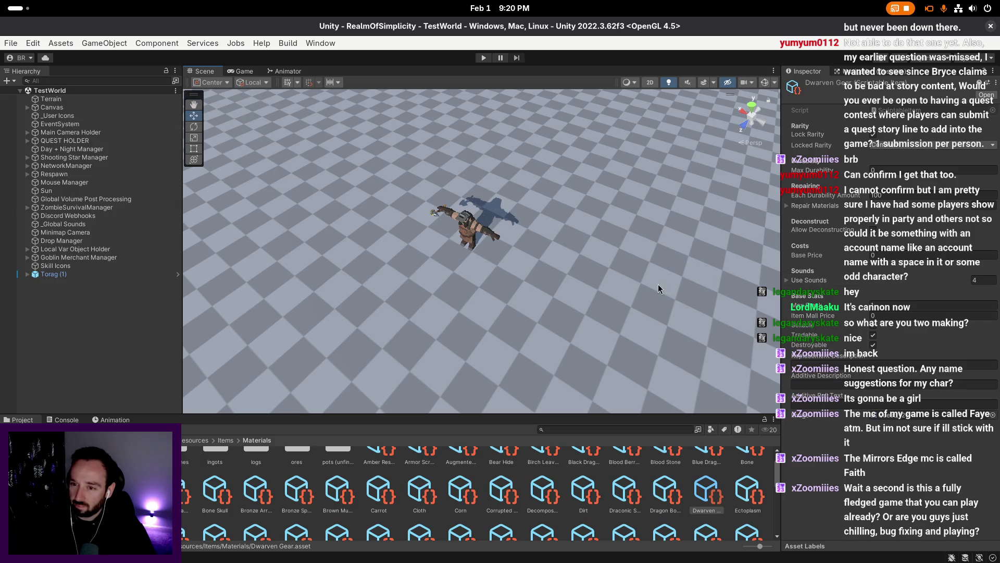
{"action": "left_click", "coordinate": [167, 441]}
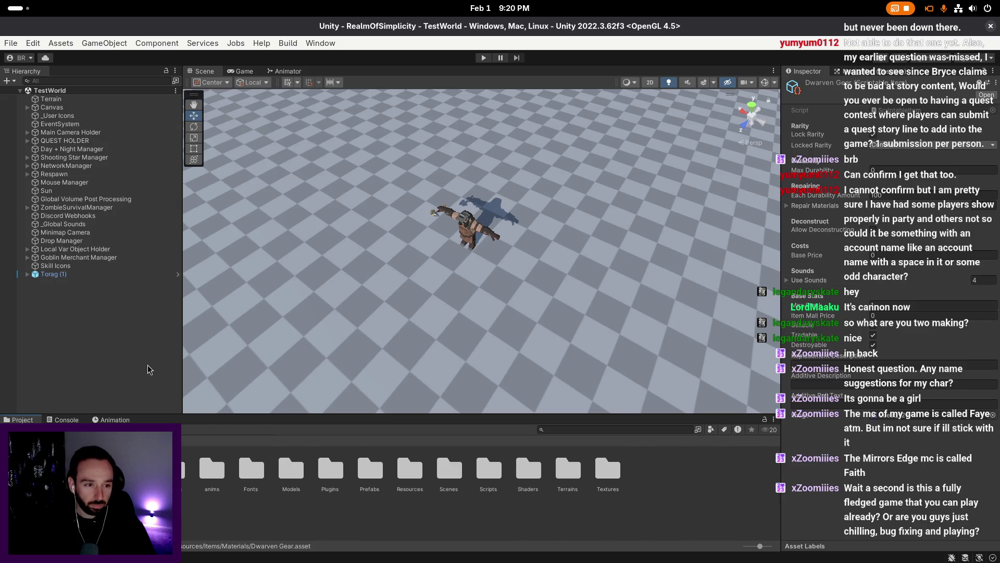
- Open Resources > Recipes > ForNPCs > DwarfMines in the Project window
{"action": "double_click", "coordinate": [410, 469]}
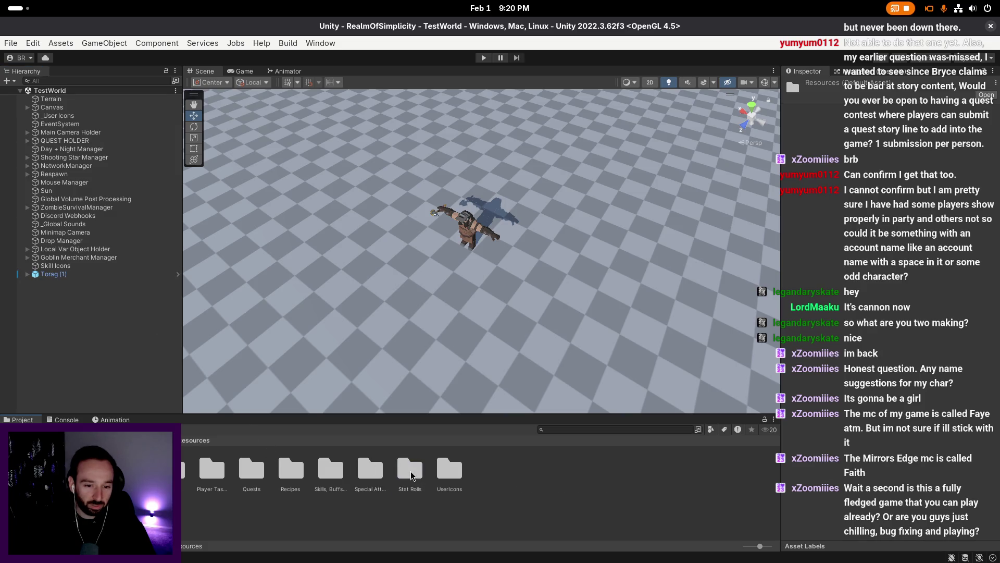
{"action": "double_click", "coordinate": [277, 467]}
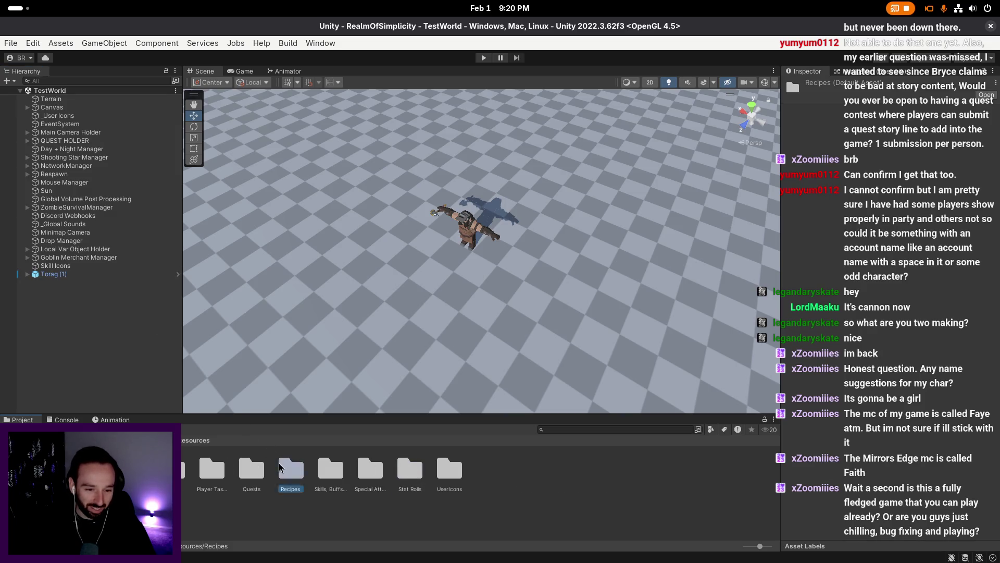
{"action": "double_click", "coordinate": [410, 469]}
{"action": "double_click", "coordinate": [212, 469]}
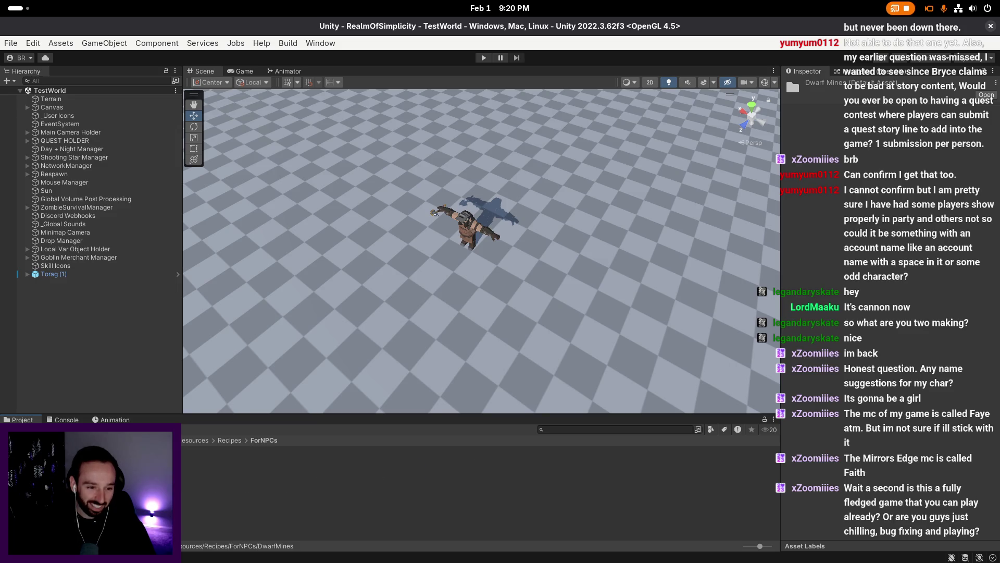
{"action": "scroll", "coordinate": [336, 342], "scroll_direction": "up", "scroll_amount": 2}
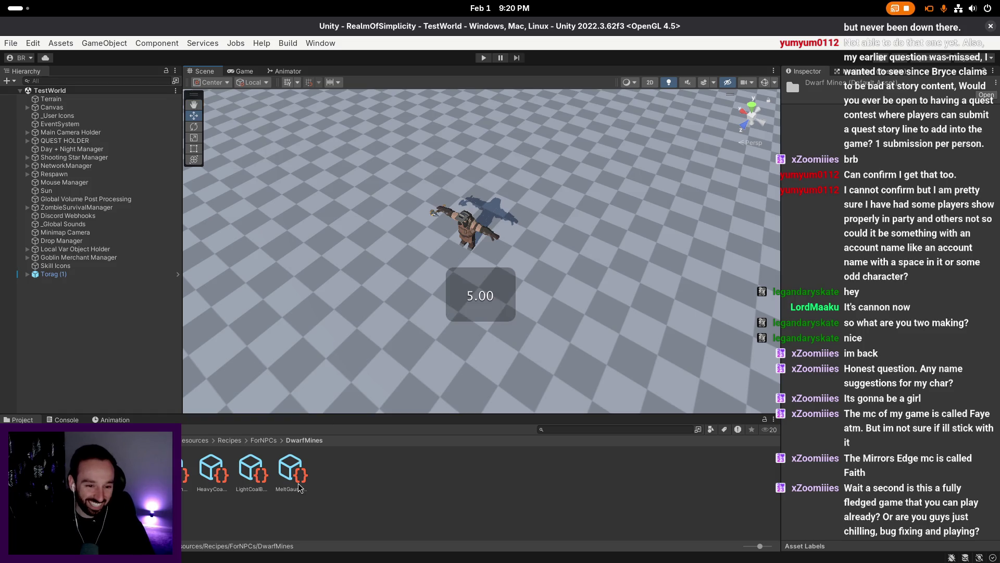
- Inspect the MeltGauntlet, HeavyCoalBag, LightCoalBag, Dwarf Helm and Dwarf Gauntlet recipes
{"action": "left_click", "coordinate": [290, 470]}
{"action": "left_click_drag", "start_coordinate": [374, 367], "coordinate": [397, 368]}
{"action": "left_click", "coordinate": [216, 472]}
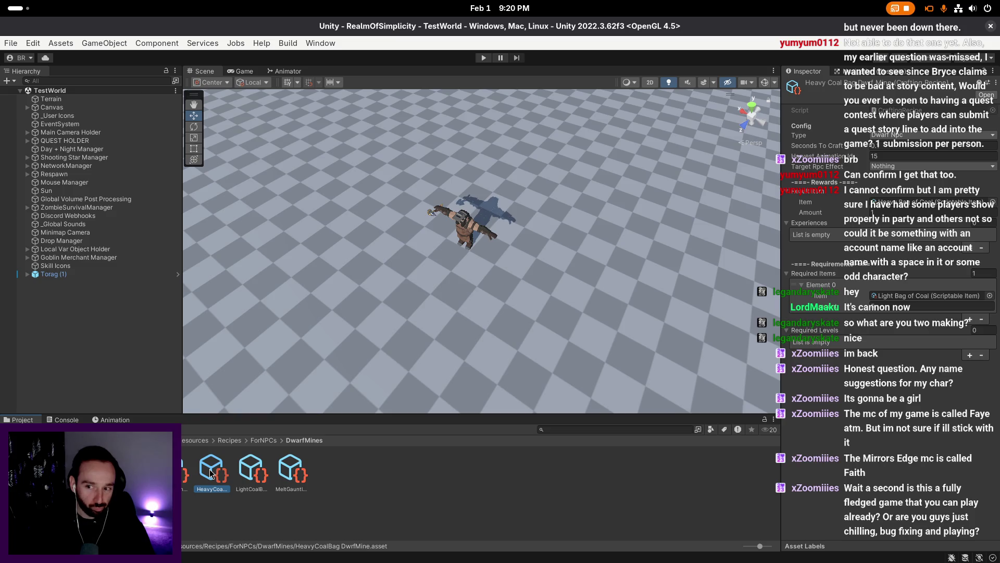
{"action": "left_click", "coordinate": [244, 468]}
{"action": "left_click", "coordinate": [184, 469]}
{"action": "key", "text": "Left"}
{"action": "left_click", "coordinate": [267, 473]}
{"action": "left_click", "coordinate": [302, 472]}
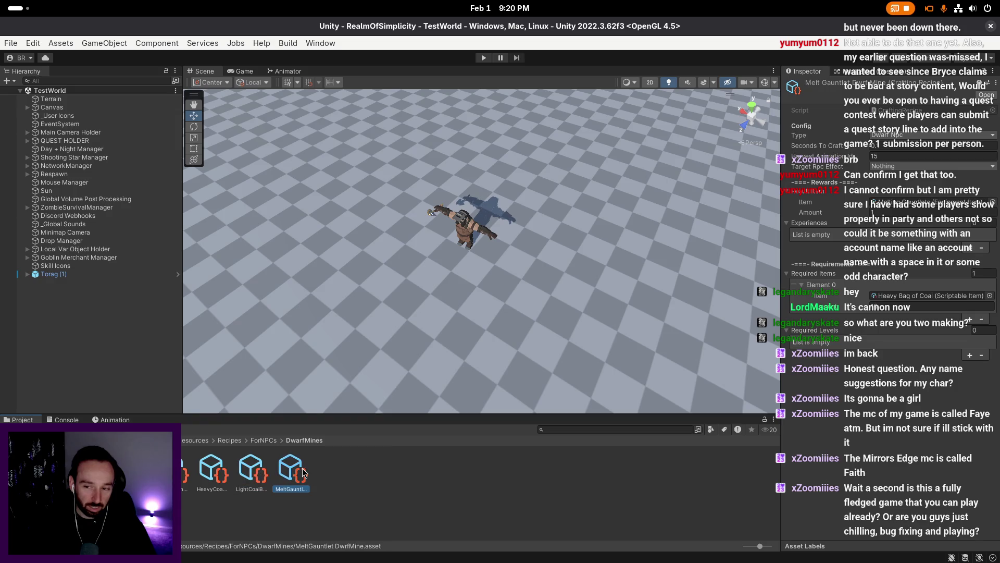
{"action": "left_click", "coordinate": [375, 356]}
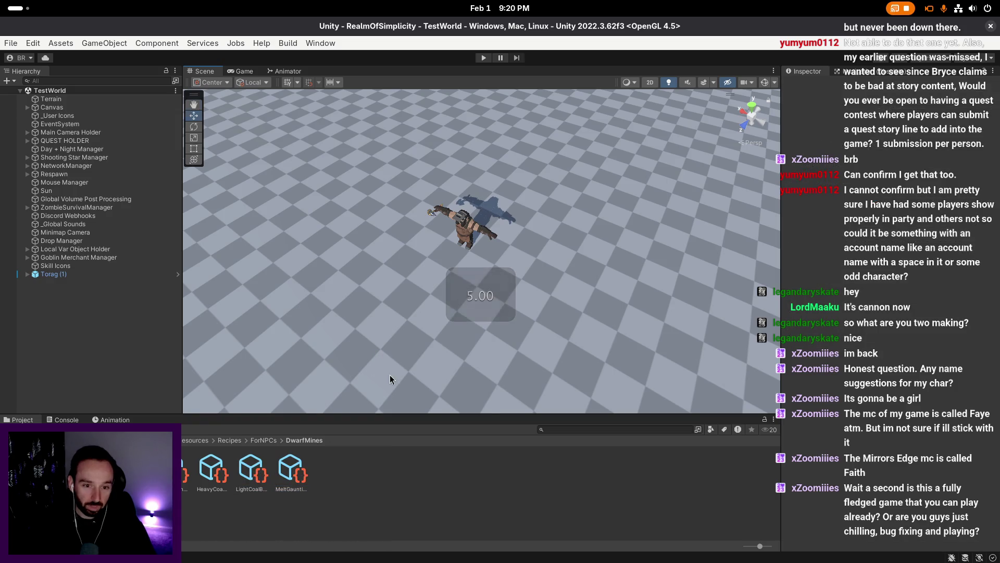
- Ping Torag (1)'s prefab, open Craaton.prefab in Prefab Mode, and expand its stock items
{"action": "left_click", "coordinate": [109, 272]}
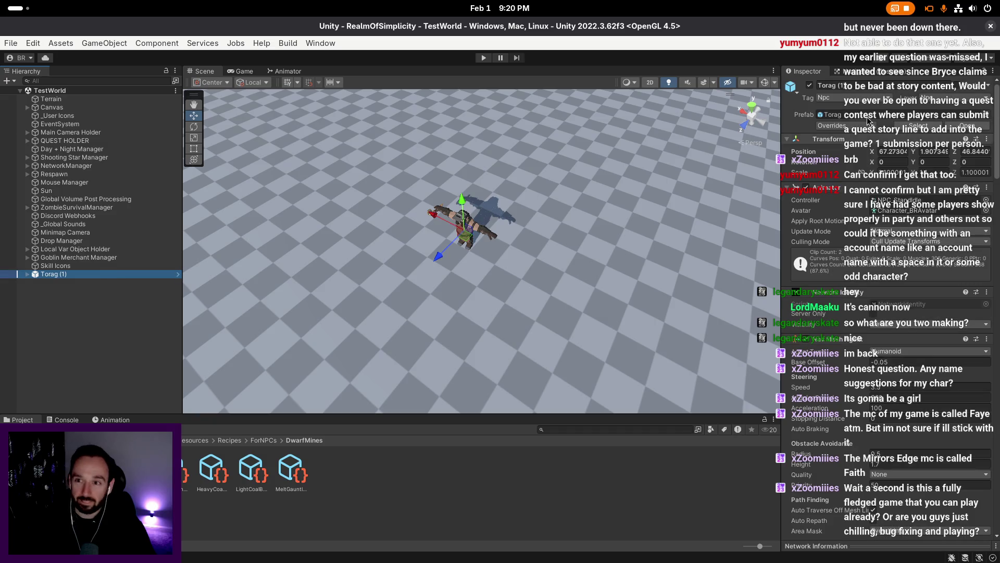
{"action": "left_click", "coordinate": [909, 130]}
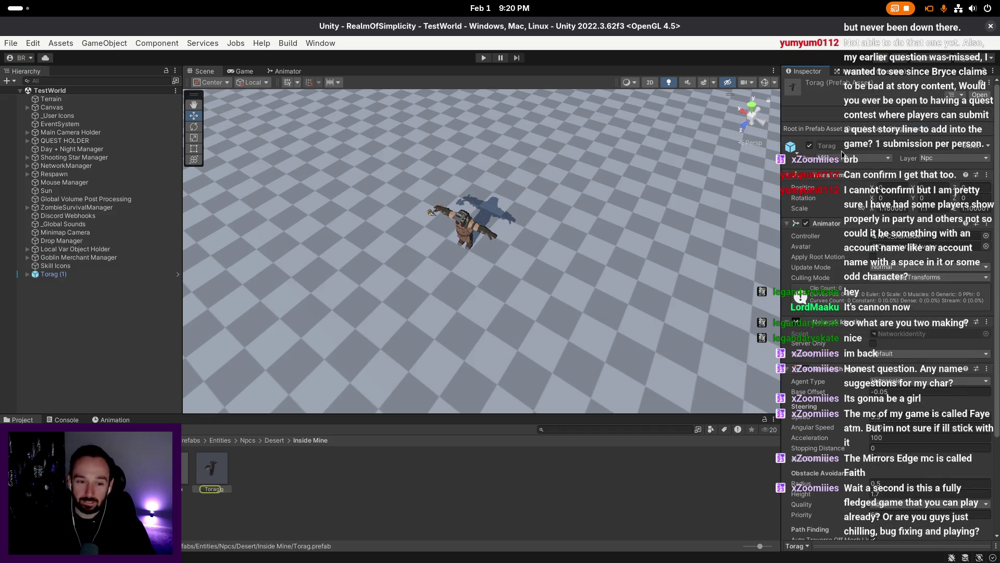
{"action": "left_click", "coordinate": [185, 469]}
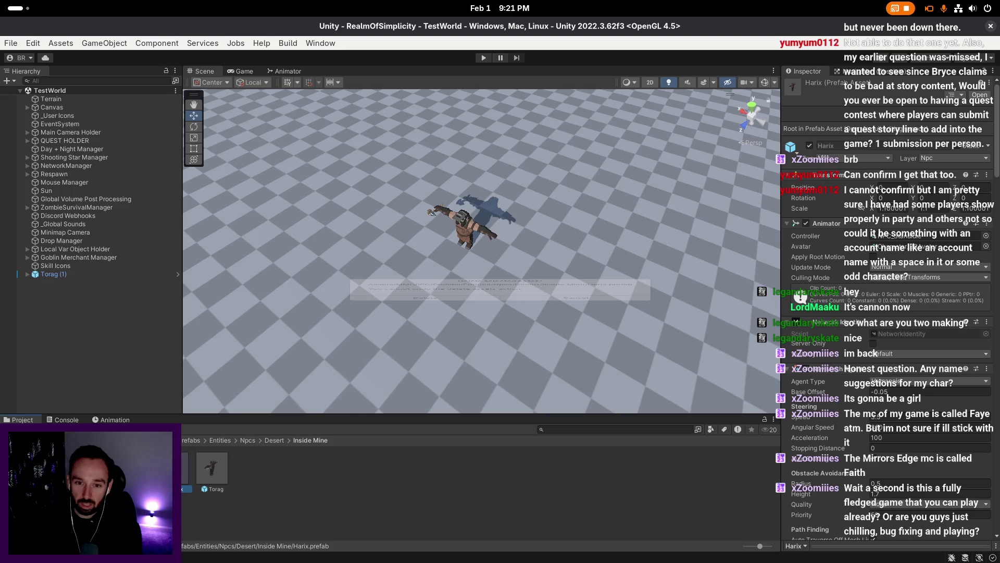
{"action": "key", "text": "Delete"}
{"action": "key", "text": "Return"}
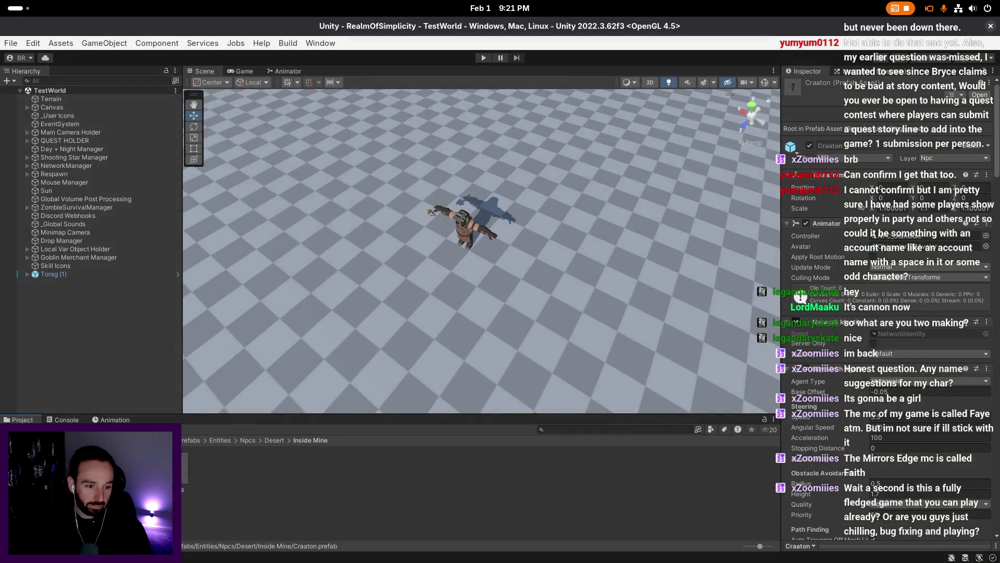
{"action": "double_click", "coordinate": [184, 469]}
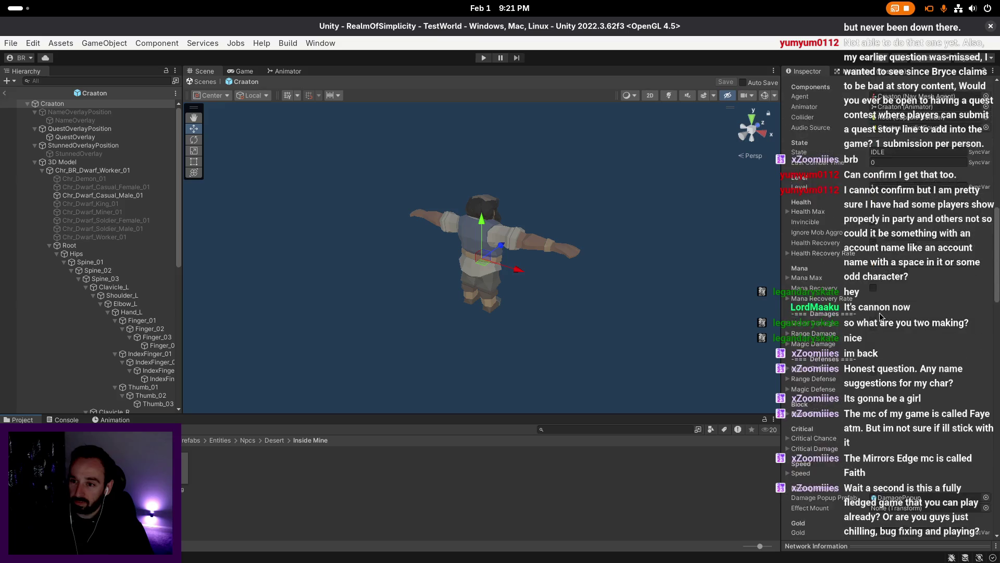
{"action": "scroll", "coordinate": [906, 329], "scroll_direction": "down", "scroll_amount": 10}
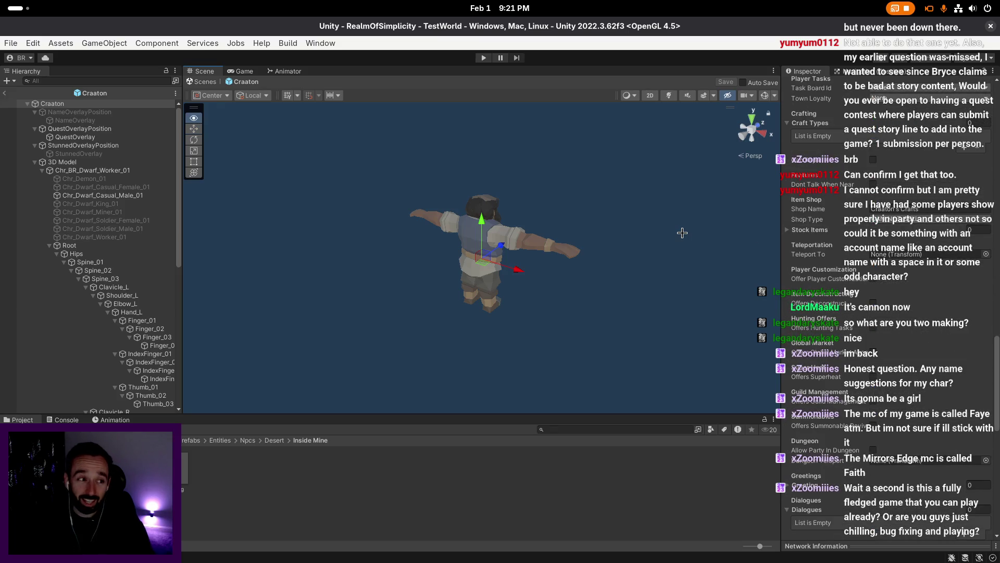
{"action": "scroll", "coordinate": [684, 234], "scroll_direction": "up", "scroll_amount": 3}
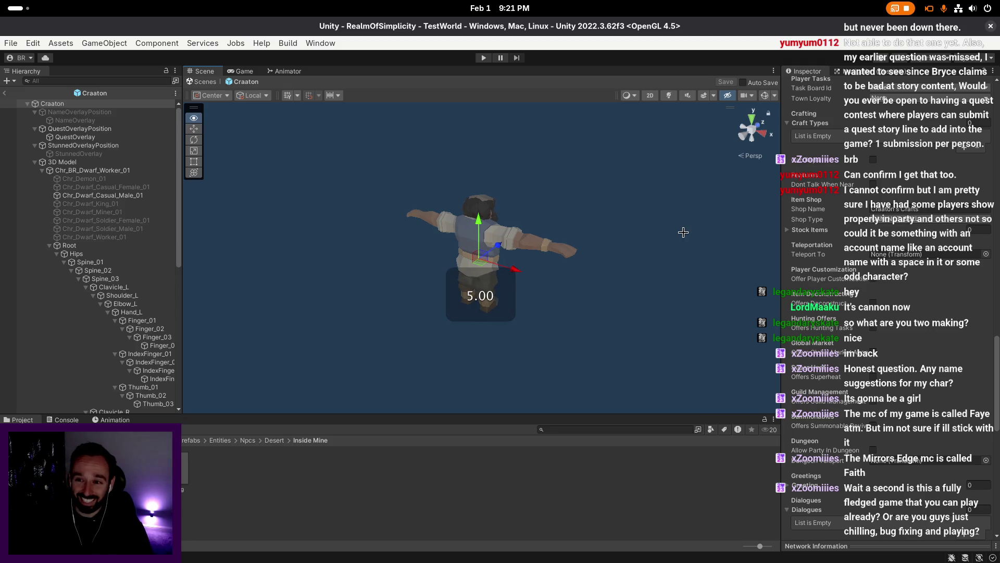
{"action": "scroll", "coordinate": [672, 237], "scroll_direction": "up", "scroll_amount": 2}
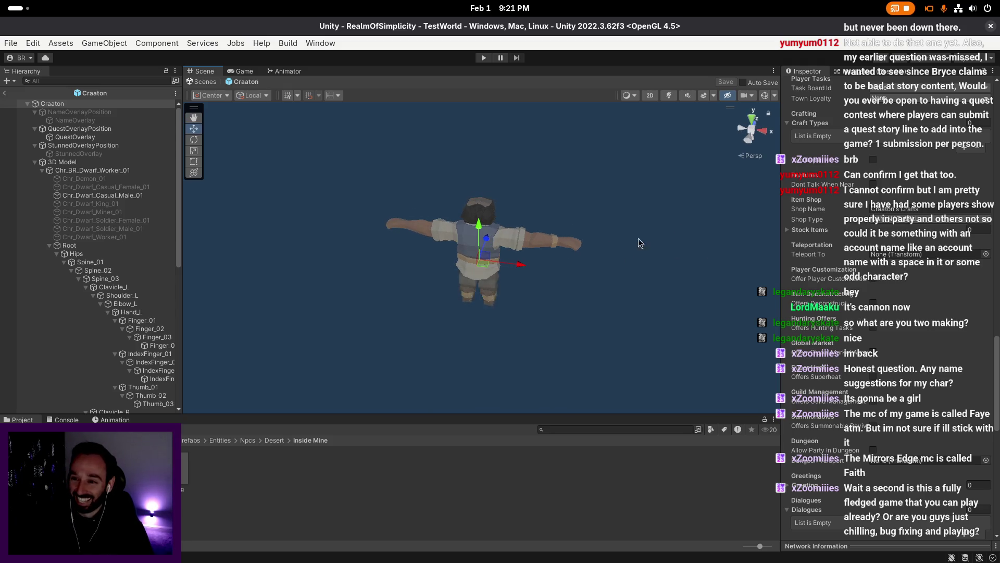
{"action": "left_click_drag", "start_coordinate": [641, 243], "coordinate": [772, 238]}
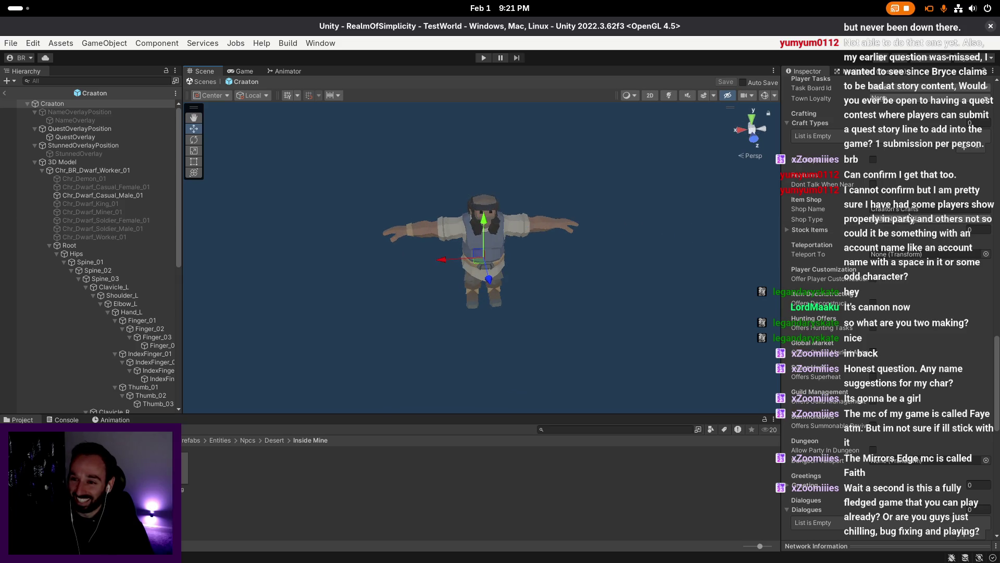
{"action": "left_click", "coordinate": [844, 231]}
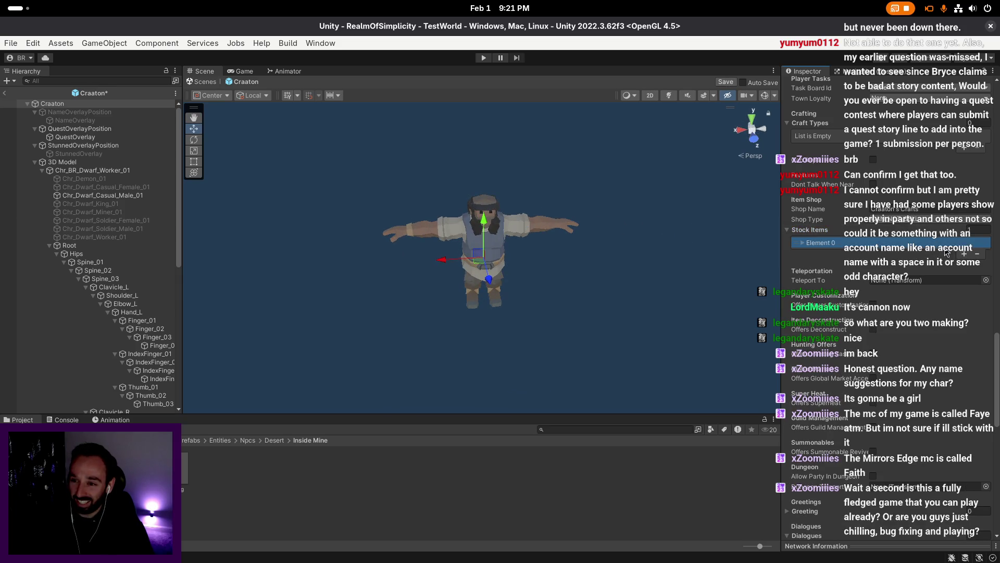
- Add Element 0 to Craaton's Stock Items and assign Dwarven Gear as its item
{"action": "left_click", "coordinate": [964, 255]}
{"action": "left_click", "coordinate": [982, 267]}
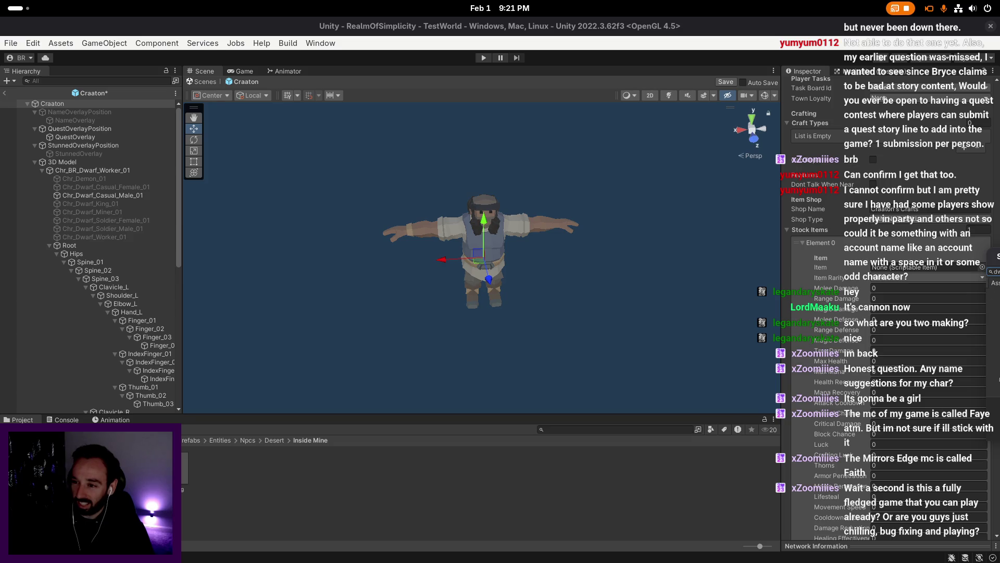
{"action": "type", "text": "dwarven gear"}
{"action": "double_click", "coordinate": [599, 280]}
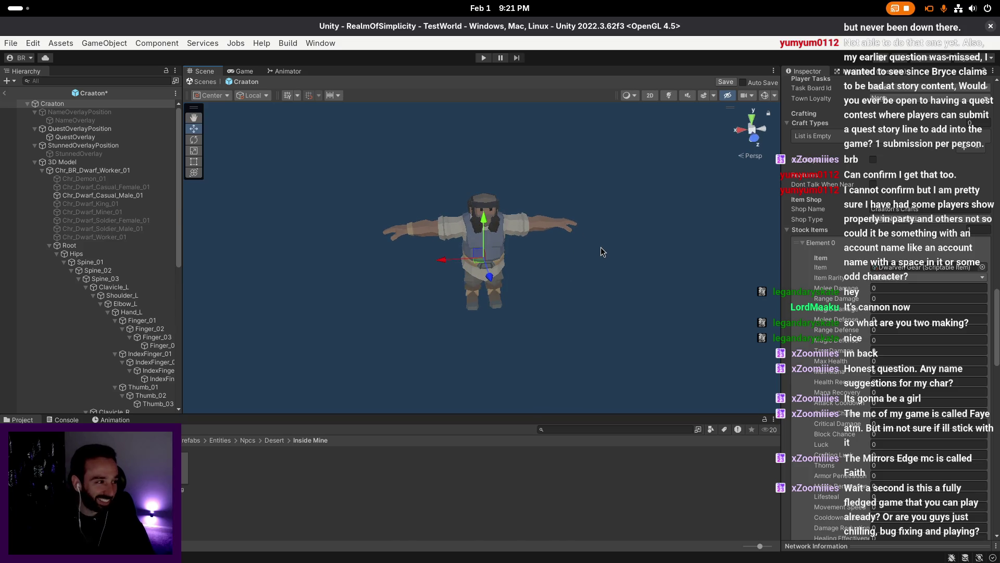
{"action": "scroll", "coordinate": [869, 196], "scroll_direction": "down", "scroll_amount": 2}
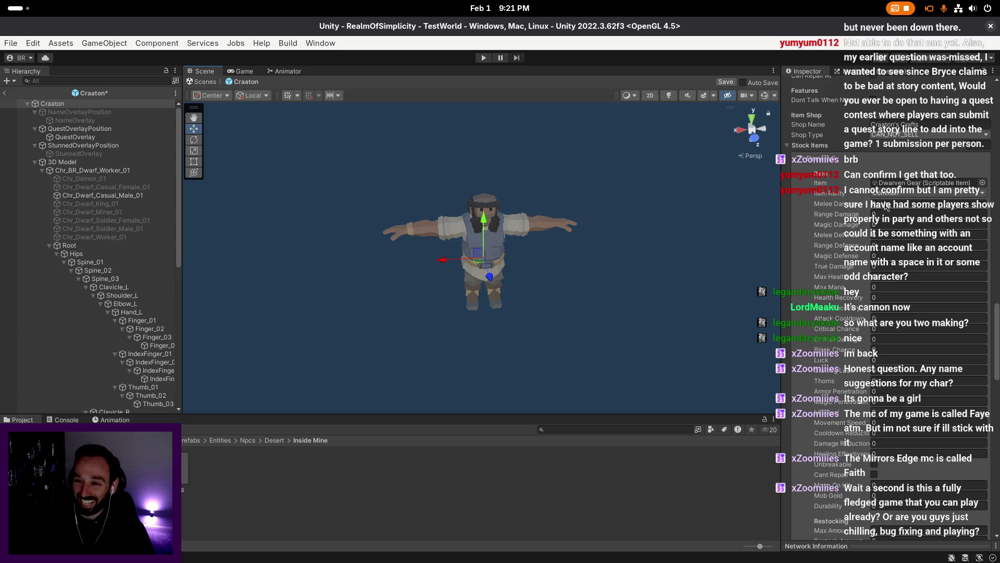
{"action": "scroll", "coordinate": [869, 196], "scroll_direction": "down", "scroll_amount": 2}
{"action": "scroll", "coordinate": [881, 237], "scroll_direction": "down", "scroll_amount": 3}
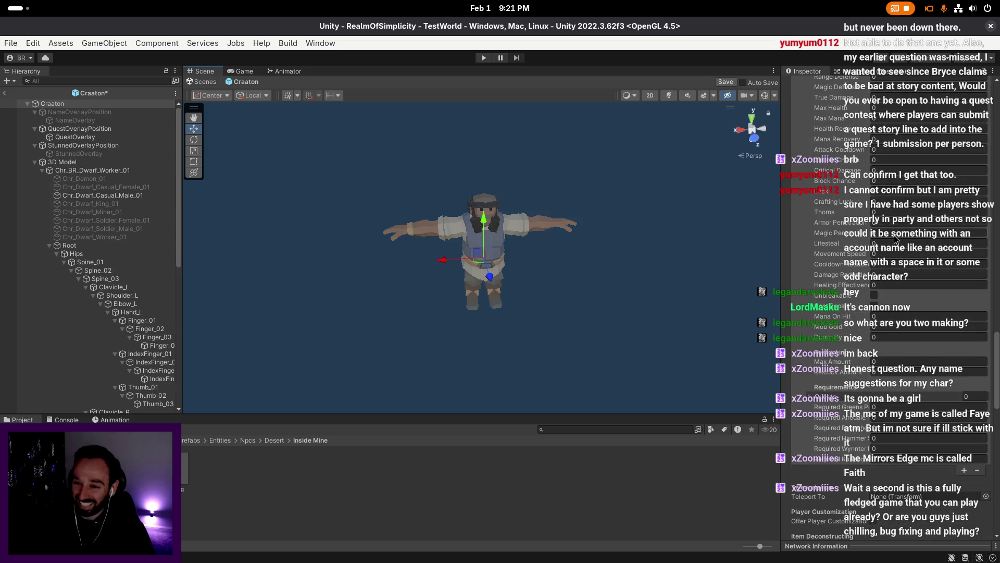
{"action": "scroll", "coordinate": [914, 366], "scroll_direction": "down", "scroll_amount": 2}
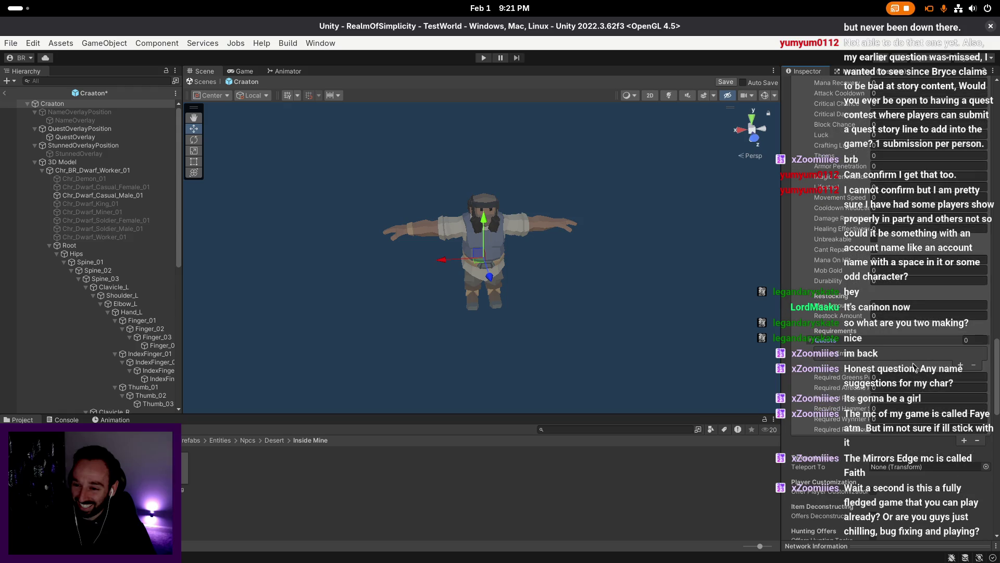
{"action": "left_click", "coordinate": [867, 343]}
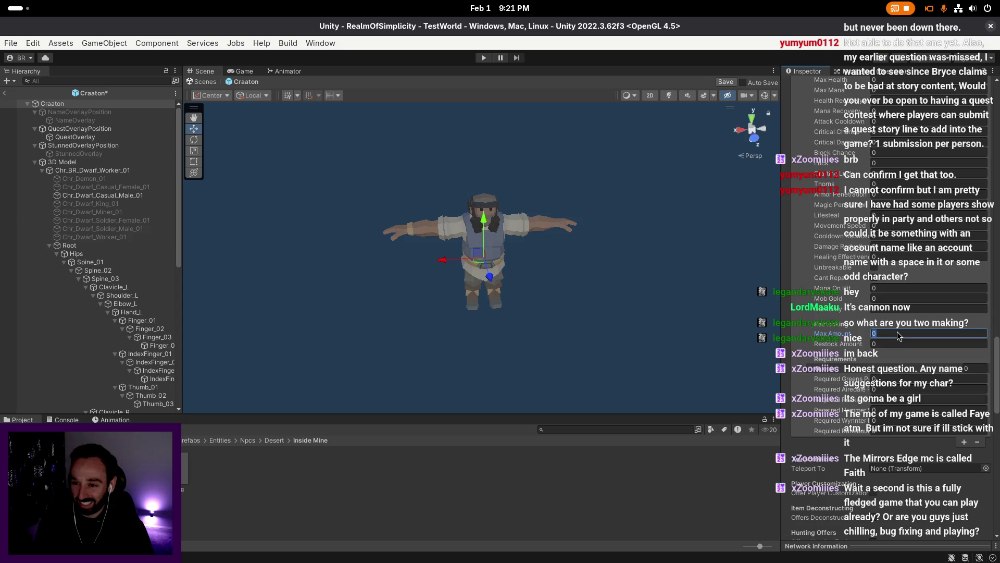
{"action": "type", "text": "20"}
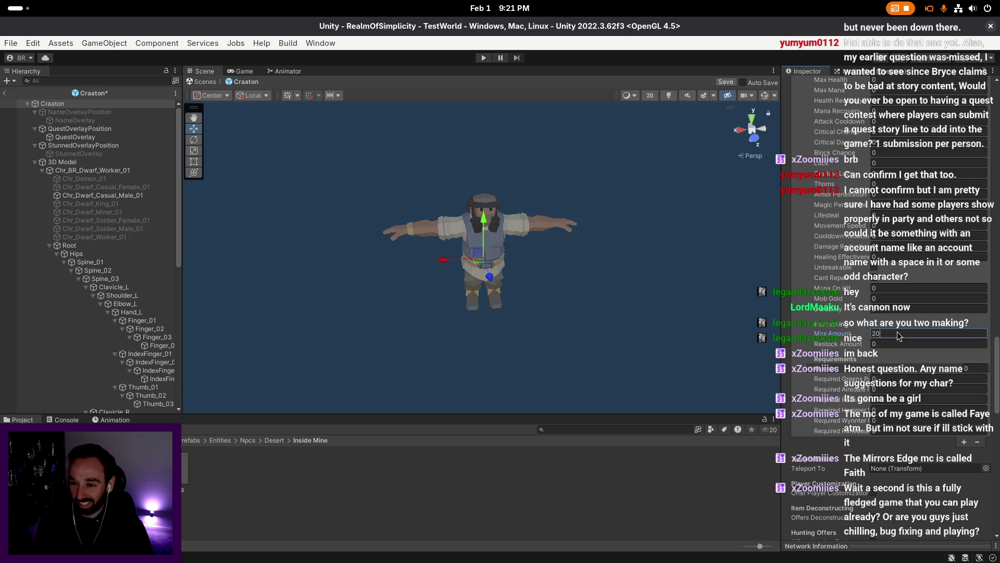
- Commit a Max Amount of 20 on Craaton's Dwarven Gear stock entry and save the prefab
{"action": "key", "text": "Tab"}
{"action": "type", "text": "1"}
{"action": "key", "text": "Return"}
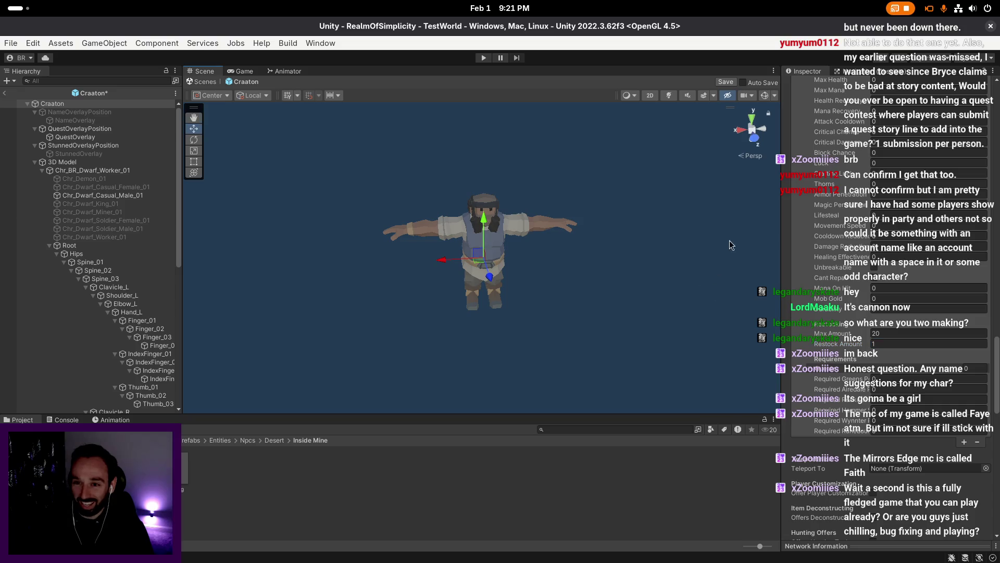
{"action": "left_click", "coordinate": [728, 82]}
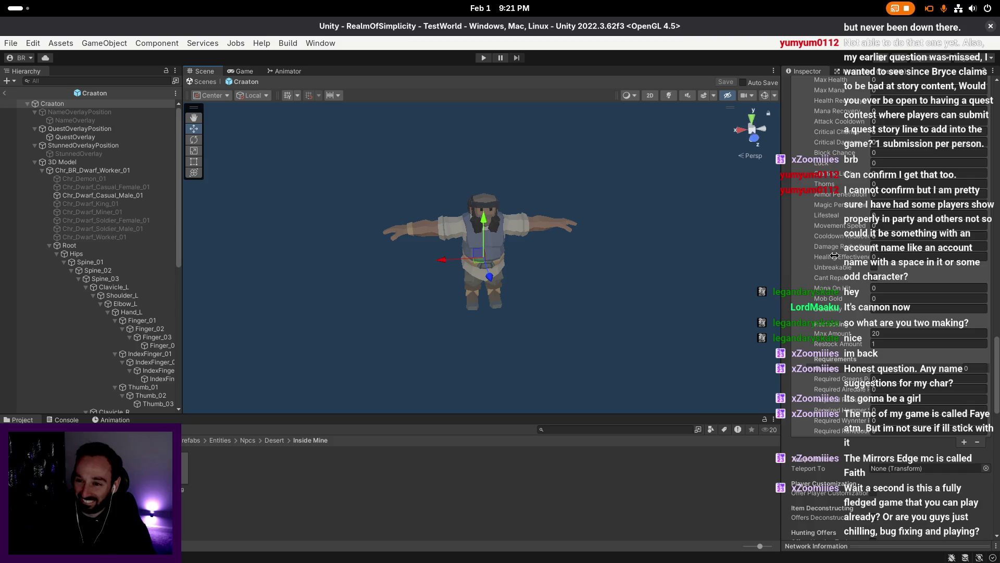
- Scroll through the Craaton Inspector and pull the scene view back around the dwarf
{"action": "scroll", "coordinate": [880, 256], "scroll_direction": "up", "scroll_amount": 5}
{"action": "scroll", "coordinate": [881, 257], "scroll_direction": "up", "scroll_amount": 5}
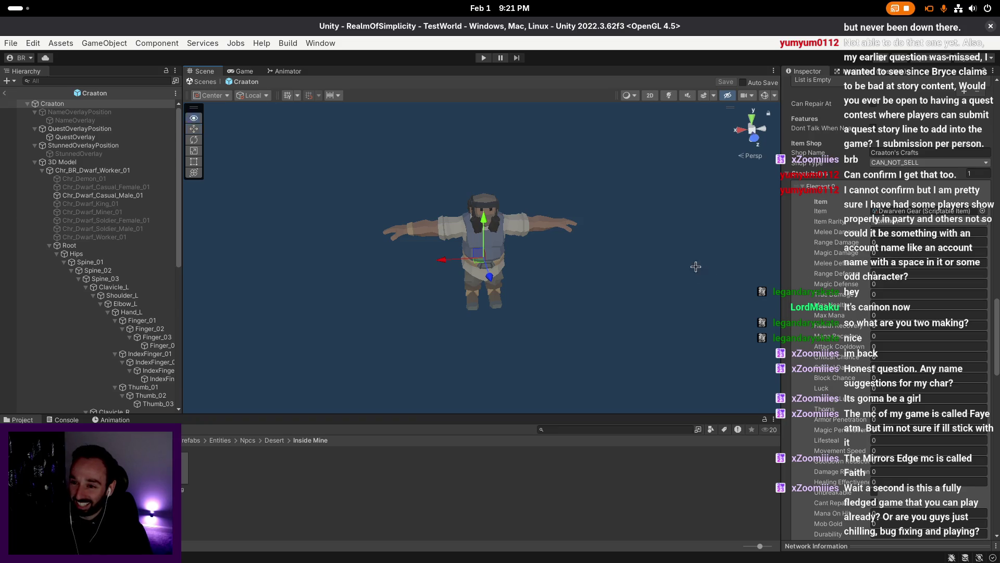
{"action": "scroll", "coordinate": [856, 269], "scroll_direction": "down", "scroll_amount": 2}
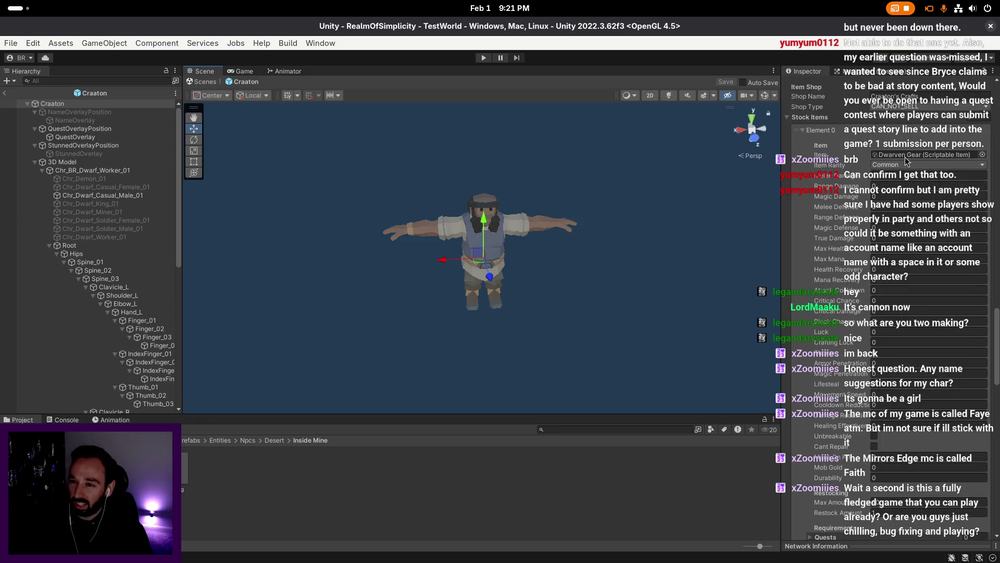
{"action": "scroll", "coordinate": [891, 206], "scroll_direction": "down", "scroll_amount": 4}
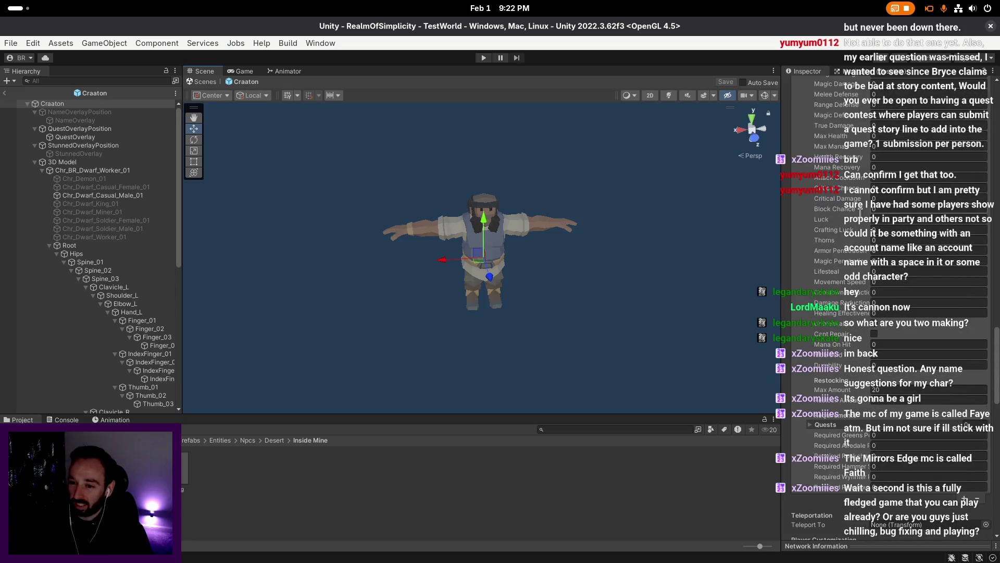
{"action": "scroll", "coordinate": [697, 234], "scroll_direction": "up", "scroll_amount": 1}
{"action": "key", "text": "s"}
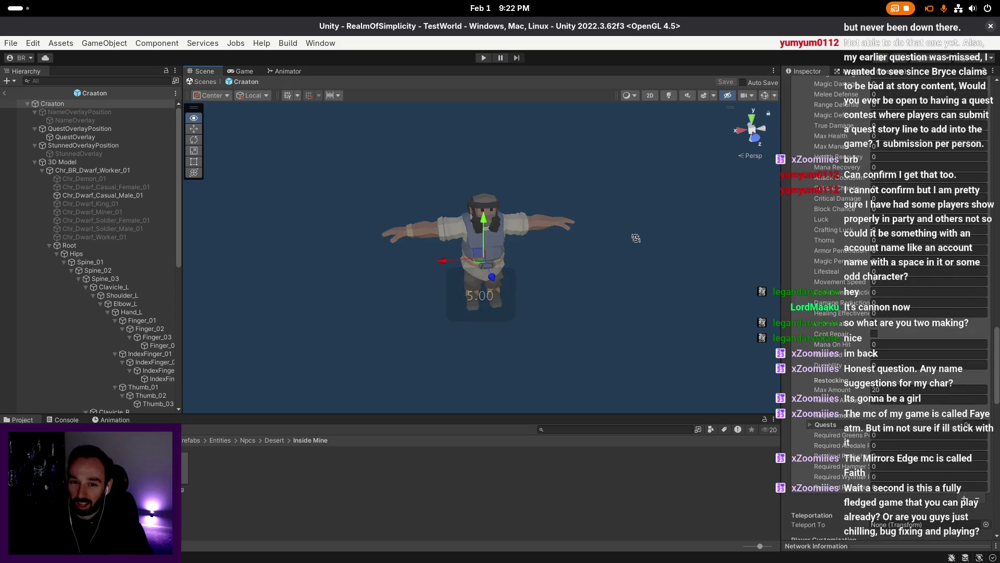
{"action": "scroll", "coordinate": [911, 327], "scroll_direction": "down", "scroll_amount": 2}
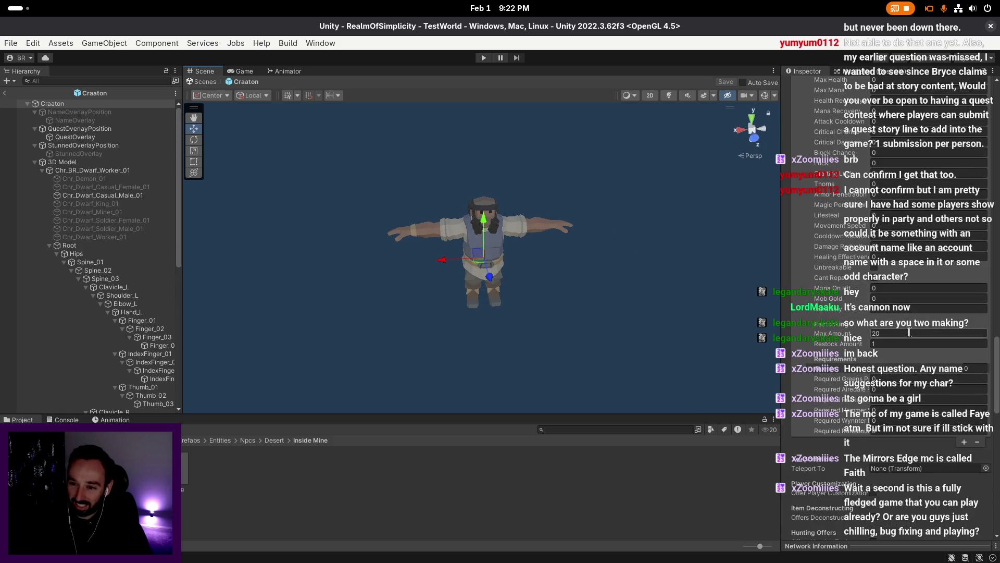
{"action": "mouse_move", "coordinate": [576, 283]}
{"action": "left_mouse_down"}
{"action": "mouse_move", "coordinate": [622, 282]}
{"action": "mouse_move", "coordinate": [656, 262]}
{"action": "left_mouse_up"}
{"action": "scroll", "coordinate": [849, 283], "scroll_direction": "up", "scroll_amount": 5}
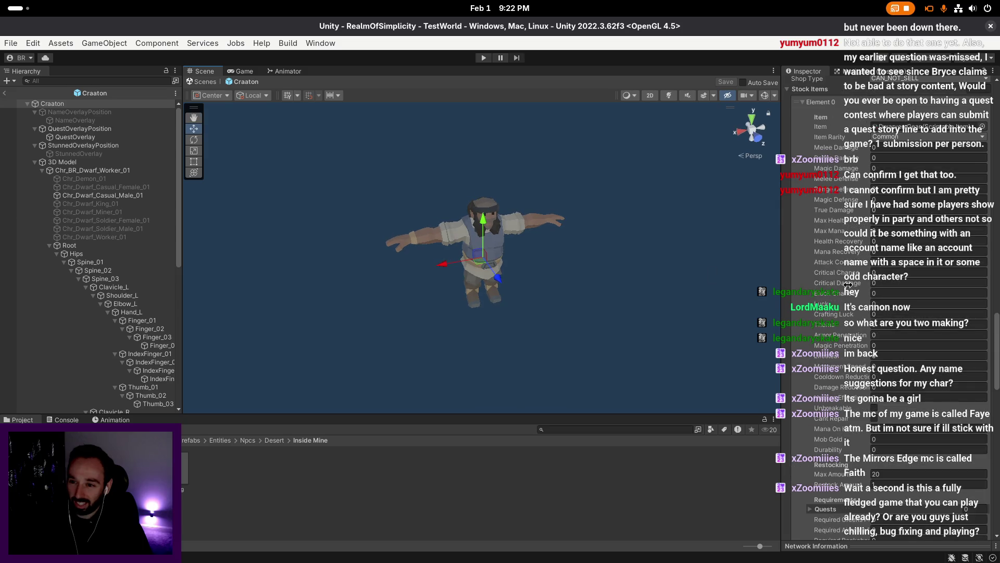
{"action": "scroll", "coordinate": [849, 283], "scroll_direction": "up", "scroll_amount": 2}
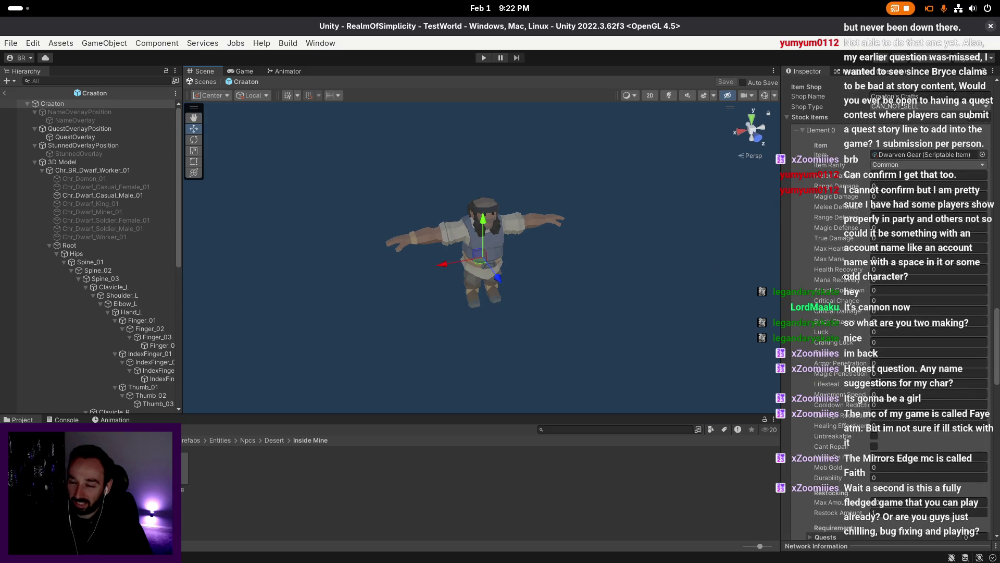
{"action": "scroll", "coordinate": [848, 282], "scroll_direction": "down", "scroll_amount": 2}
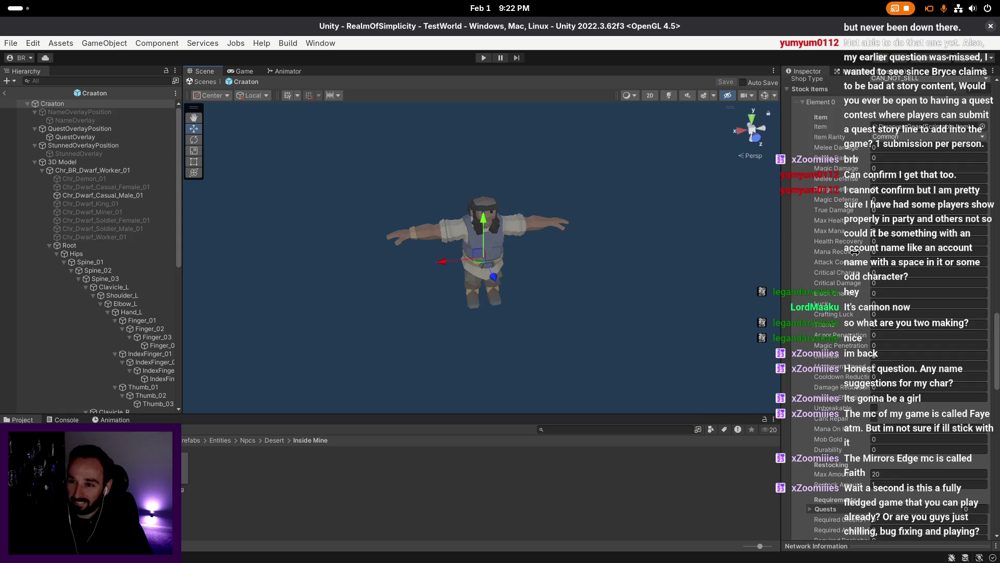
{"action": "scroll", "coordinate": [855, 252], "scroll_direction": "up", "scroll_amount": 2}
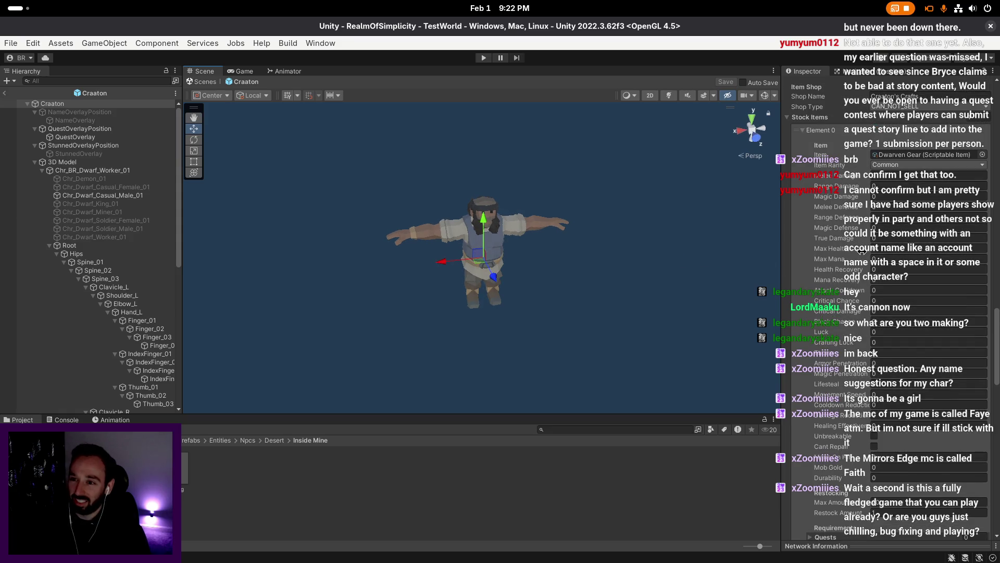
{"action": "scroll", "coordinate": [865, 250], "scroll_direction": "down", "scroll_amount": 15}
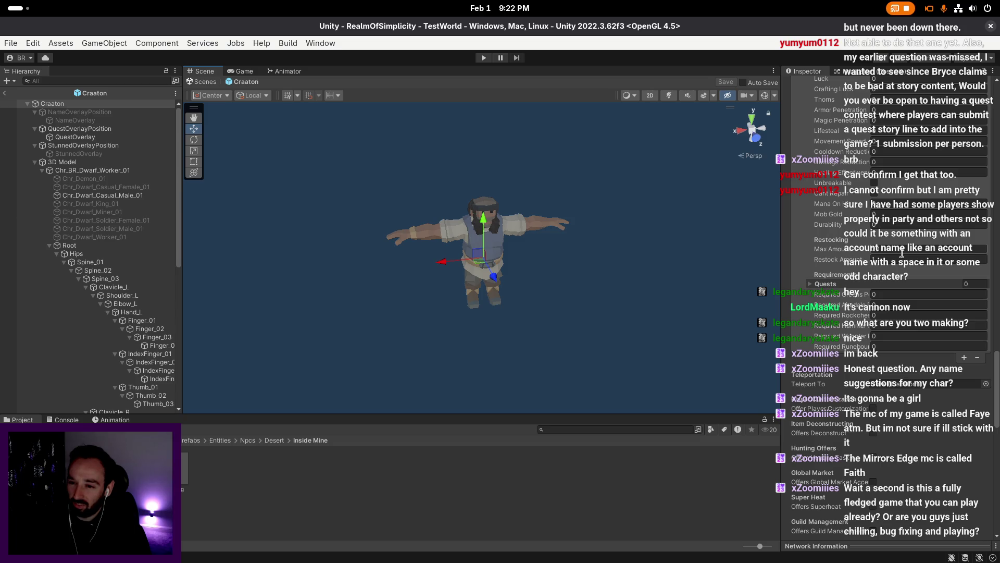
{"action": "scroll", "coordinate": [902, 254], "scroll_direction": "up", "scroll_amount": 10}
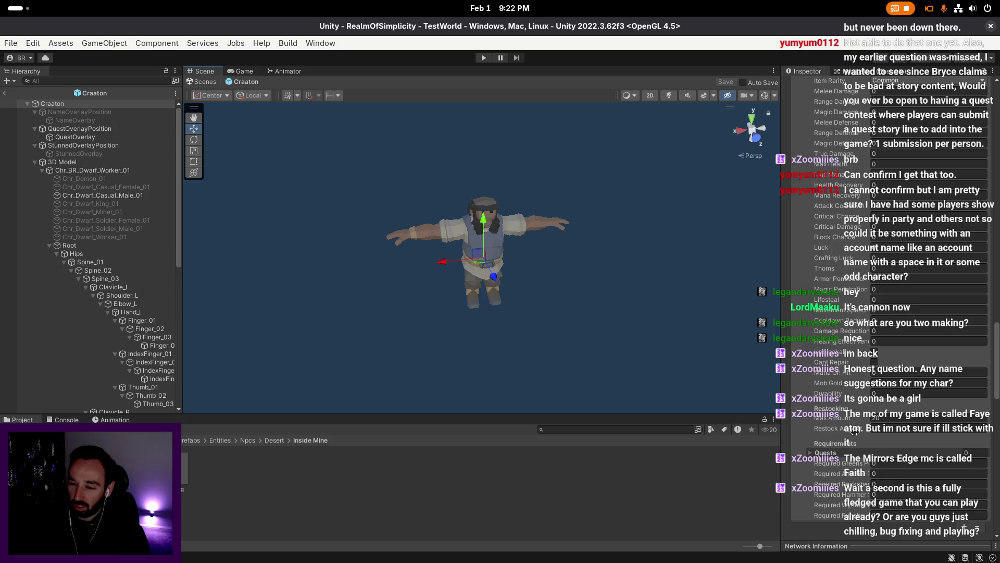
{"action": "scroll", "coordinate": [886, 380], "scroll_direction": "up", "scroll_amount": 7}
{"action": "scroll", "coordinate": [895, 296], "scroll_direction": "up", "scroll_amount": 7}
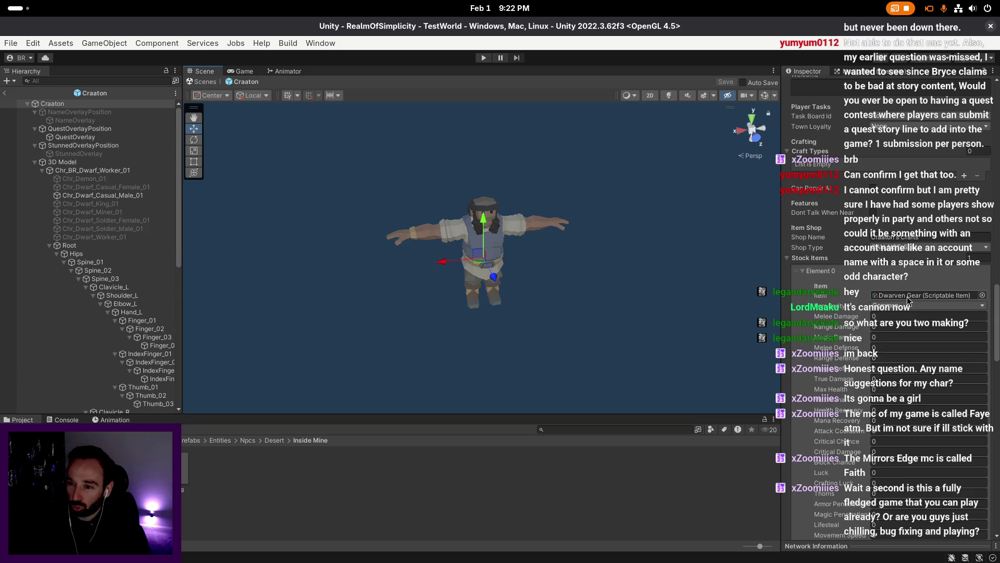
{"action": "scroll", "coordinate": [908, 300], "scroll_direction": "down", "scroll_amount": 15}
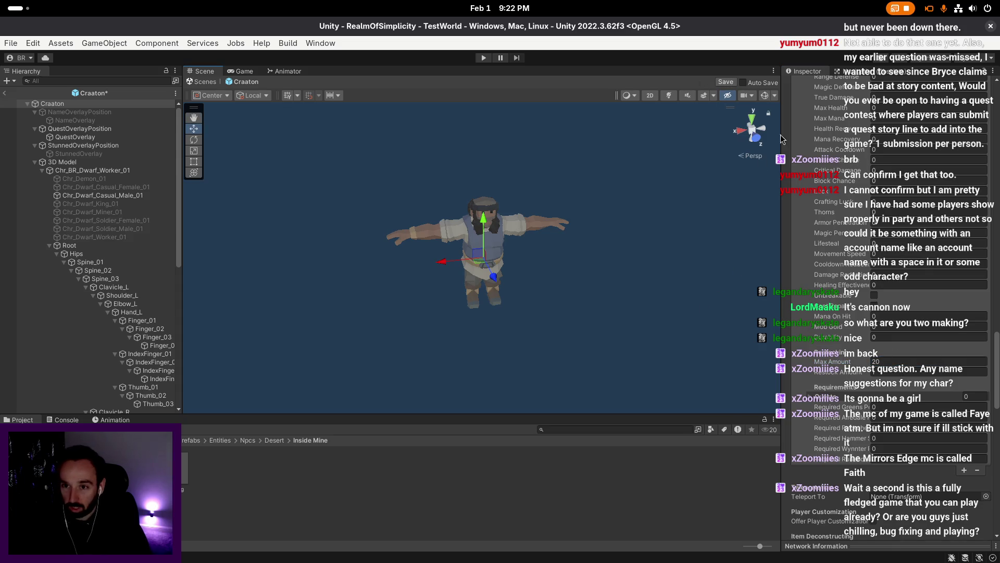
{"action": "scroll", "coordinate": [886, 261], "scroll_direction": "up", "scroll_amount": 9}
- Save the Craaton prefab again and ping its Dwarven Gear item asset in Items > Materials
{"action": "left_click", "coordinate": [726, 81]}
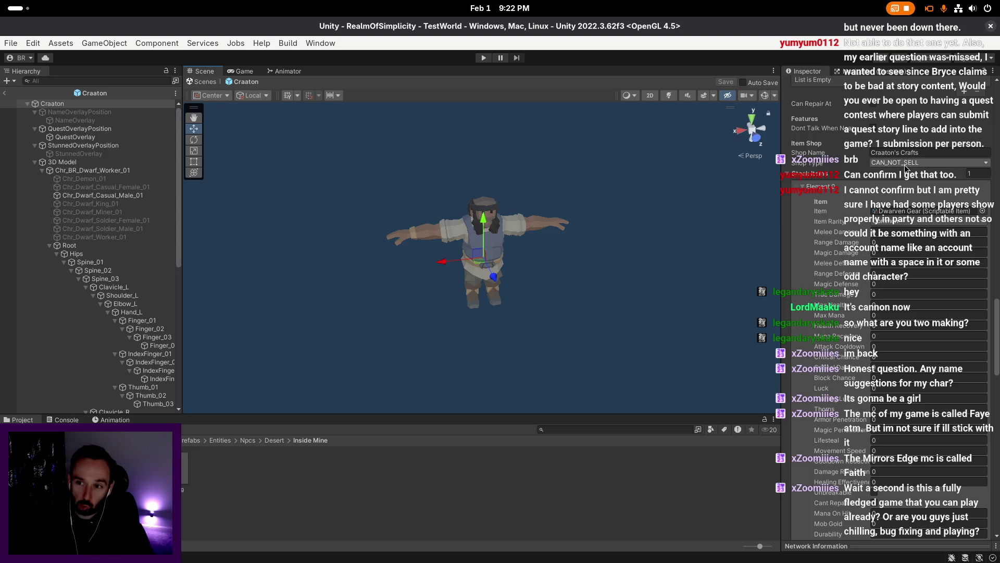
{"action": "left_click", "coordinate": [922, 211]}
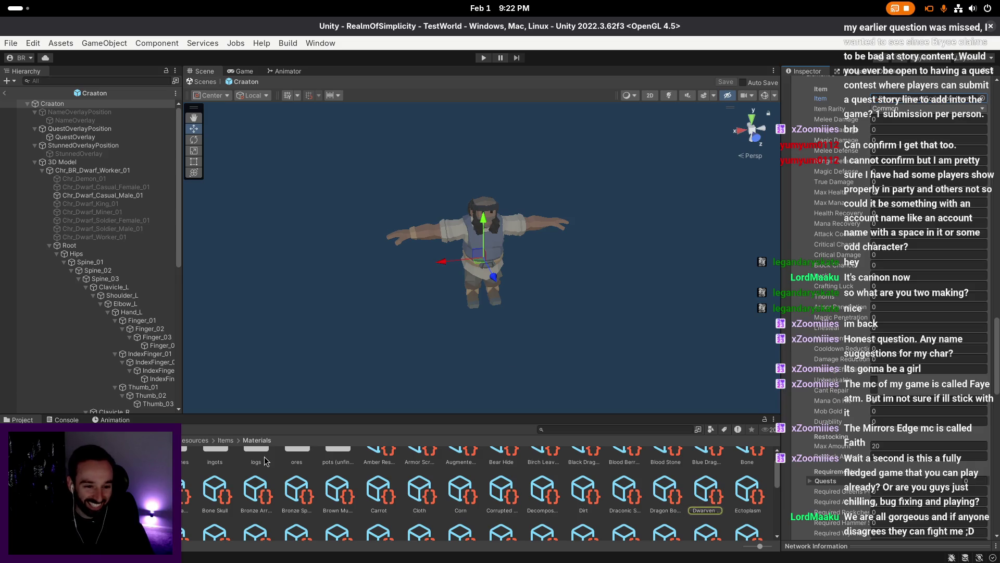
- Select the Dwarven Gear item asset and look over its settings, including repair materials
{"action": "left_click", "coordinate": [708, 489]}
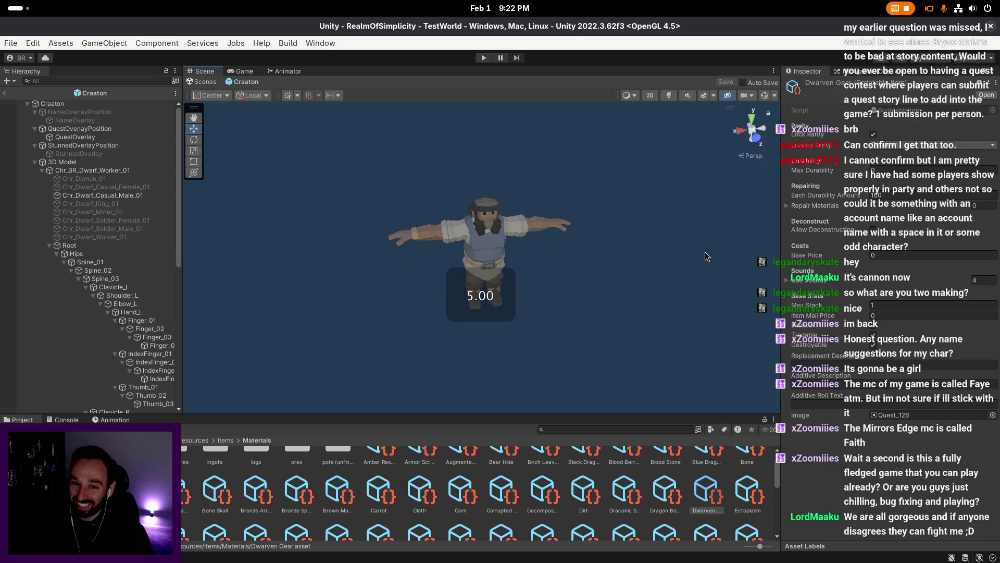
{"action": "scroll", "coordinate": [705, 253], "scroll_direction": "up", "scroll_amount": 1}
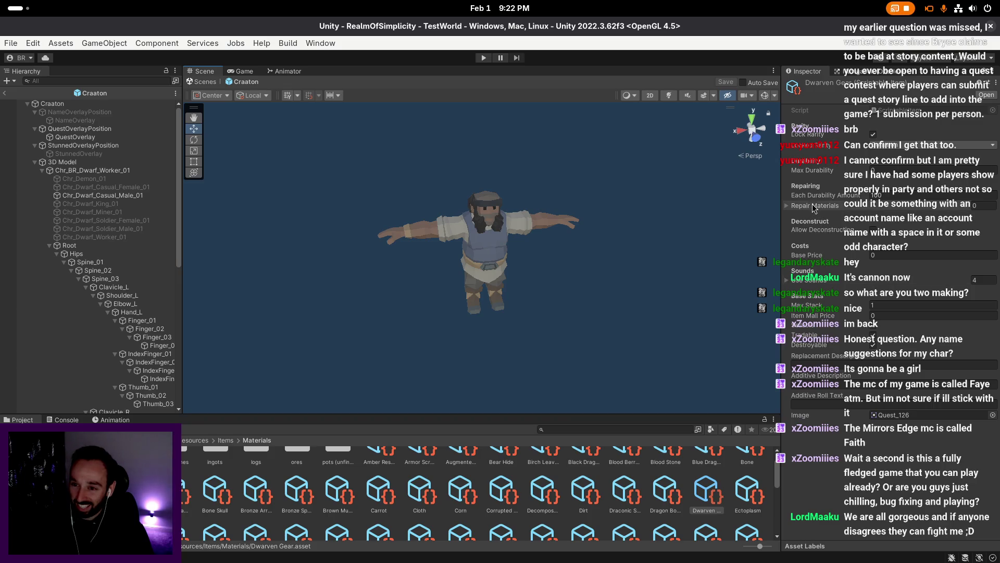
{"action": "left_click", "coordinate": [839, 207]}
{"action": "left_click", "coordinate": [838, 207]}
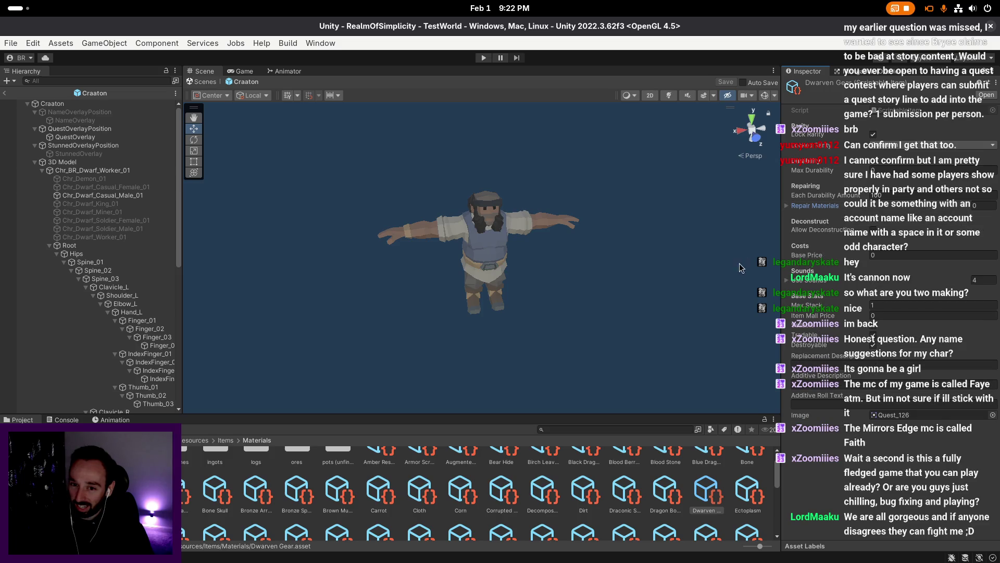
{"action": "scroll", "coordinate": [750, 256], "scroll_direction": "up", "scroll_amount": 1}
- Set Dwarven Gear's Base Price to 380, then reselect the Craaton root in the Hierarchy
{"action": "right_click", "coordinate": [749, 251]}
{"action": "left_click", "coordinate": [895, 255]}
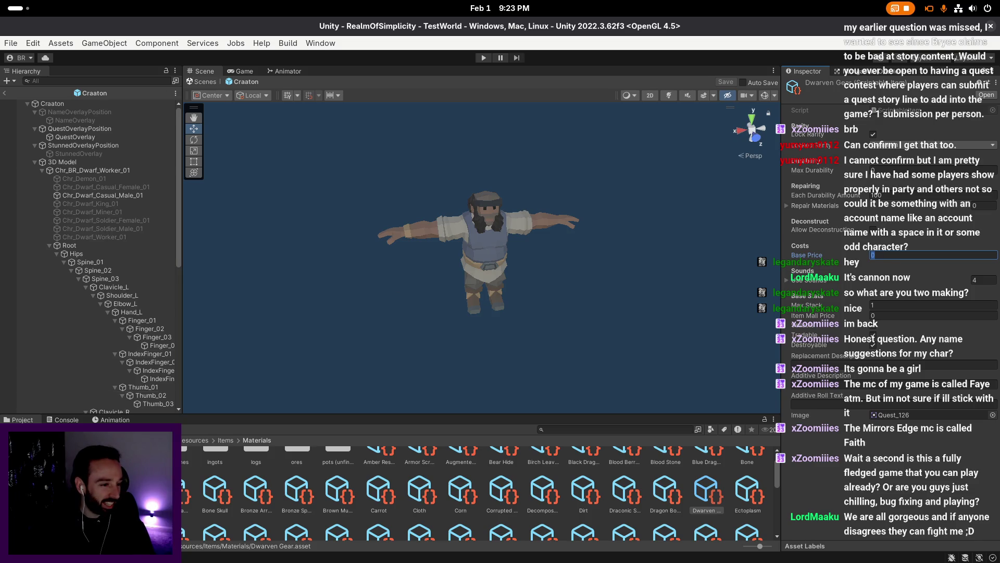
{"action": "key", "text": "alt+Tab"}
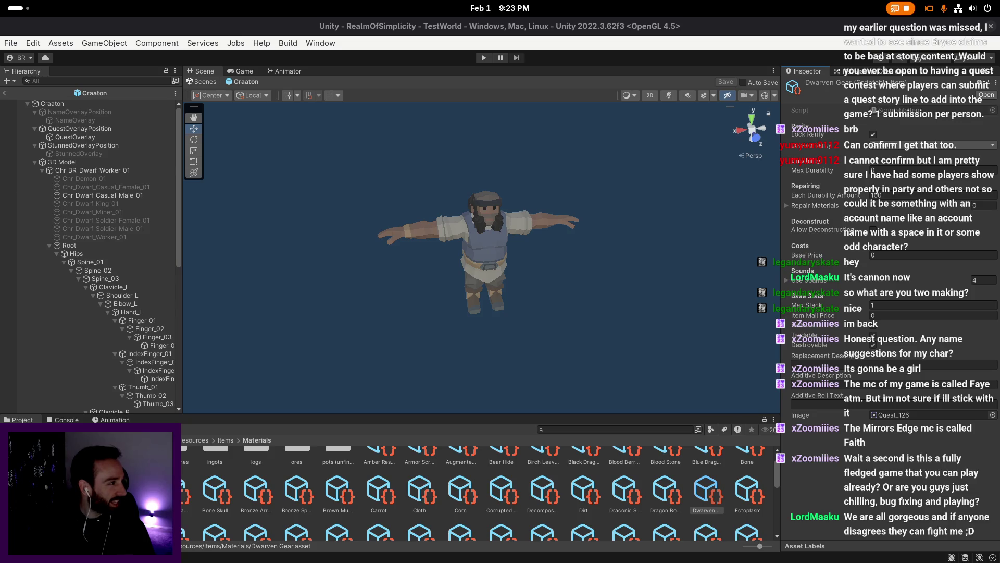
{"action": "key", "text": "super"}
{"action": "key", "text": "super"}
{"action": "key", "text": "super"}
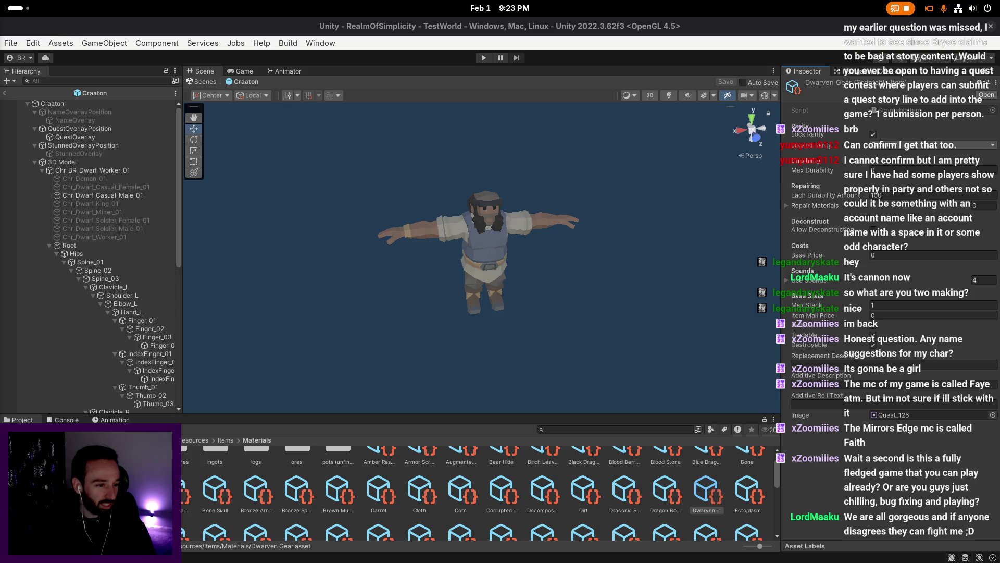
{"action": "right_click", "coordinate": [567, 319]}
{"action": "scroll", "coordinate": [567, 319], "scroll_direction": "up", "scroll_amount": 1}
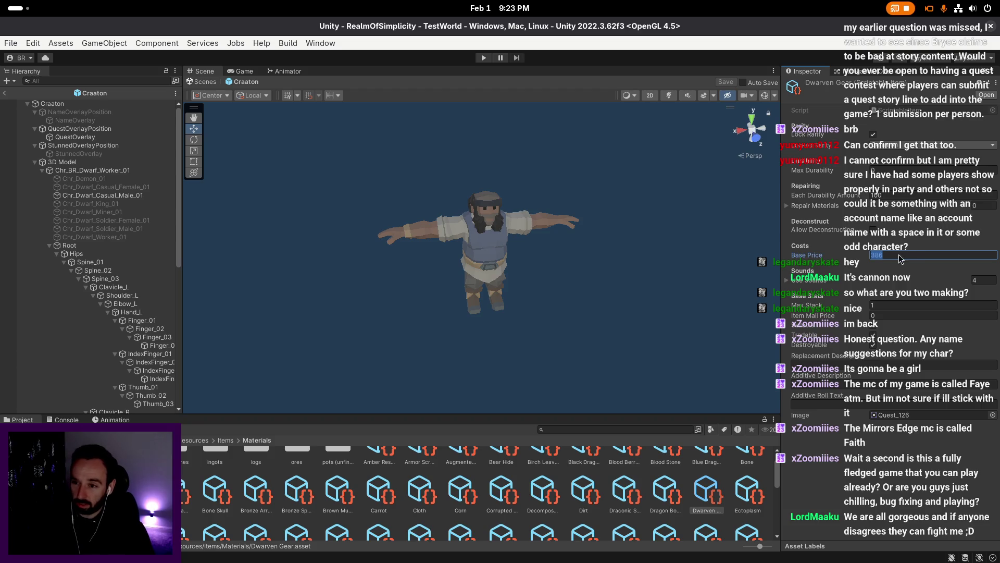
{"action": "left_click", "coordinate": [911, 253]}
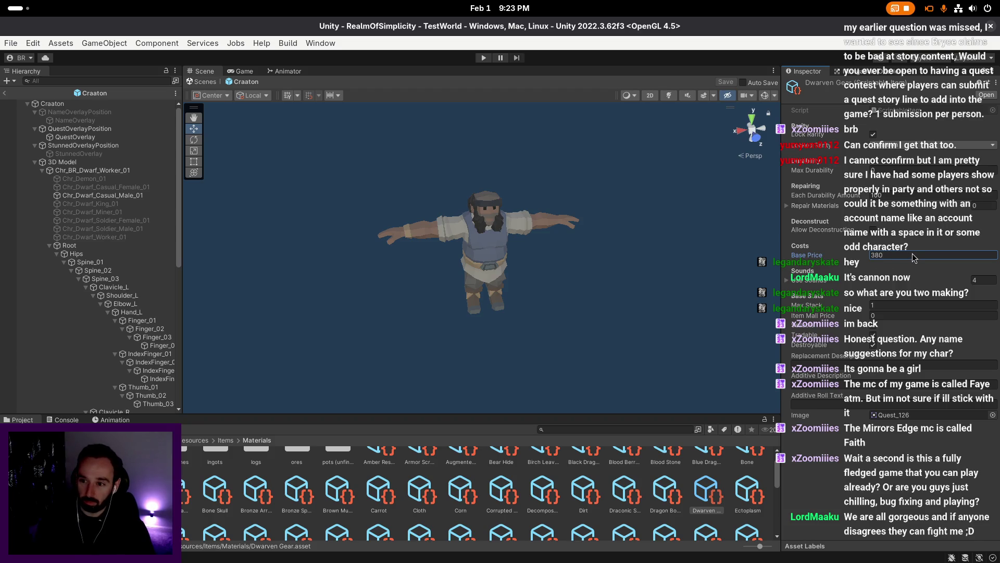
{"action": "key", "text": "Return"}
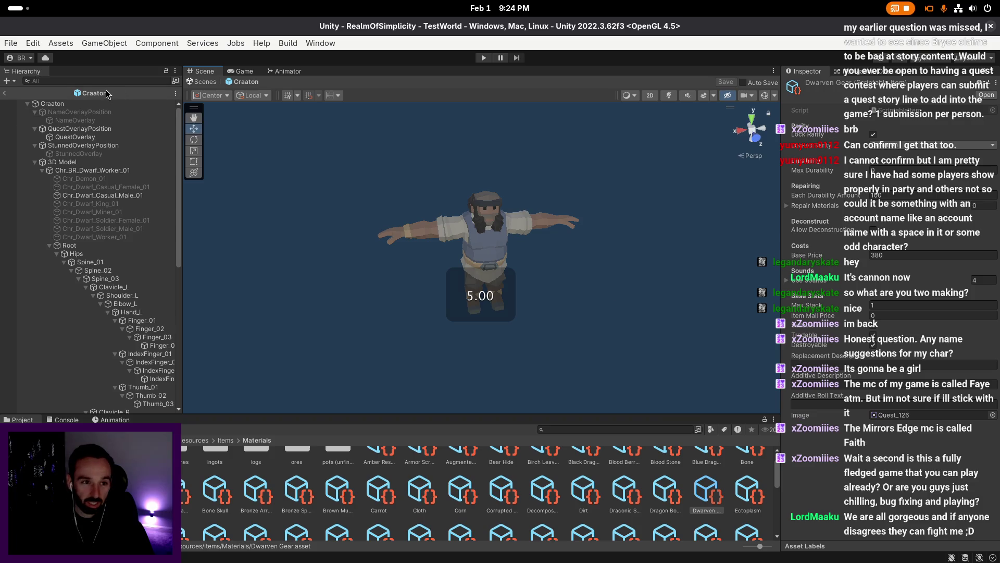
{"action": "left_click", "coordinate": [108, 105]}
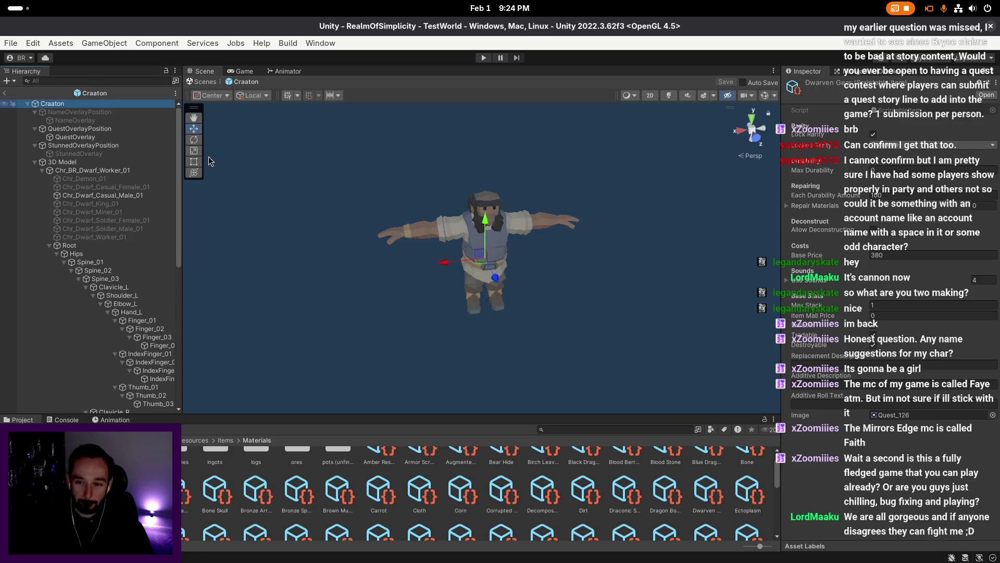
- Check Craaton's Dwarven Gear stock entry, then ping its Inside Mine prefab folder
{"action": "scroll", "coordinate": [870, 344], "scroll_direction": "down", "scroll_amount": 10}
{"action": "scroll", "coordinate": [870, 344], "scroll_direction": "down", "scroll_amount": 10}
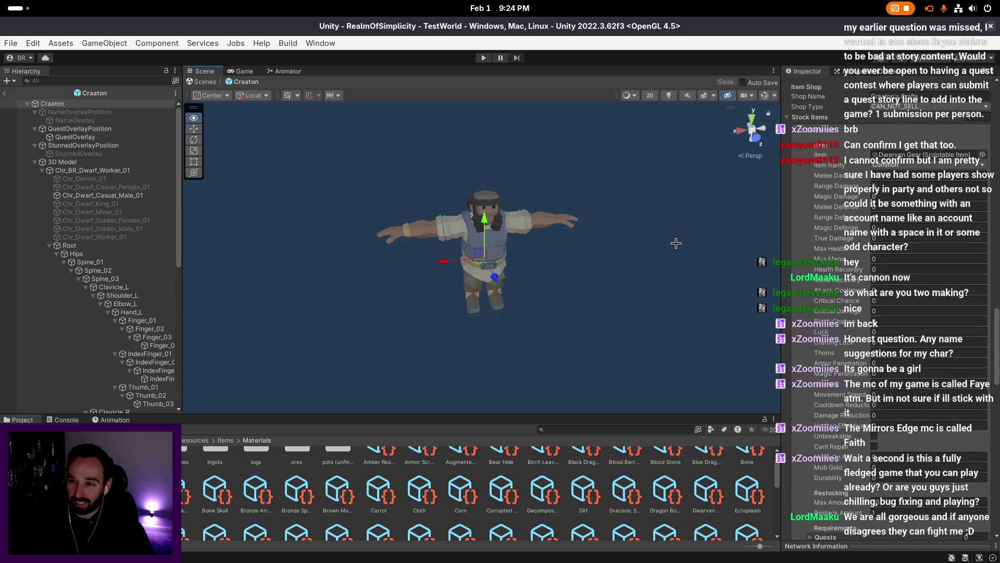
{"action": "scroll", "coordinate": [875, 310], "scroll_direction": "down", "scroll_amount": 8}
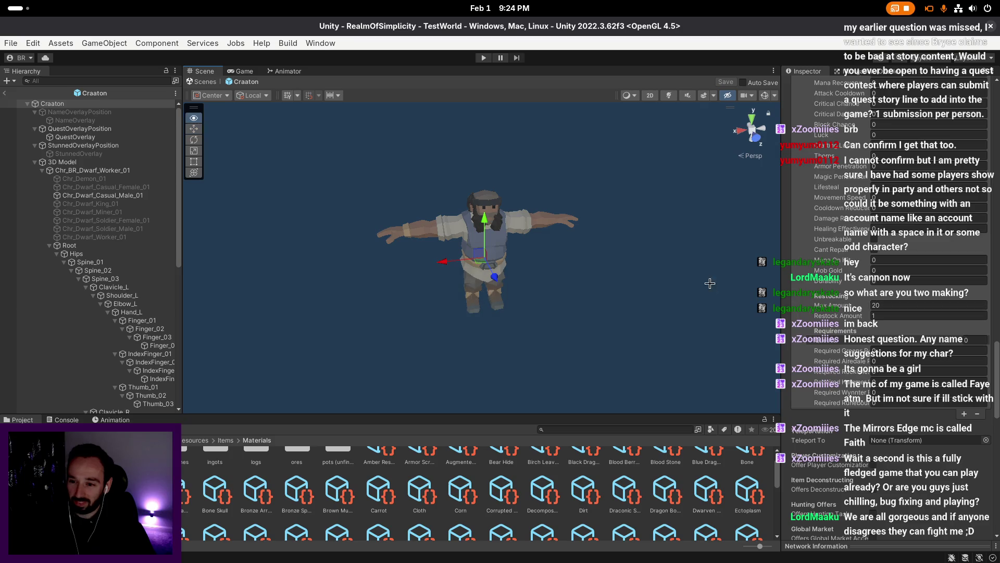
{"action": "scroll", "coordinate": [878, 300], "scroll_direction": "up", "scroll_amount": 4}
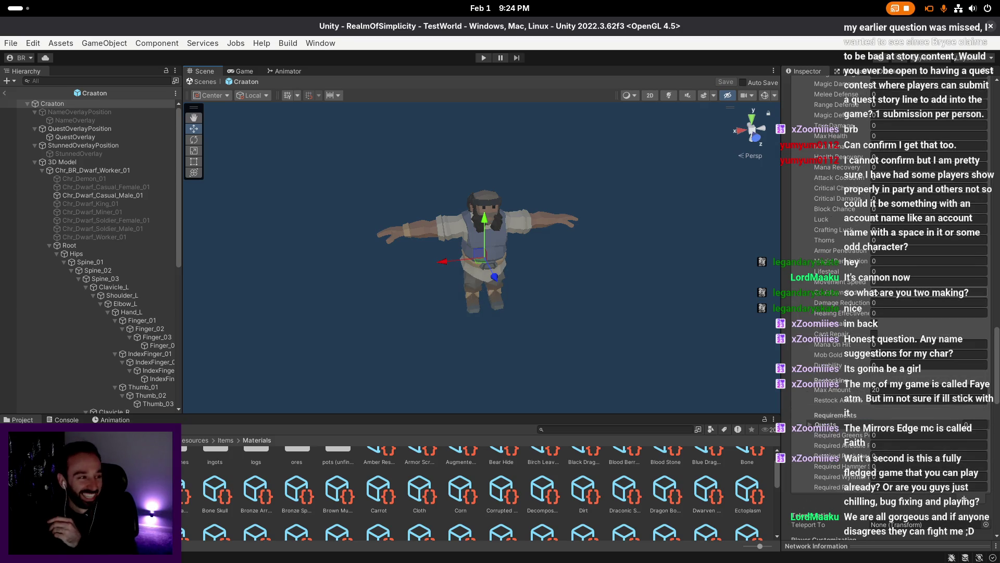
{"action": "scroll", "coordinate": [877, 294], "scroll_direction": "up", "scroll_amount": 4}
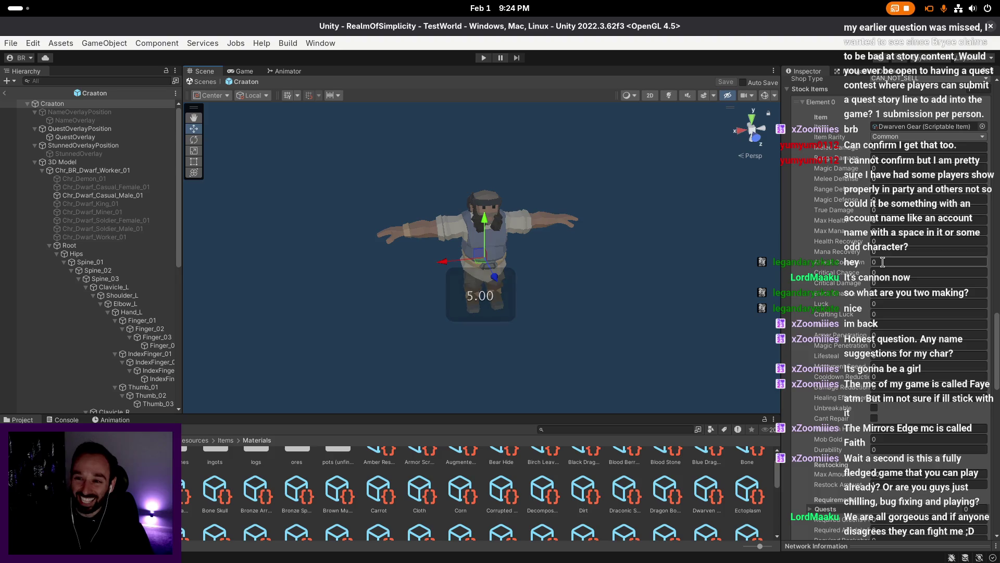
{"action": "scroll", "coordinate": [883, 262], "scroll_direction": "down", "scroll_amount": 6}
{"action": "left_click", "coordinate": [42, 94]}
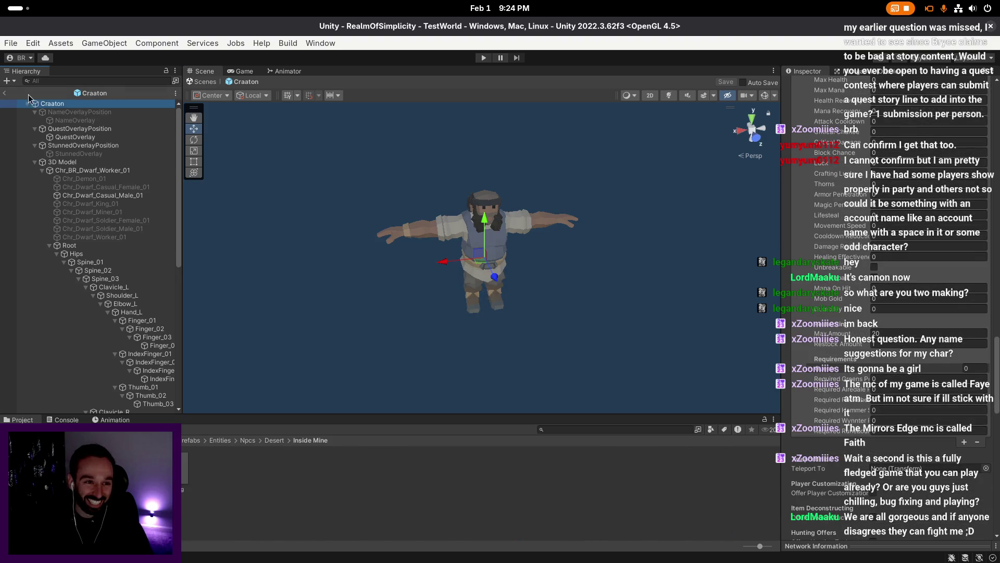
- Delete the Torag (1) copy from TestWorld and save the scene
{"action": "left_click", "coordinate": [4, 93]}
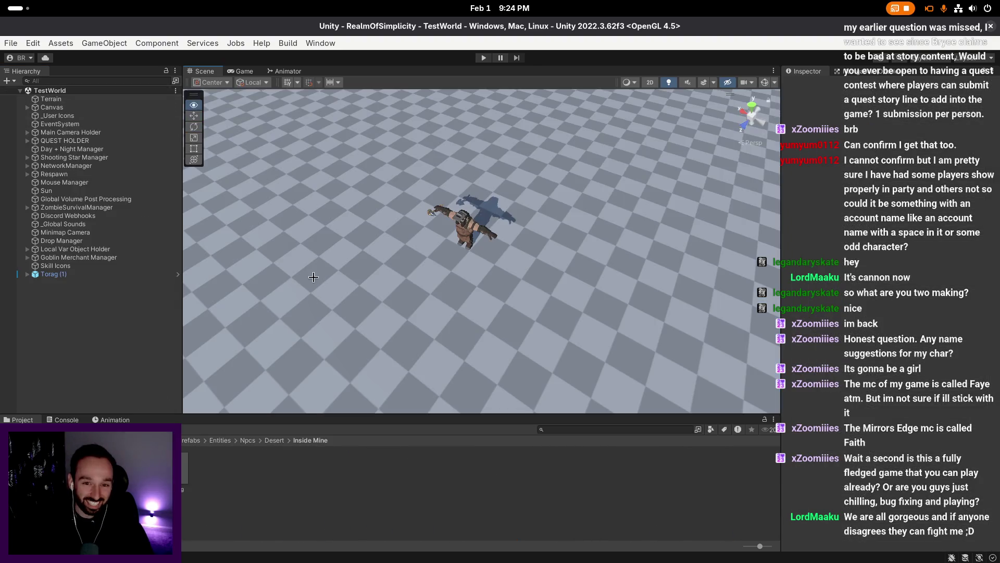
{"action": "left_click", "coordinate": [95, 274]}
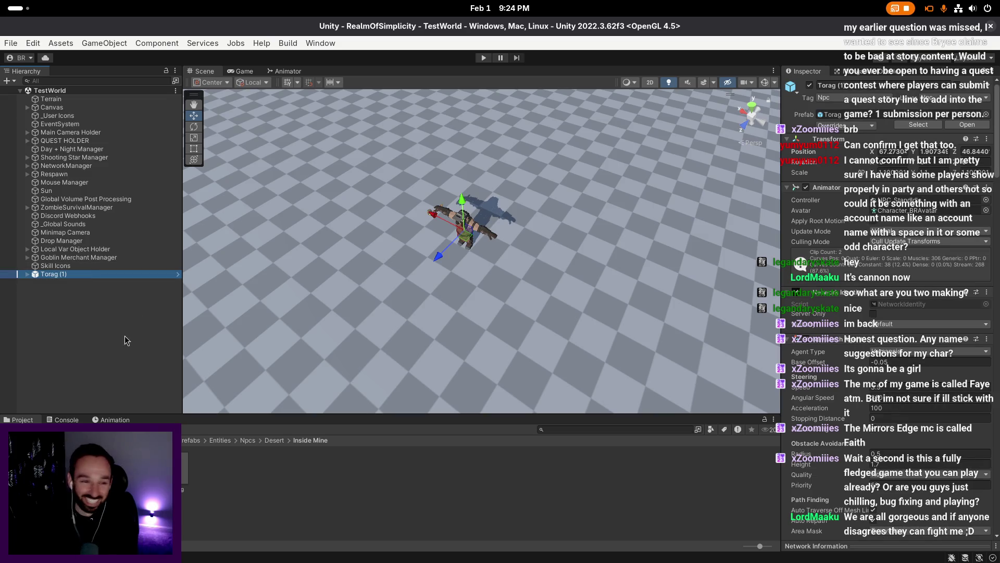
{"action": "key", "text": "Delete"}
{"action": "scroll", "coordinate": [373, 358], "scroll_direction": "up", "scroll_amount": 1}
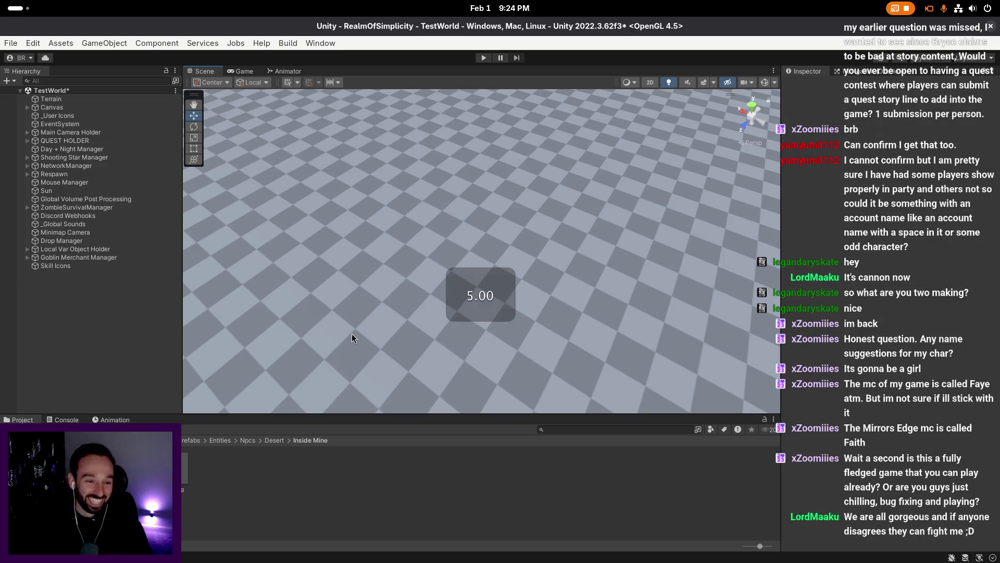
{"action": "key", "text": "ctrl+s"}
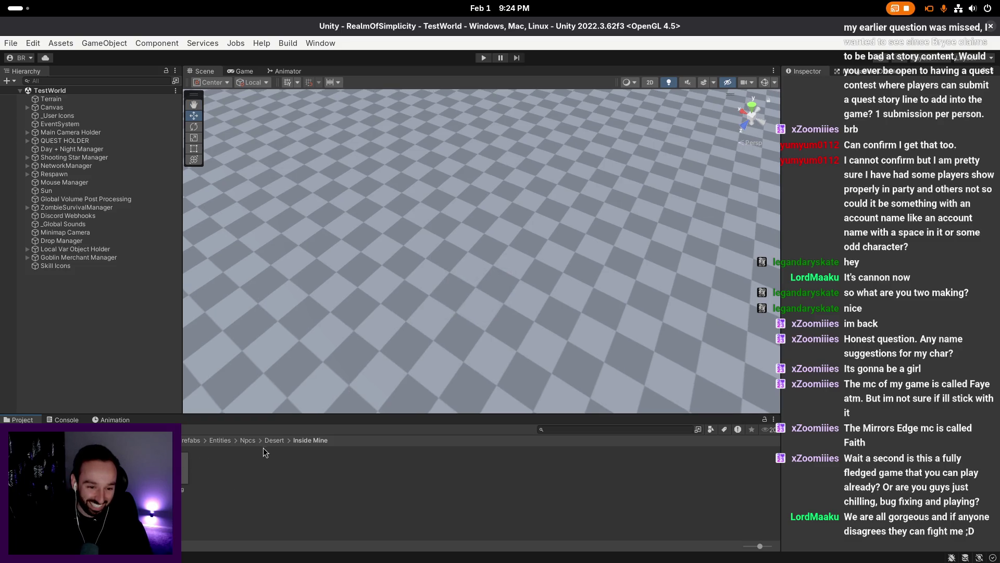
- Place a Craaton prefab instance into the TestWorld scene
{"action": "double_click", "coordinate": [166, 466]}
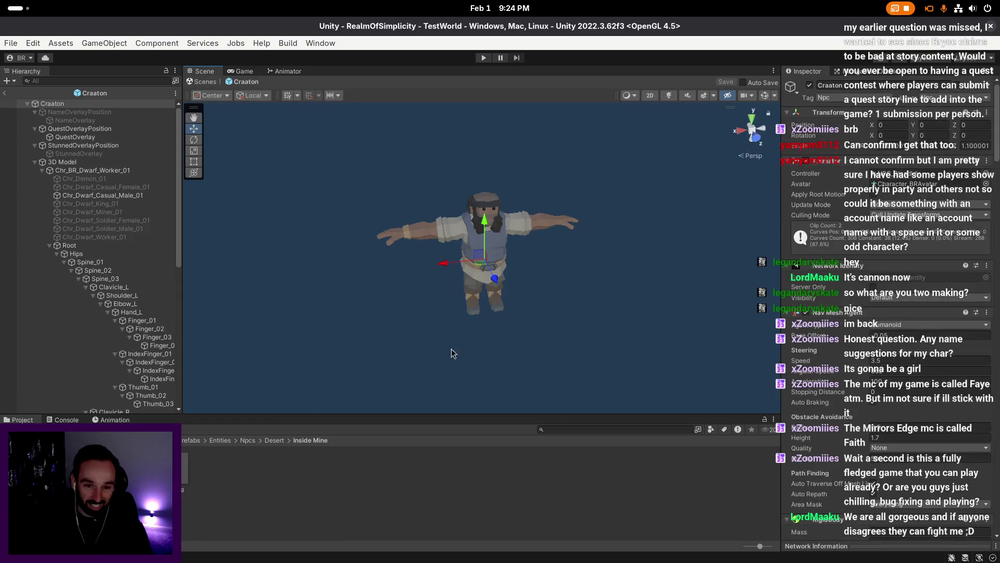
{"action": "scroll", "coordinate": [839, 359], "scroll_direction": "down", "scroll_amount": 10}
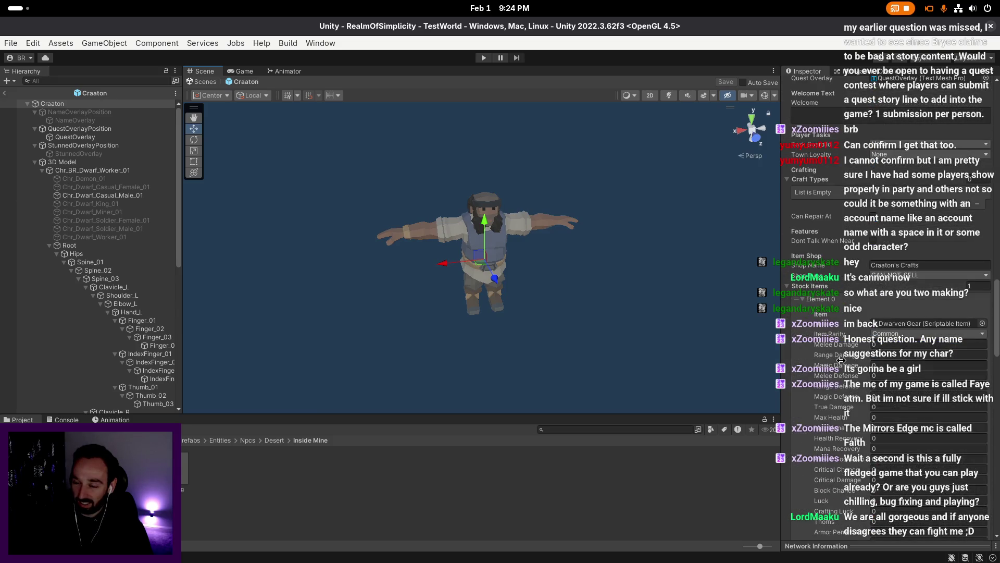
{"action": "left_click", "coordinate": [7, 93]}
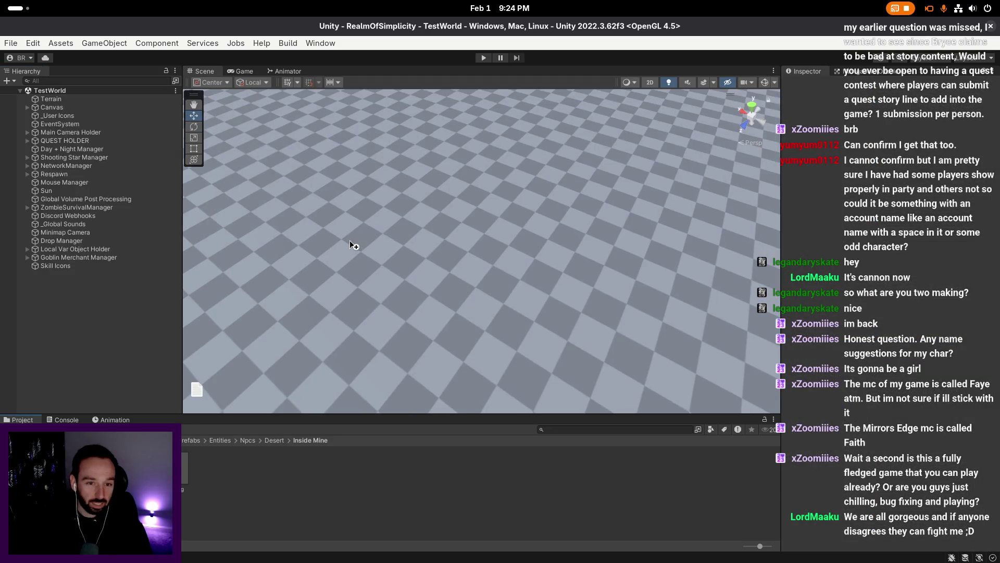
{"action": "left_click_drag", "start_coordinate": [185, 468], "coordinate": [358, 244]}
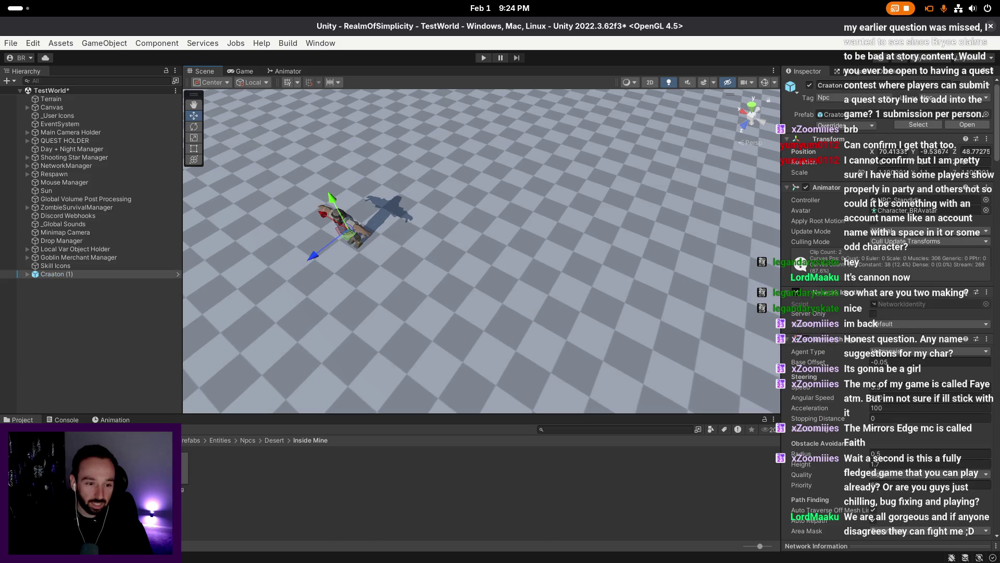
- Reopen the Craaton prefab and add a second entry to its Stock Items list
{"action": "double_click", "coordinate": [166, 467]}
{"action": "scroll", "coordinate": [945, 311], "scroll_direction": "down", "scroll_amount": 15}
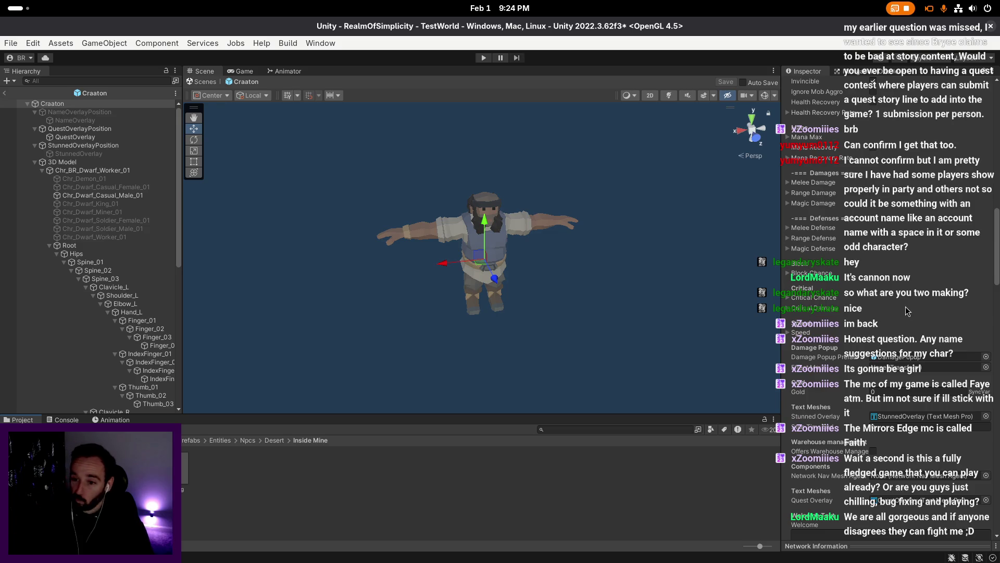
{"action": "scroll", "coordinate": [877, 324], "scroll_direction": "down", "scroll_amount": 15}
{"action": "scroll", "coordinate": [877, 324], "scroll_direction": "down", "scroll_amount": 15}
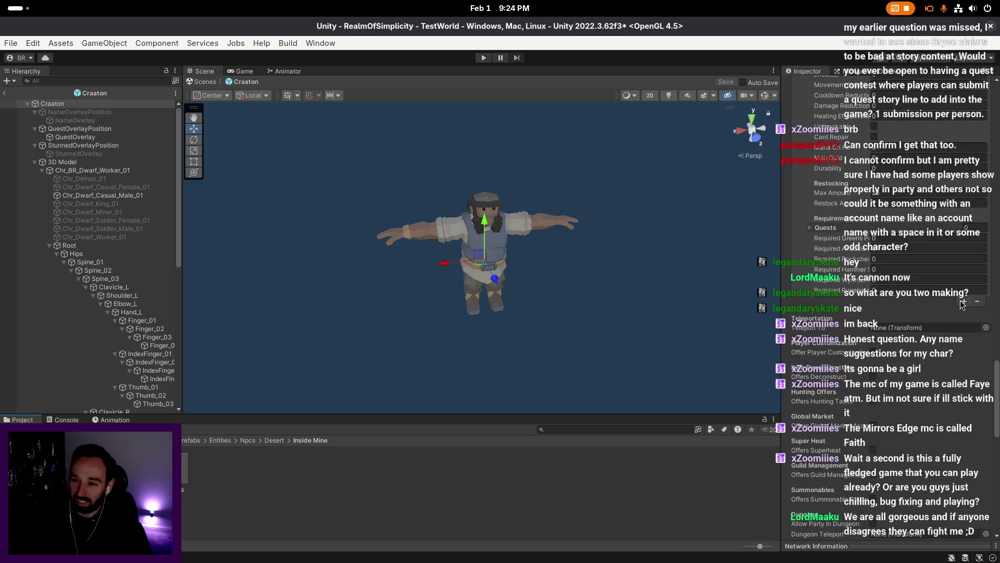
{"action": "left_click", "coordinate": [964, 273]}
- Expand the new Element 1 and open its item picker as an enlarged compact list
{"action": "left_click", "coordinate": [830, 277]}
{"action": "scroll", "coordinate": [834, 276], "scroll_direction": "down", "scroll_amount": 1}
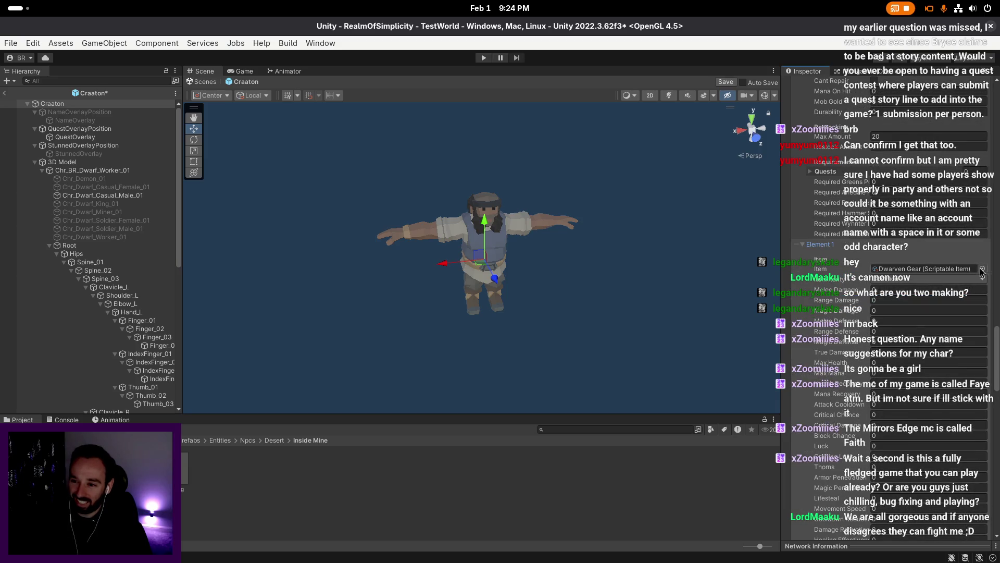
{"action": "left_click", "coordinate": [983, 269]}
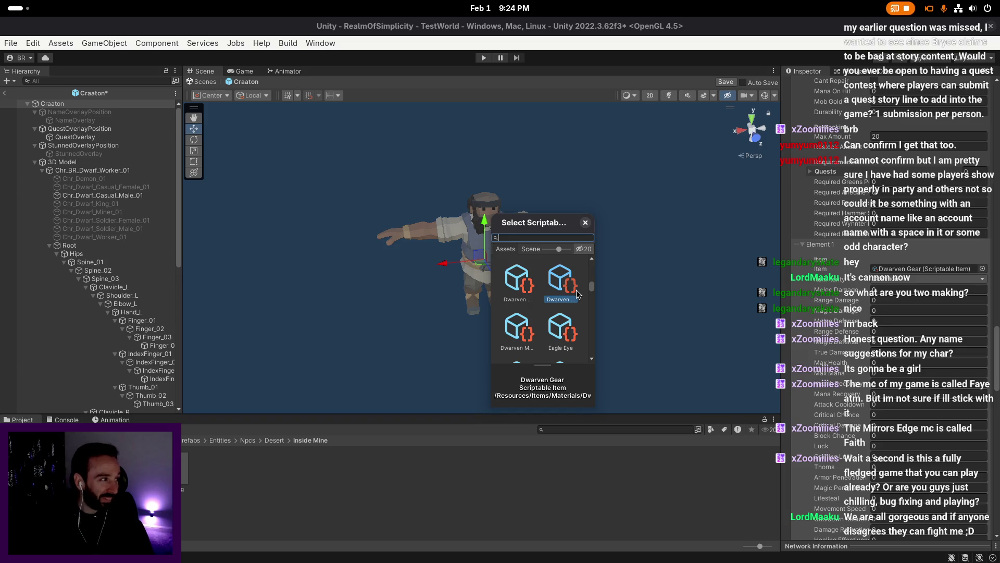
{"action": "left_click_drag", "start_coordinate": [595, 406], "coordinate": [635, 420]}
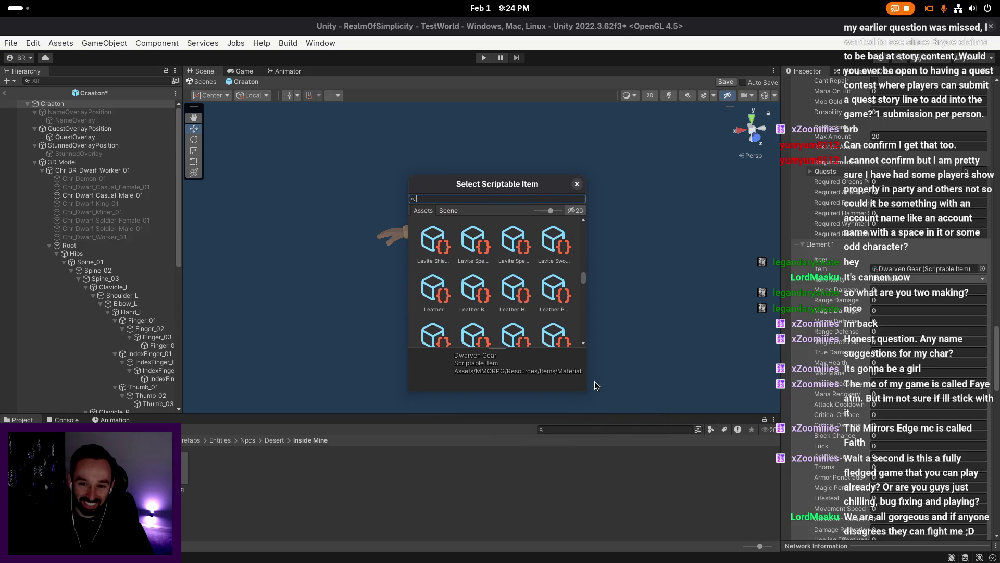
{"action": "left_click_drag", "start_coordinate": [584, 392], "coordinate": [814, 436]}
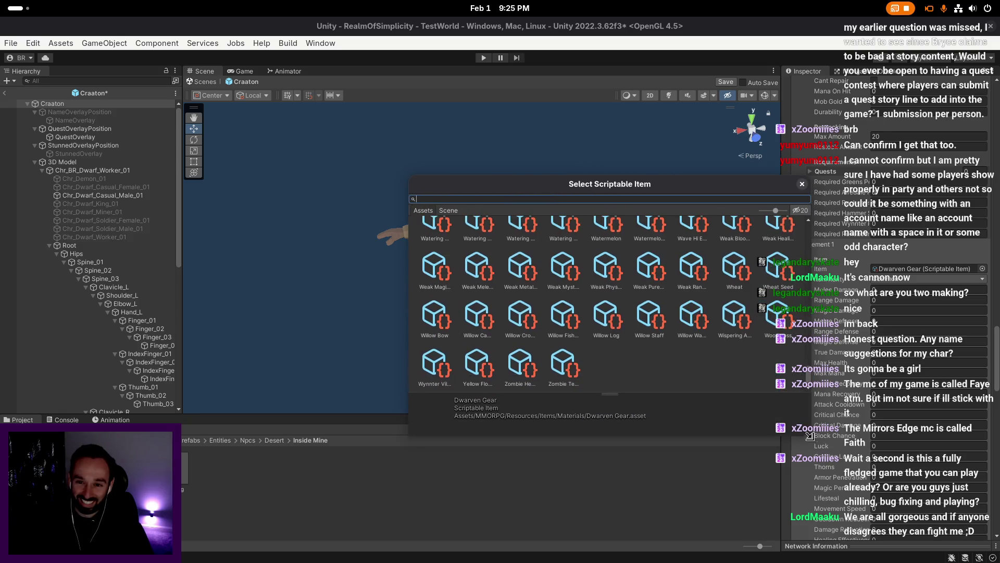
{"action": "left_click_drag", "start_coordinate": [772, 211], "coordinate": [761, 211]}
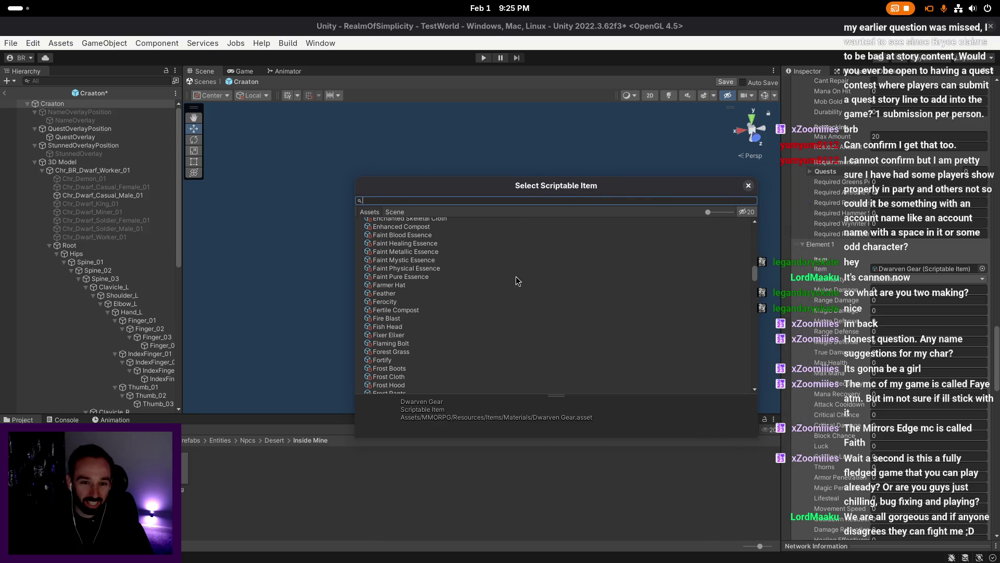
- Search the item picker for 'steel', then close it without choosing an item
{"action": "scroll", "coordinate": [510, 264], "scroll_direction": "up", "scroll_amount": 10}
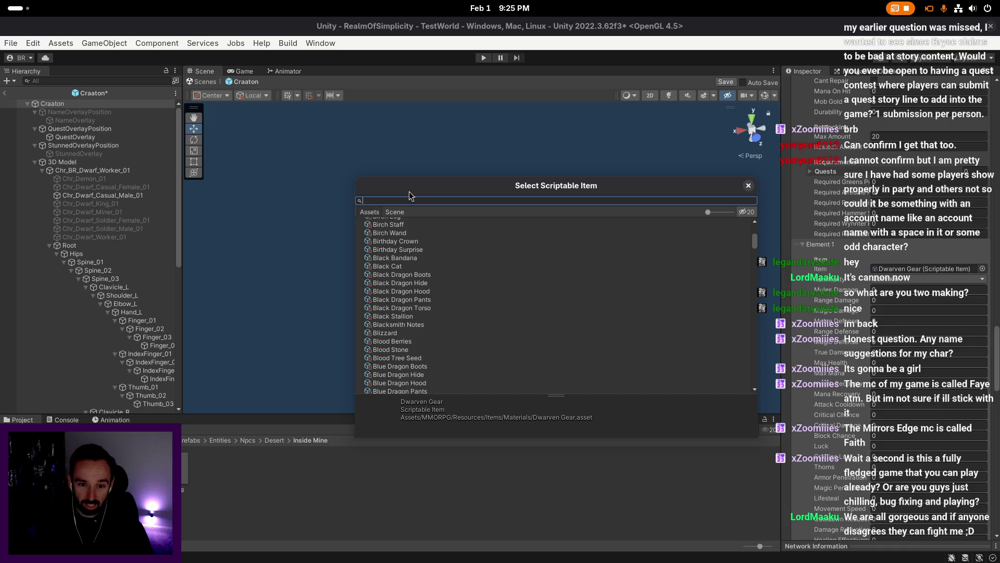
{"action": "type", "text": "steel"}
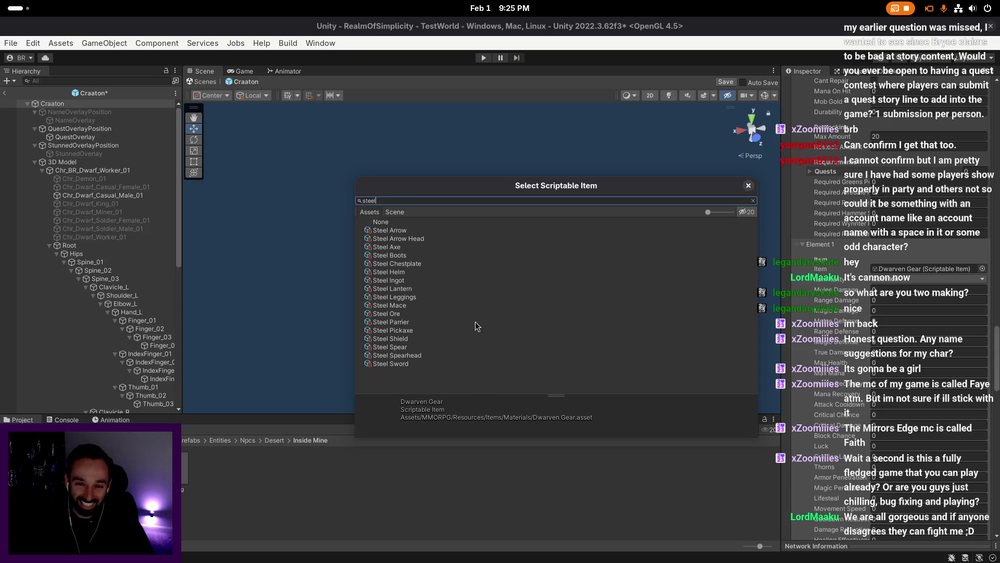
{"action": "left_click_drag", "start_coordinate": [528, 189], "coordinate": [464, 179]}
{"action": "right_click", "coordinate": [507, 190]}
{"action": "key", "text": "Escape"}
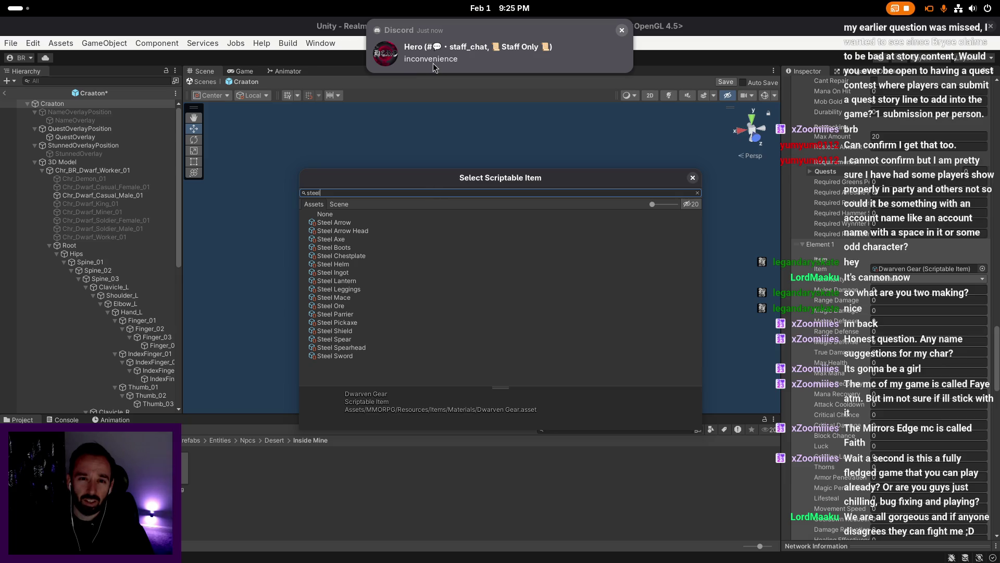
{"action": "key", "text": "Escape"}
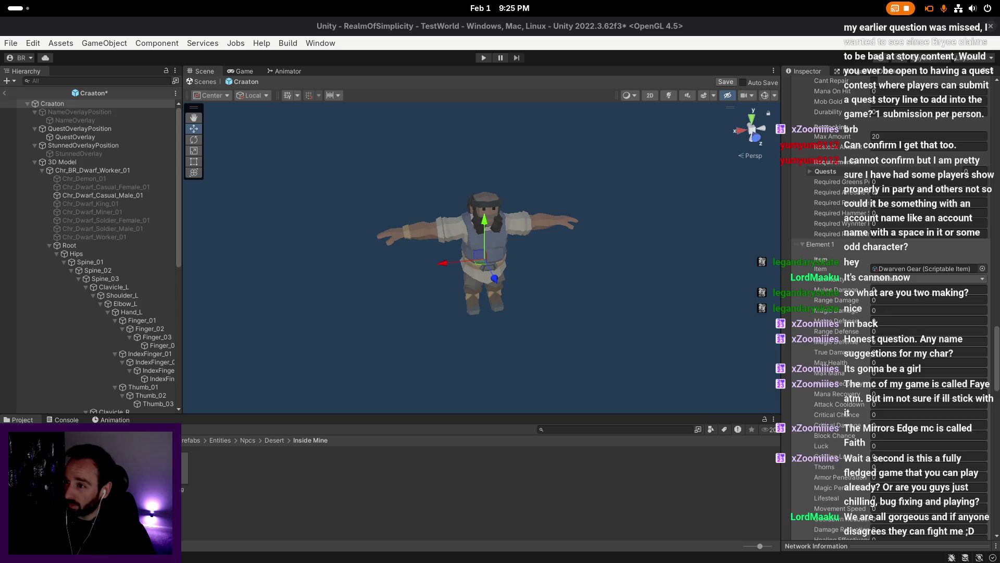
{"action": "left_click", "coordinate": [564, 428]}
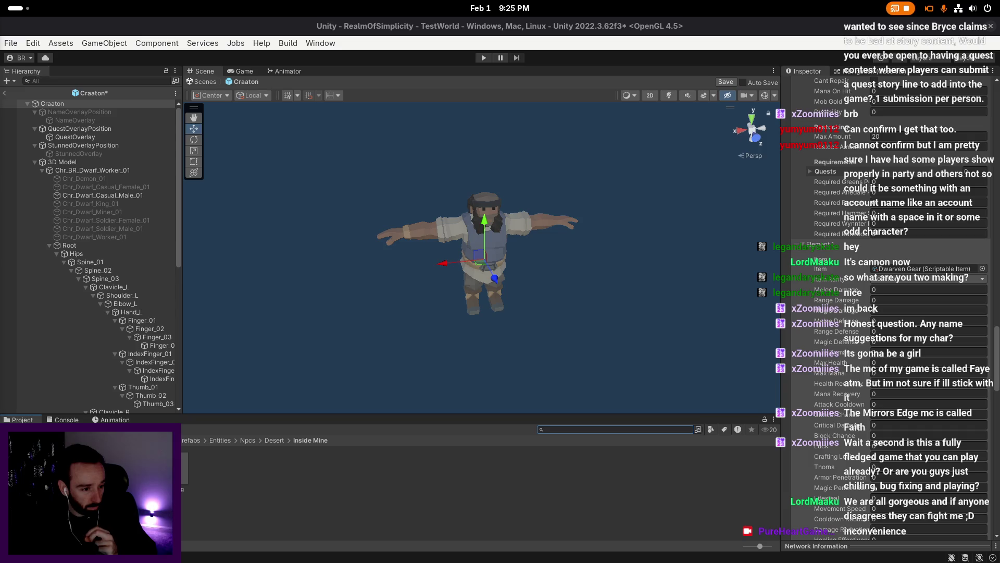
{"action": "left_click", "coordinate": [351, 307]}
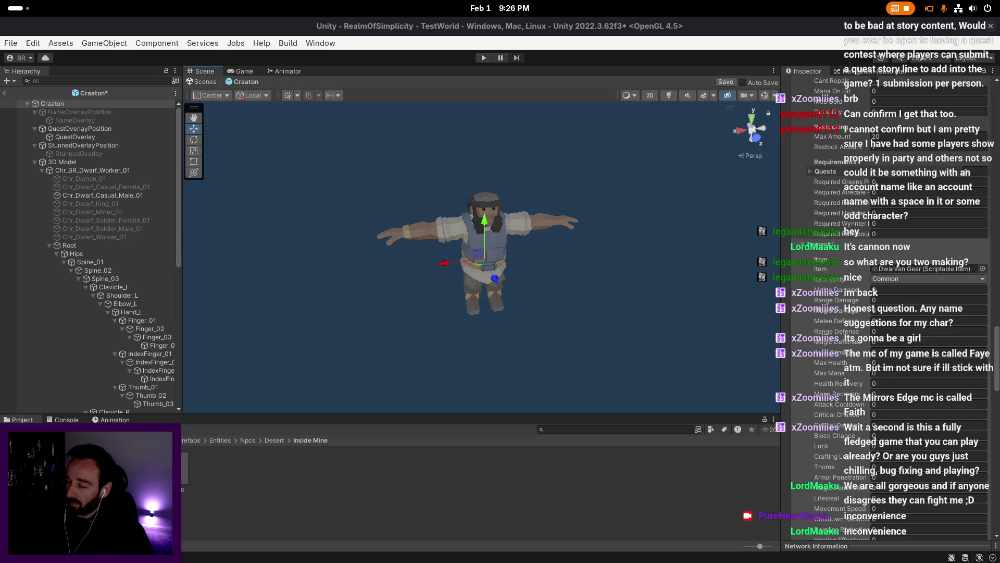
{"action": "scroll", "coordinate": [828, 246], "scroll_direction": "up", "scroll_amount": 5}
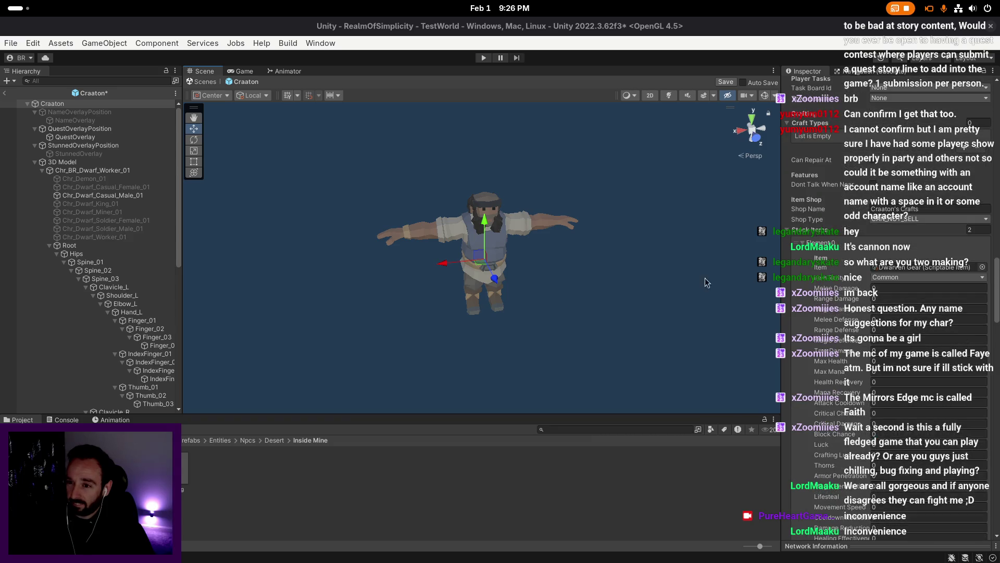
{"action": "scroll", "coordinate": [885, 270], "scroll_direction": "down", "scroll_amount": 10}
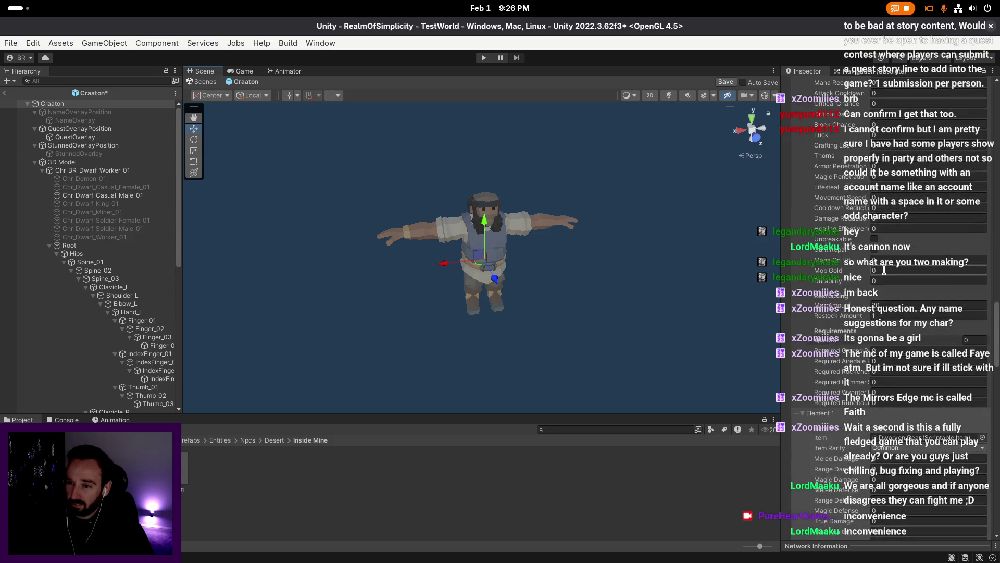
{"action": "scroll", "coordinate": [884, 270], "scroll_direction": "down", "scroll_amount": 5}
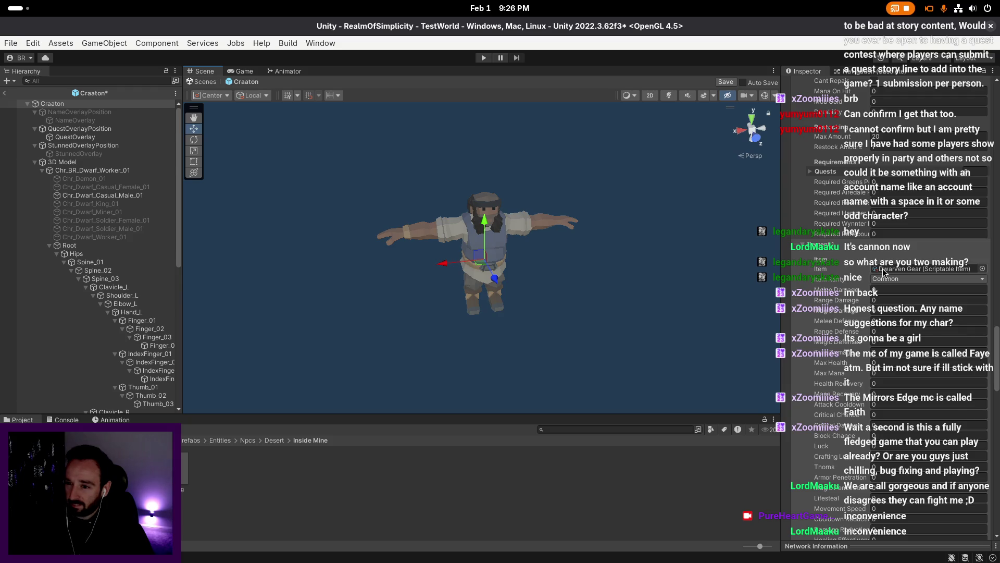
{"action": "scroll", "coordinate": [884, 270], "scroll_direction": "down", "scroll_amount": 1}
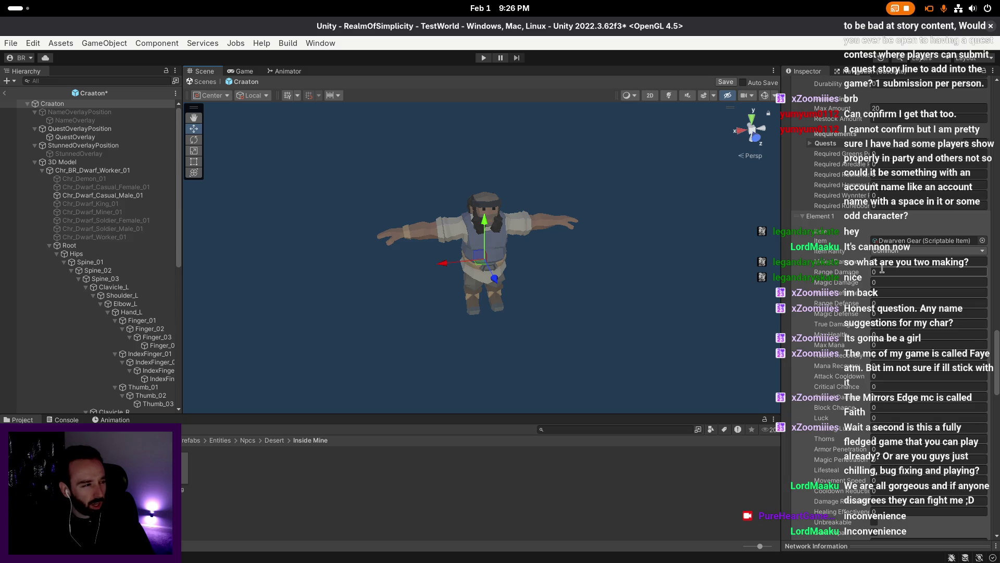
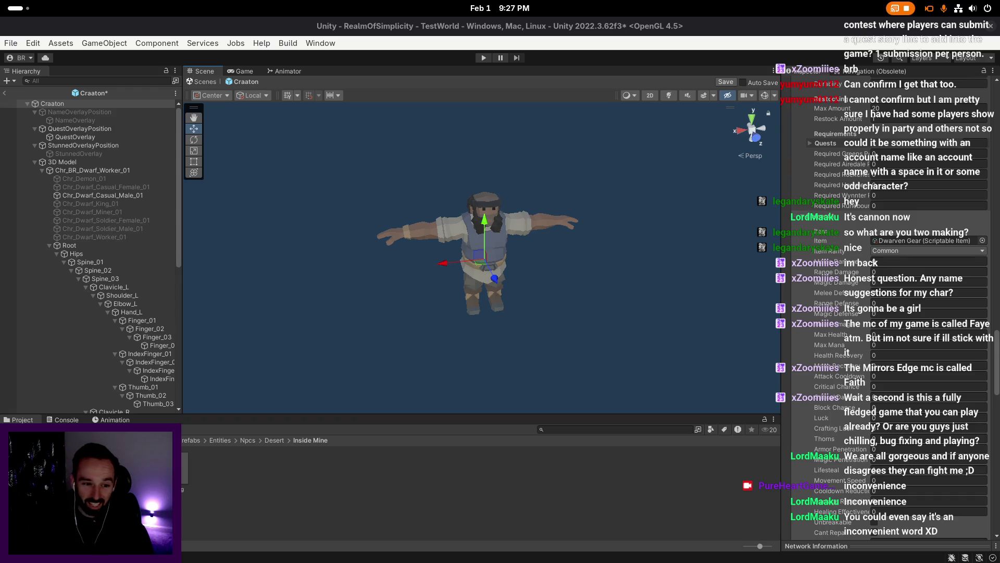
- Collapse the expanded second Stock Items entry and save the Craaton prefab
{"action": "scroll", "coordinate": [736, 297], "scroll_direction": "up", "scroll_amount": 2}
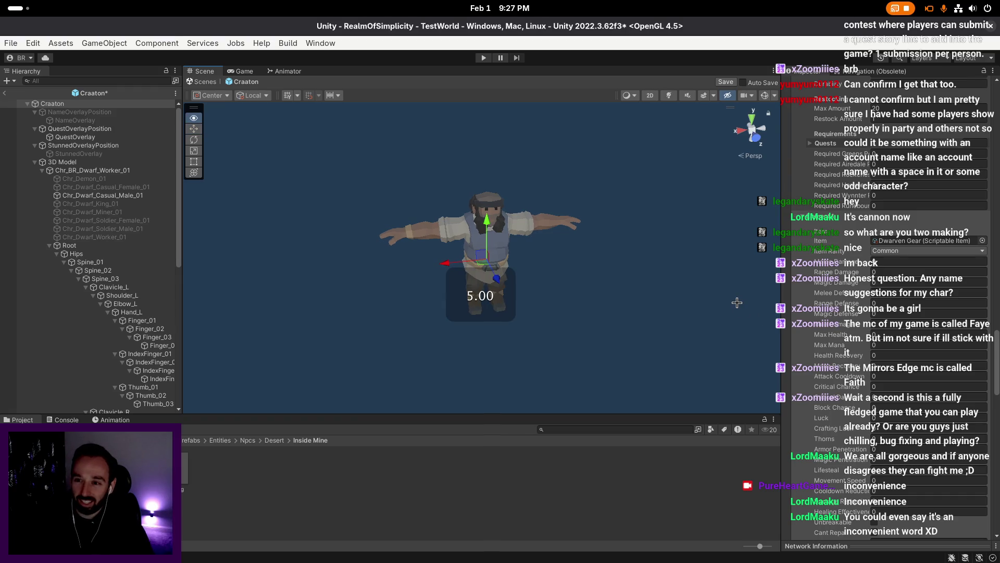
{"action": "scroll", "coordinate": [893, 295], "scroll_direction": "up", "scroll_amount": 3}
{"action": "scroll", "coordinate": [892, 291], "scroll_direction": "up", "scroll_amount": 10}
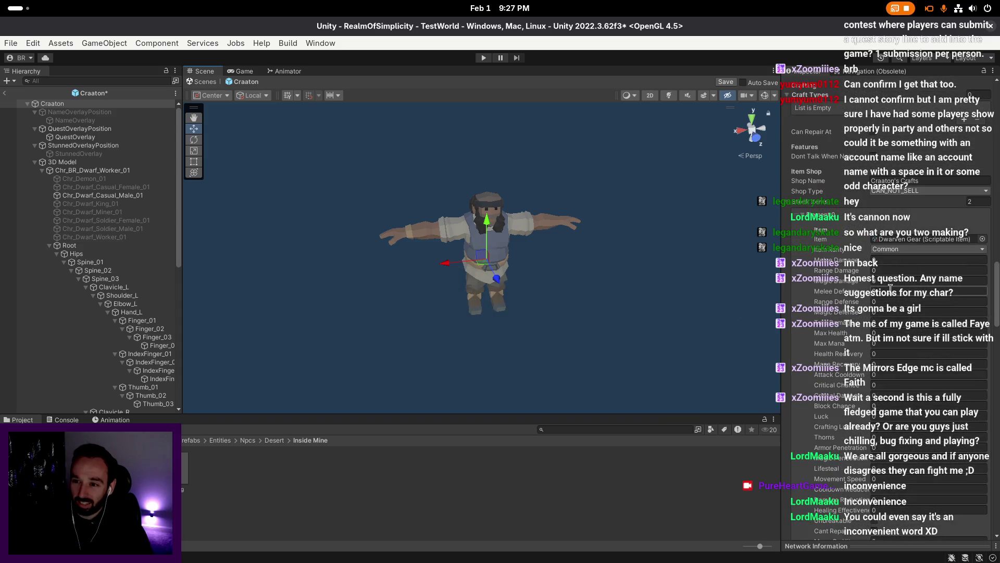
{"action": "scroll", "coordinate": [880, 294], "scroll_direction": "down", "scroll_amount": 10}
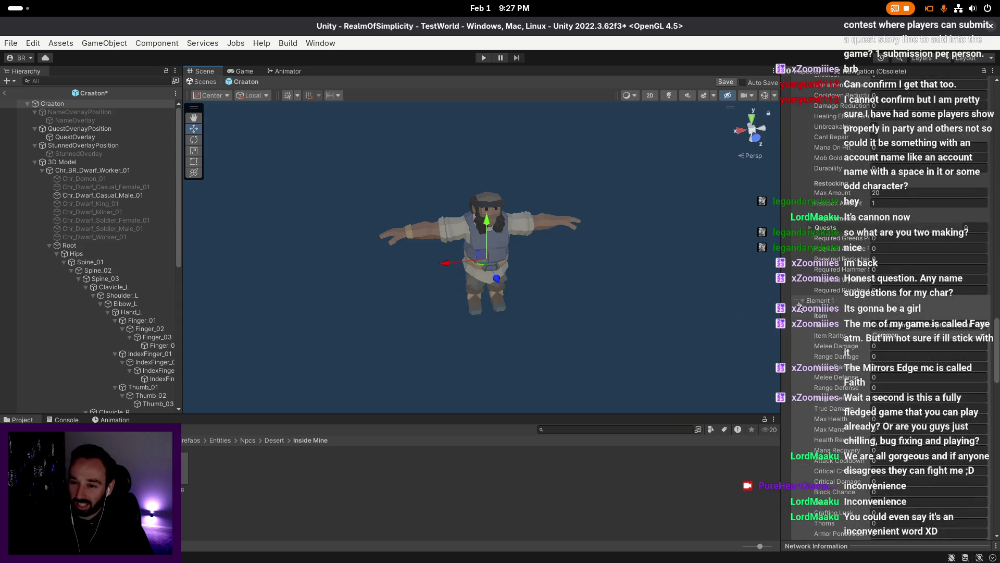
{"action": "left_click", "coordinate": [801, 303]}
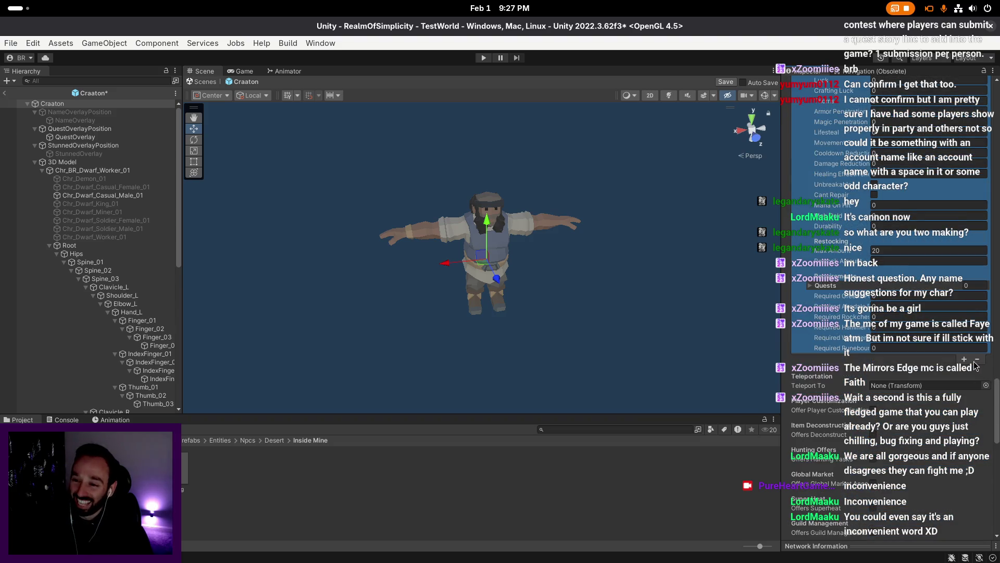
{"action": "scroll", "coordinate": [850, 259], "scroll_direction": "up", "scroll_amount": 10}
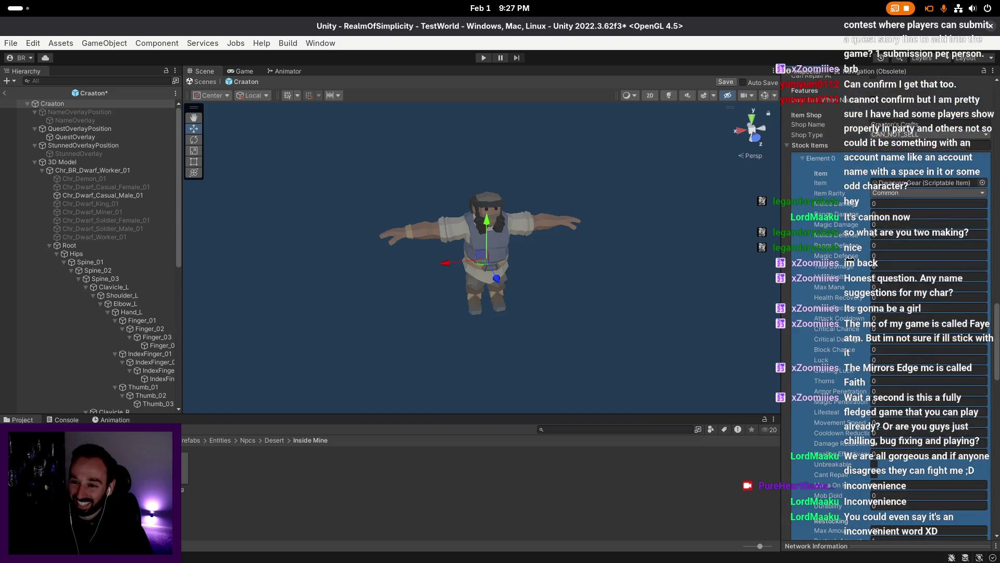
{"action": "left_click", "coordinate": [726, 82]}
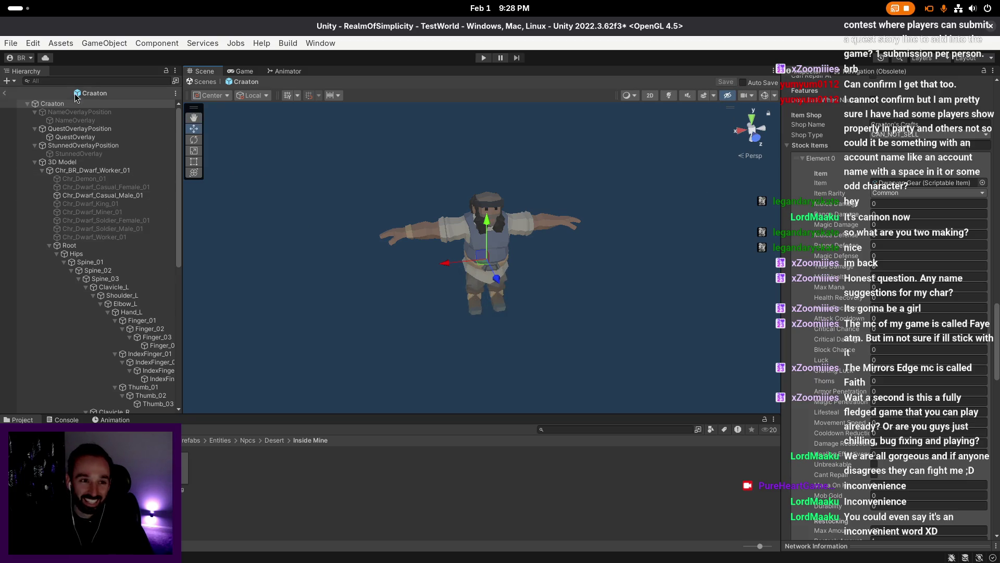
- Bring up the item picker for Element 1's Item field, currently Dwarven Gear
{"action": "scroll", "coordinate": [940, 283], "scroll_direction": "down", "scroll_amount": 10}
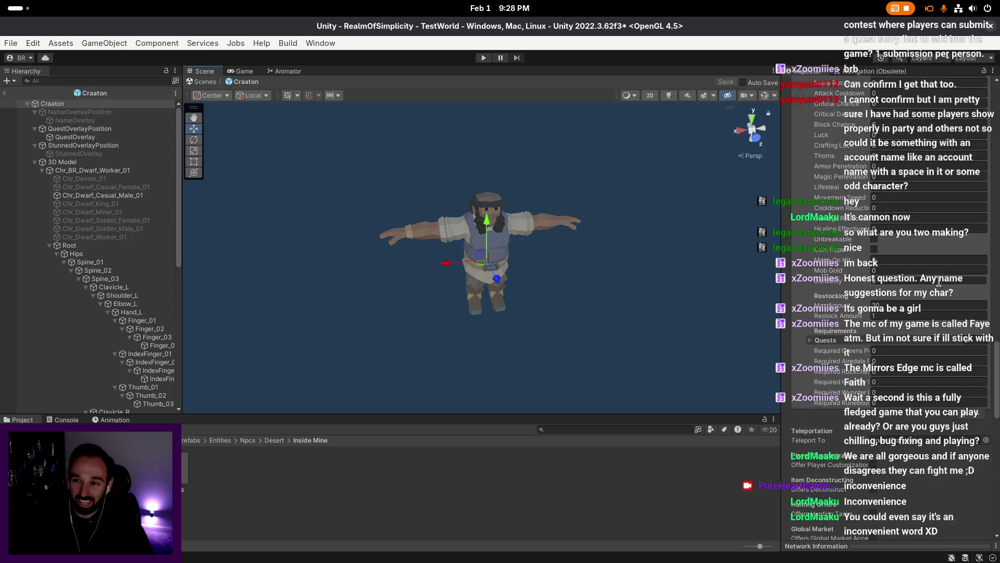
{"action": "scroll", "coordinate": [886, 235], "scroll_direction": "down", "scroll_amount": 4}
{"action": "left_click", "coordinate": [847, 199]}
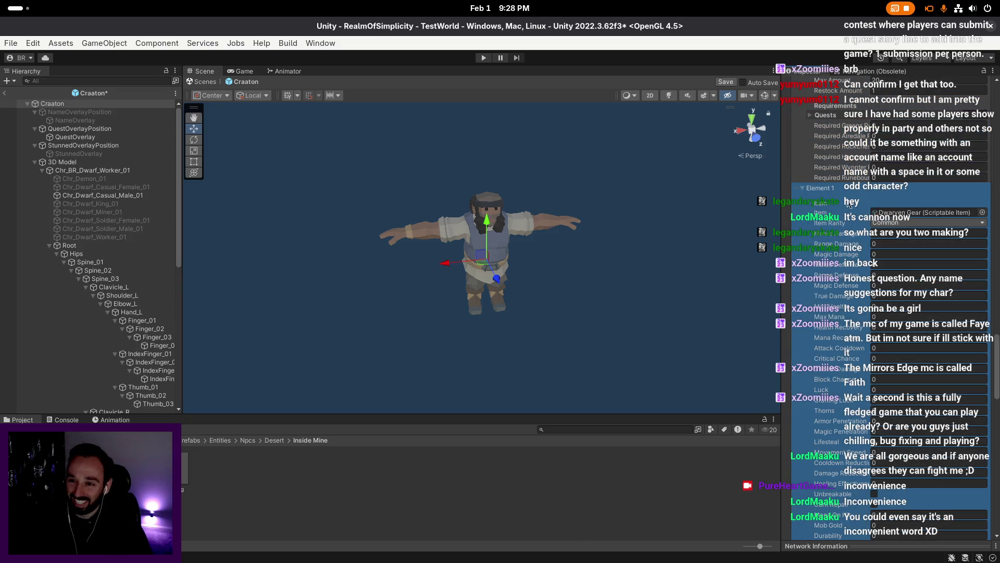
{"action": "left_click", "coordinate": [983, 212]}
- Browse the Select Scriptable Item list, then dismiss it, leaving Element 1 as Dwarven Gear
{"action": "scroll", "coordinate": [523, 272], "scroll_direction": "down", "scroll_amount": 5}
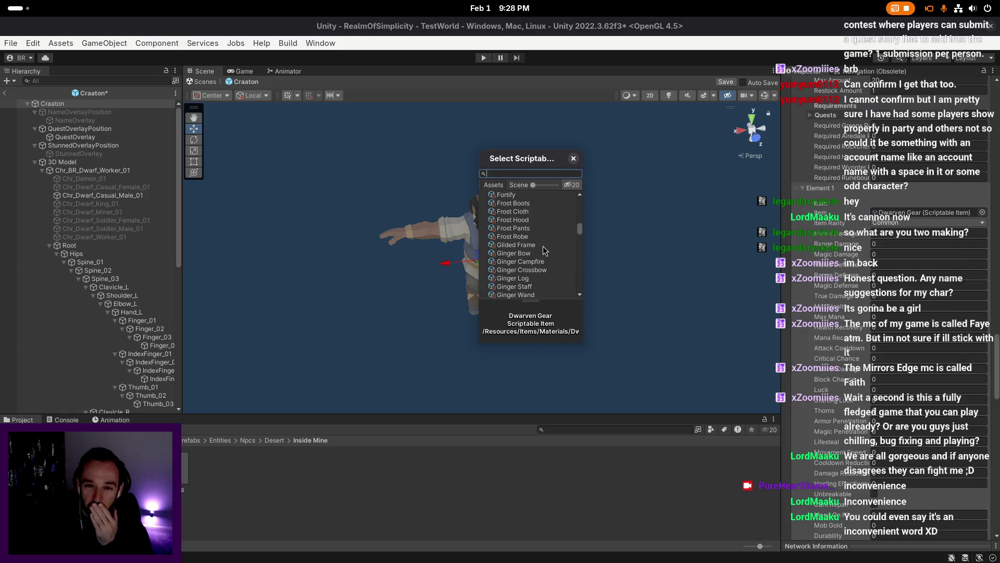
{"action": "scroll", "coordinate": [525, 247], "scroll_direction": "down", "scroll_amount": 3}
{"action": "scroll", "coordinate": [524, 247], "scroll_direction": "down", "scroll_amount": 5}
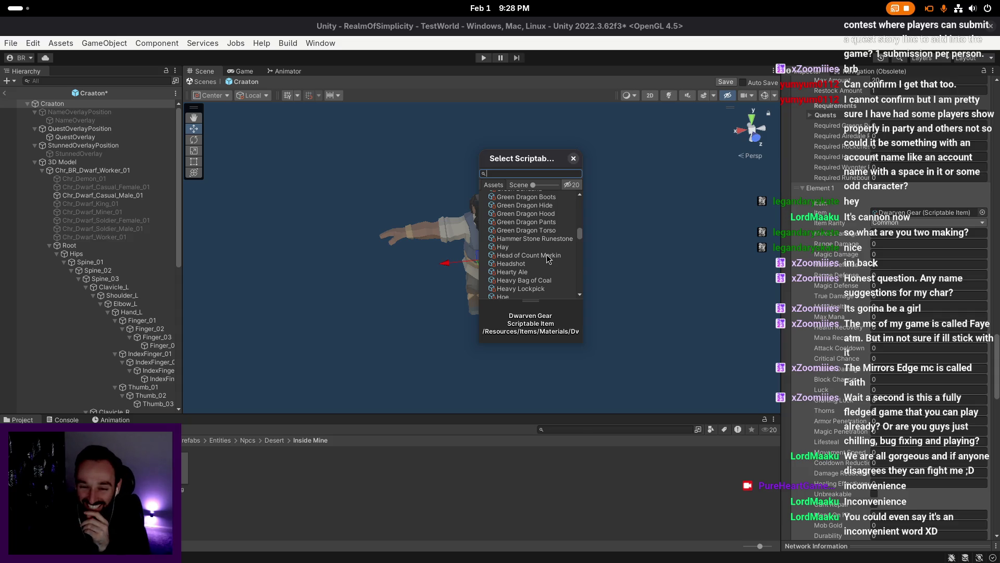
{"action": "scroll", "coordinate": [548, 255], "scroll_direction": "down", "scroll_amount": 5}
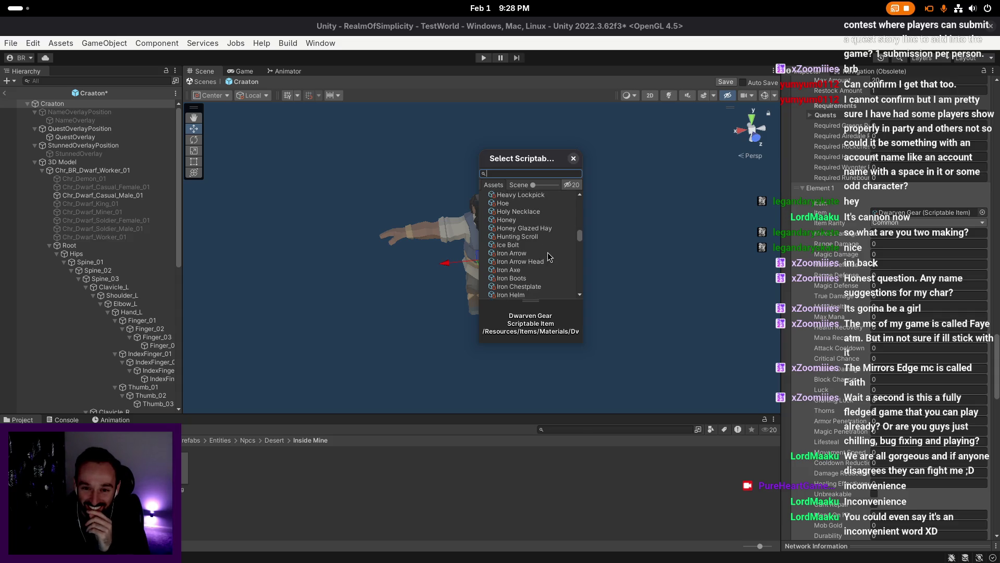
{"action": "scroll", "coordinate": [549, 255], "scroll_direction": "down", "scroll_amount": 10}
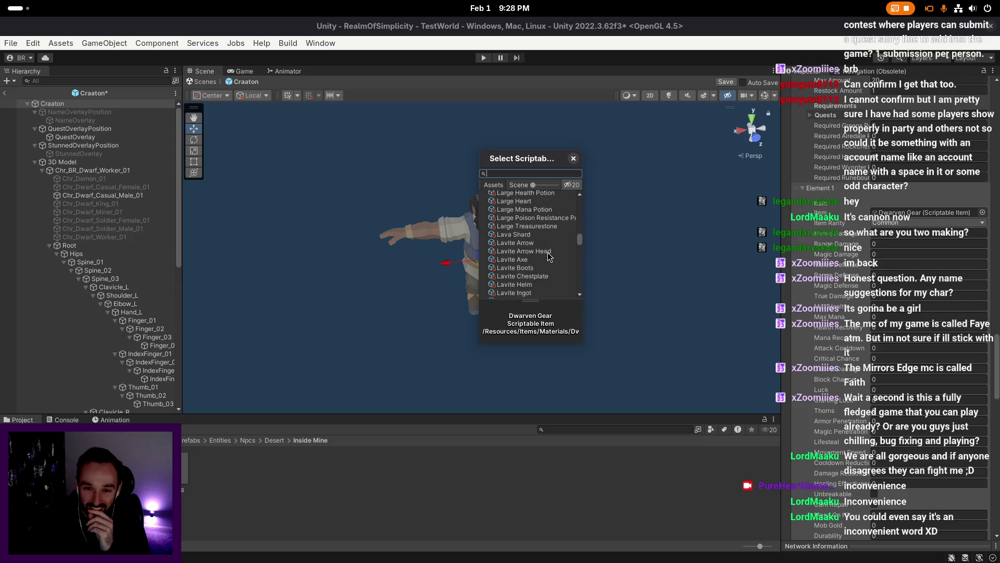
{"action": "scroll", "coordinate": [545, 250], "scroll_direction": "down", "scroll_amount": 5}
{"action": "scroll", "coordinate": [544, 249], "scroll_direction": "down", "scroll_amount": 10}
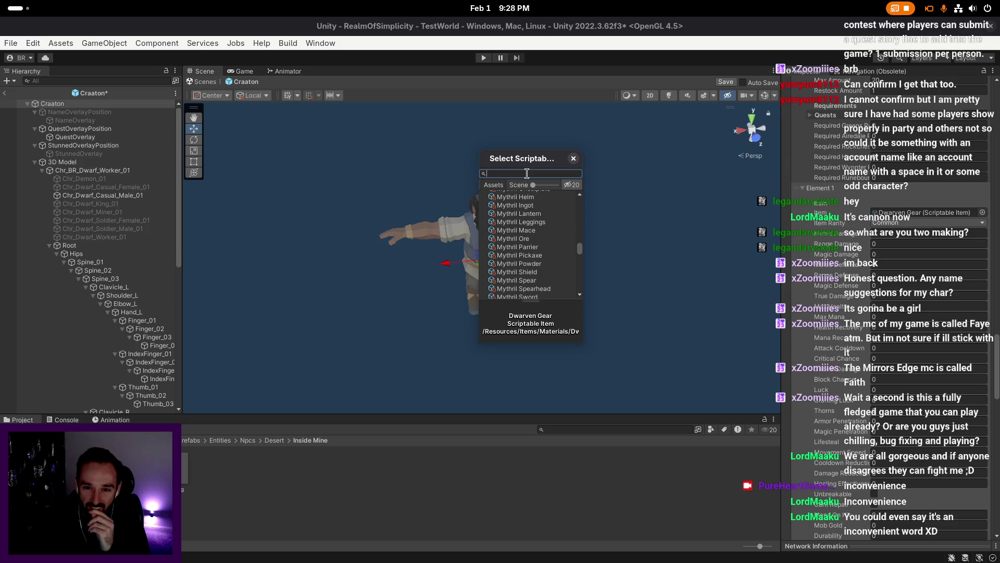
{"action": "scroll", "coordinate": [543, 225], "scroll_direction": "down", "scroll_amount": 15}
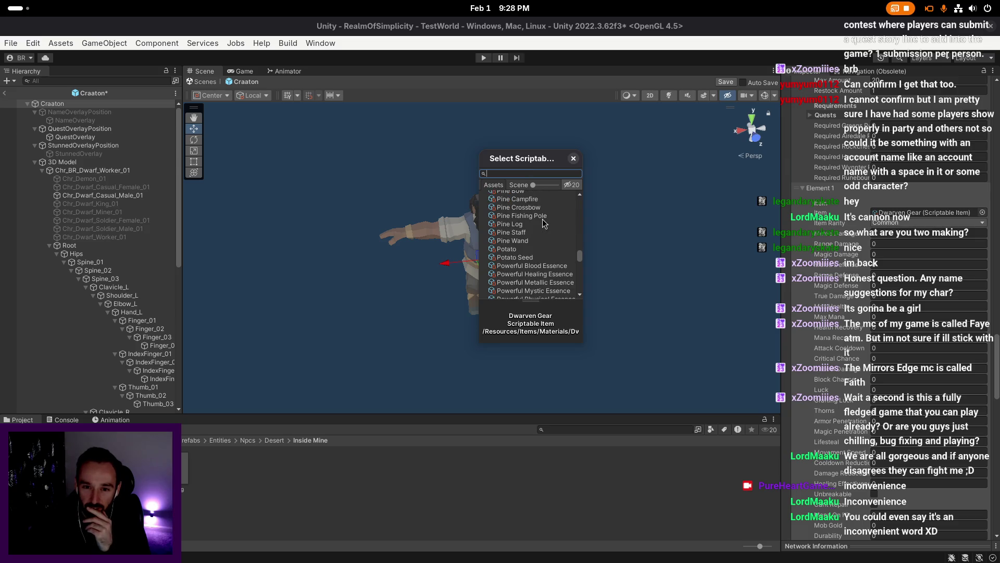
{"action": "scroll", "coordinate": [544, 224], "scroll_direction": "down", "scroll_amount": 3}
{"action": "left_click", "coordinate": [573, 158]}
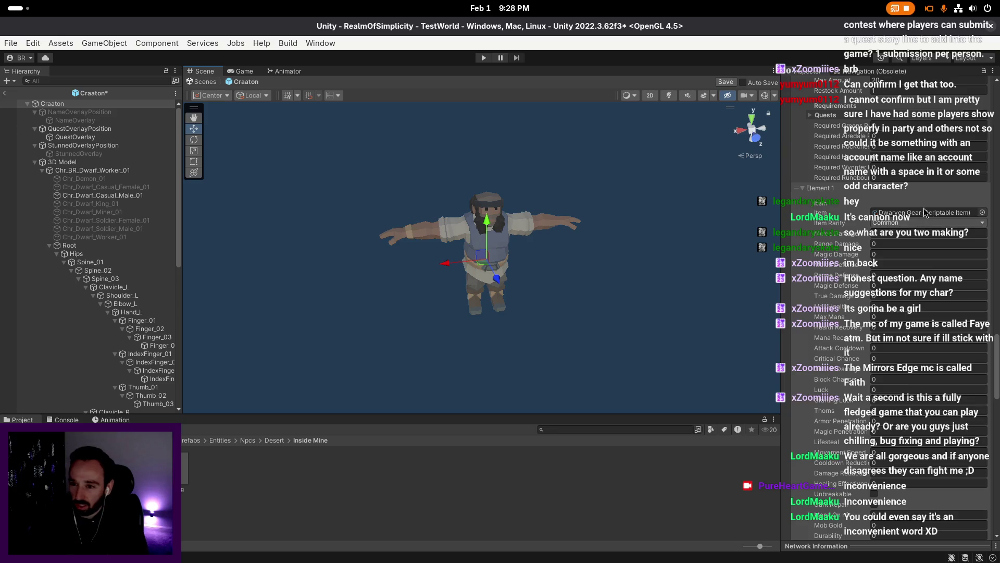
- Save the Craaton prefab with Dwarven Gear as Element 1, then exit Prefab Mode to TestWorld
{"action": "left_click", "coordinate": [798, 192]}
{"action": "scroll", "coordinate": [955, 431], "scroll_direction": "down", "scroll_amount": 5}
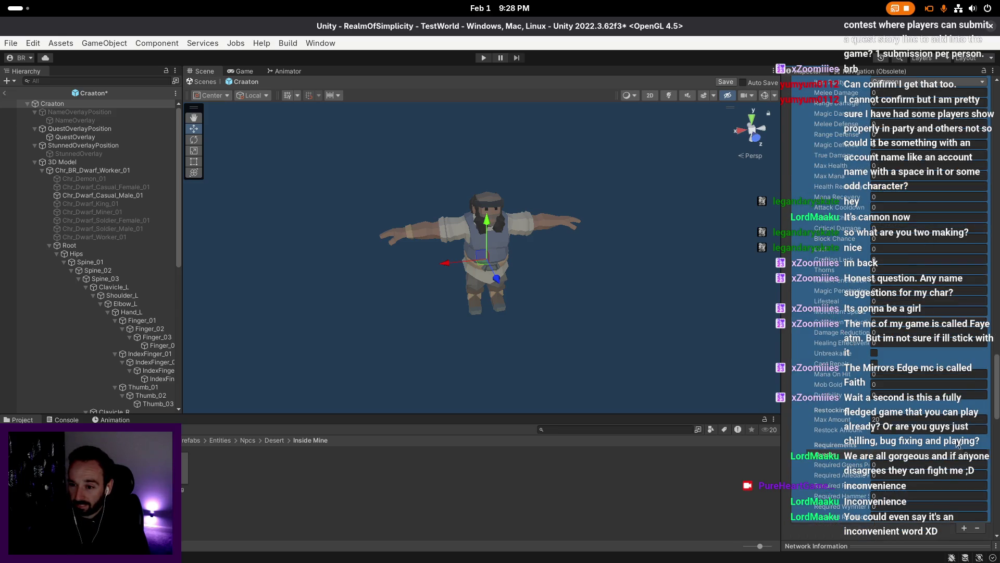
{"action": "scroll", "coordinate": [955, 431], "scroll_direction": "down", "scroll_amount": 3}
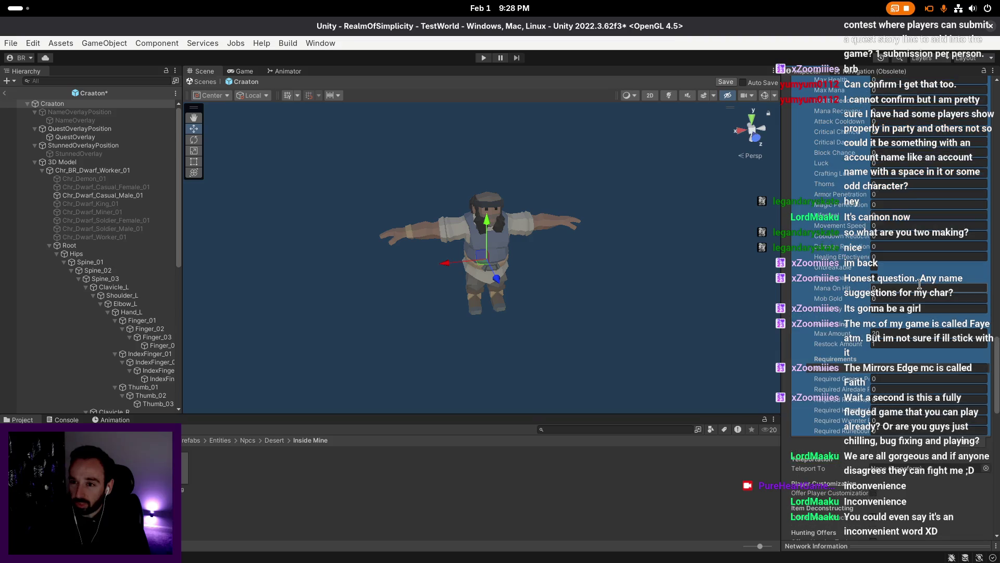
{"action": "scroll", "coordinate": [920, 284], "scroll_direction": "up", "scroll_amount": 5}
{"action": "left_click", "coordinate": [725, 82]}
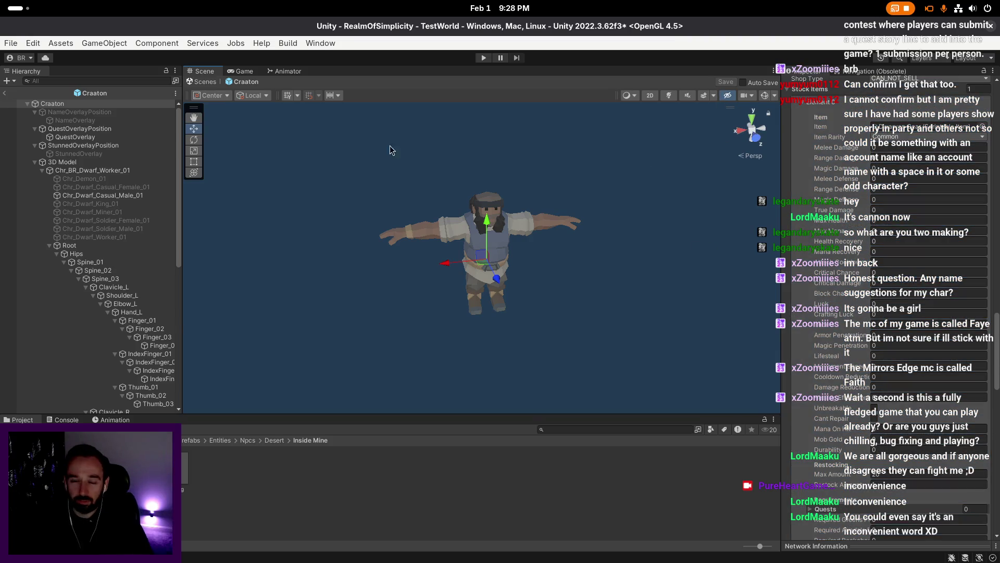
{"action": "left_click", "coordinate": [5, 93]}
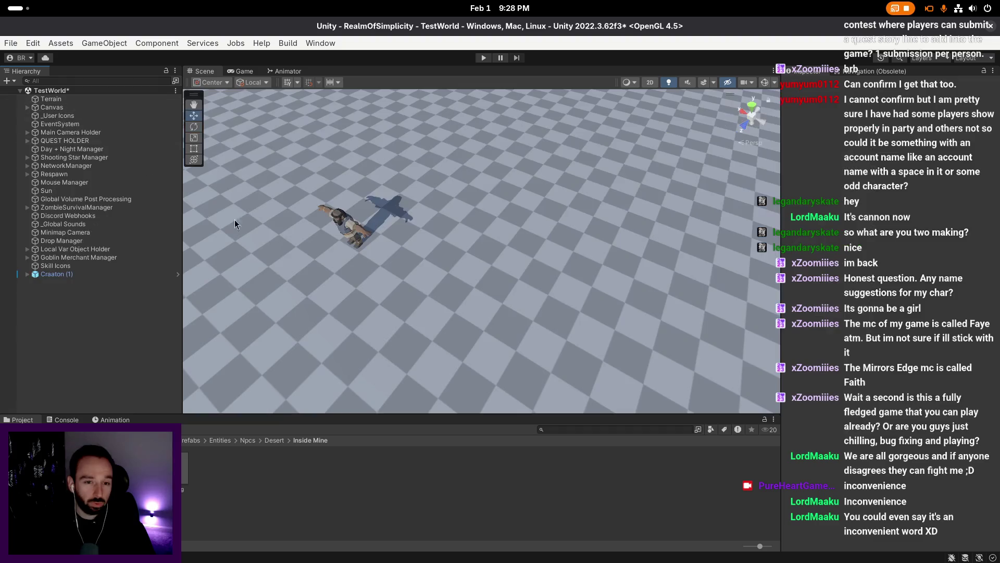